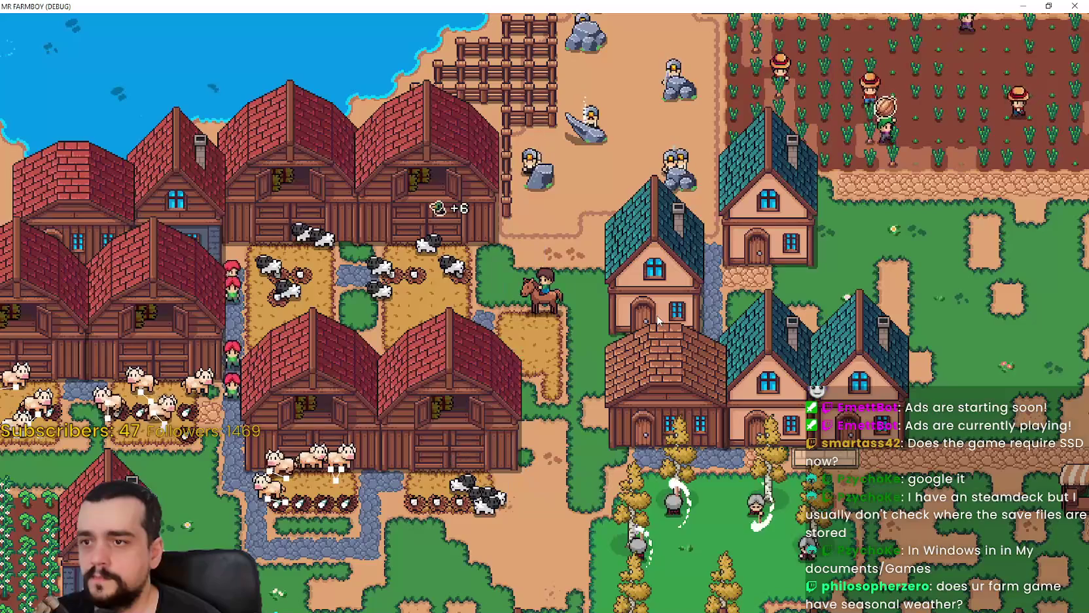
Glance at the crafting recipes, then browse the crops, land and buildings advancements.
key(c)
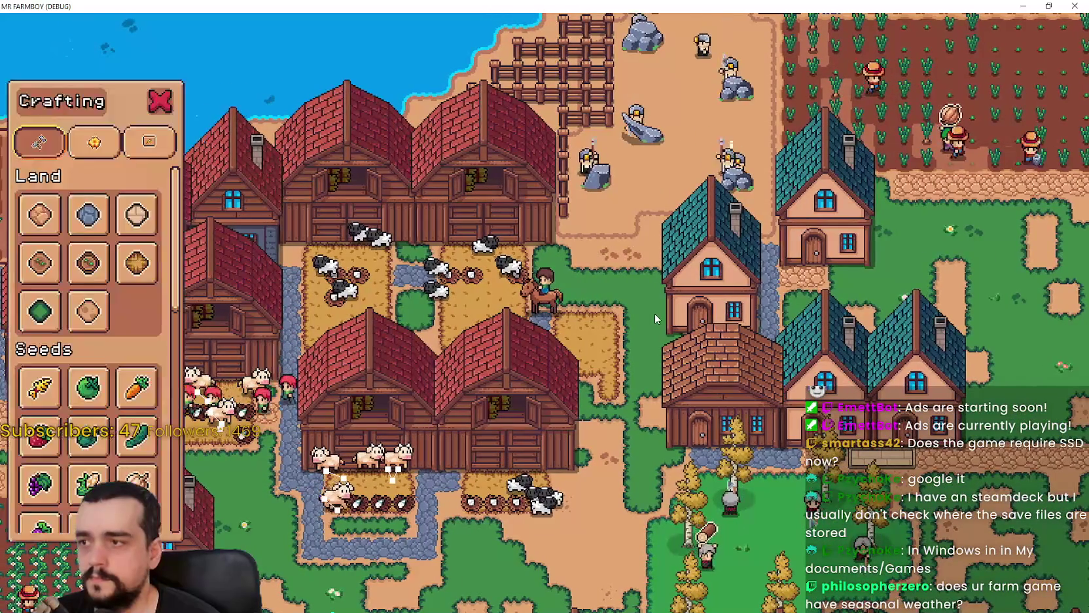
key(Escape)
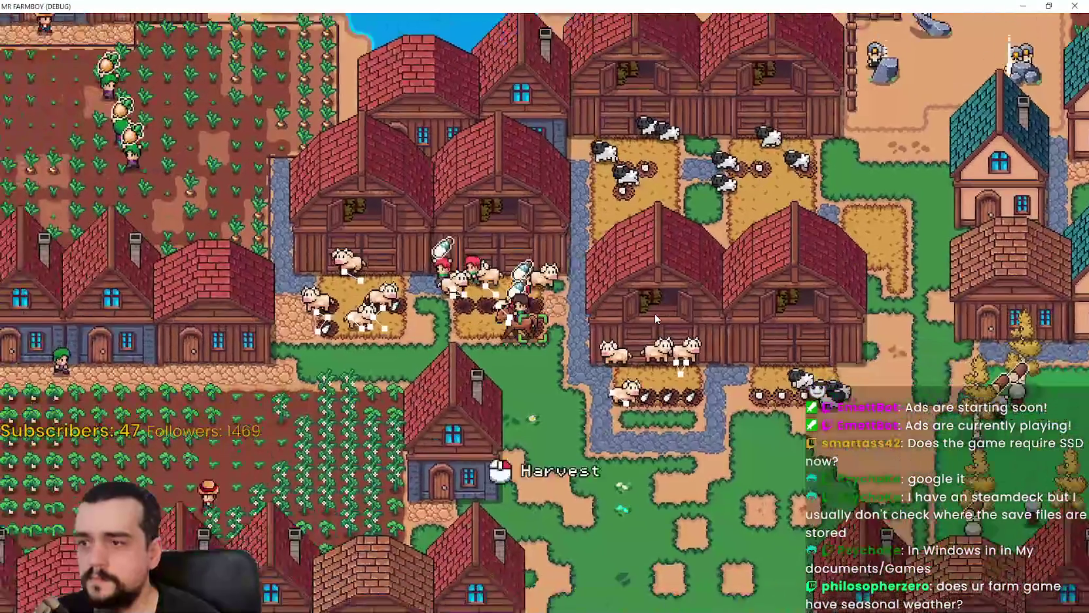
scroll(down, 3)
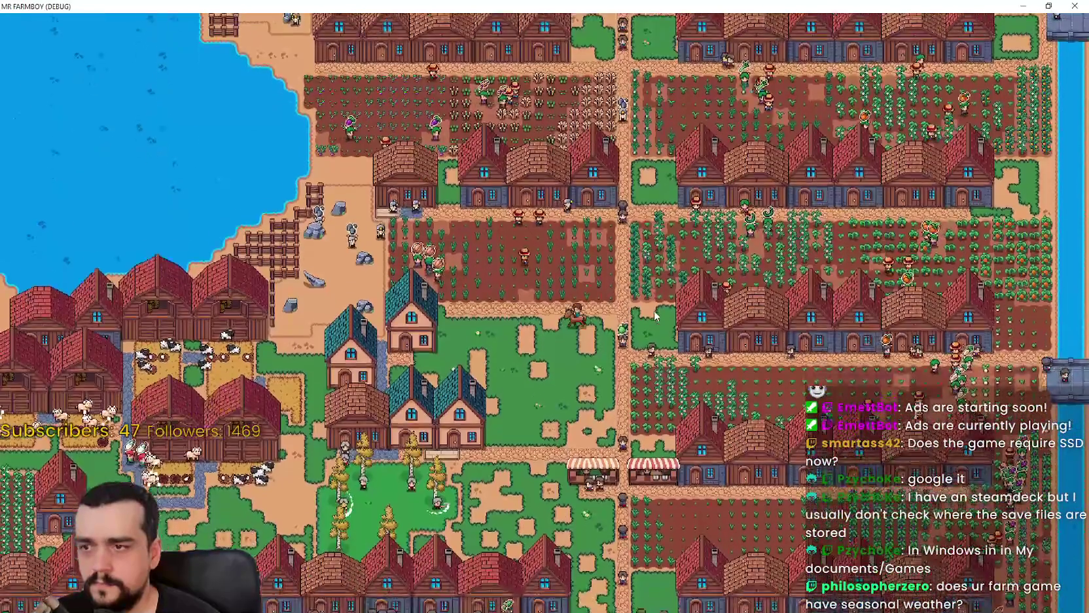
key(u)
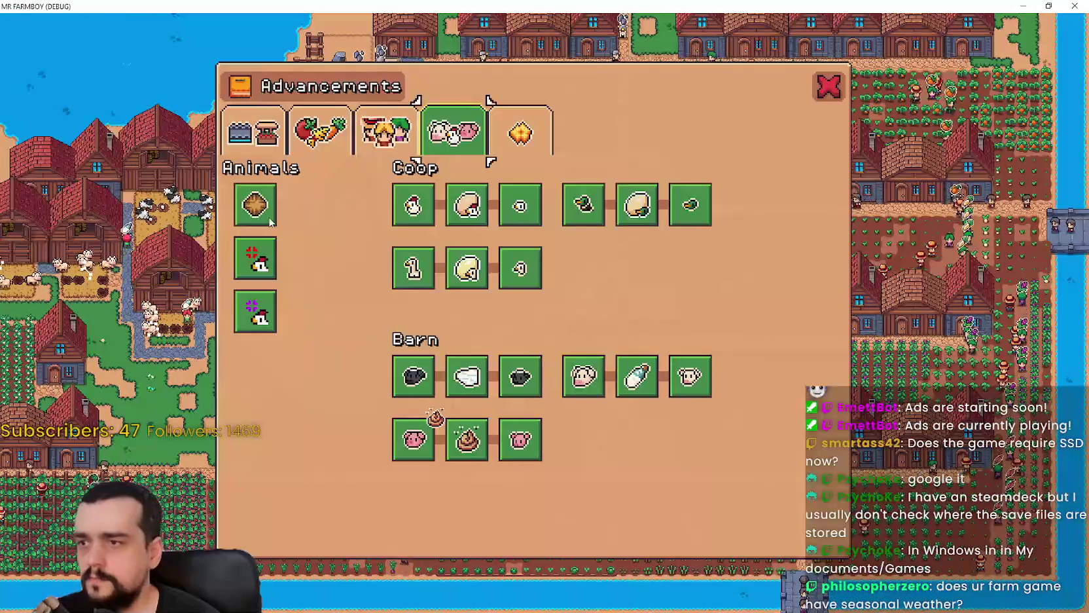
click(413, 135)
click(325, 131)
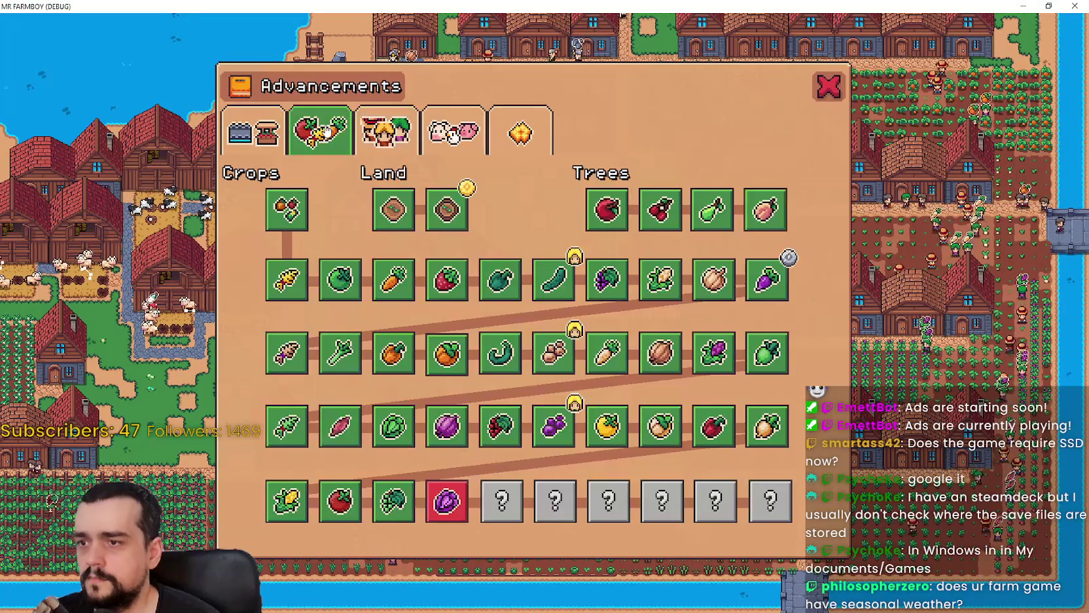
click(276, 143)
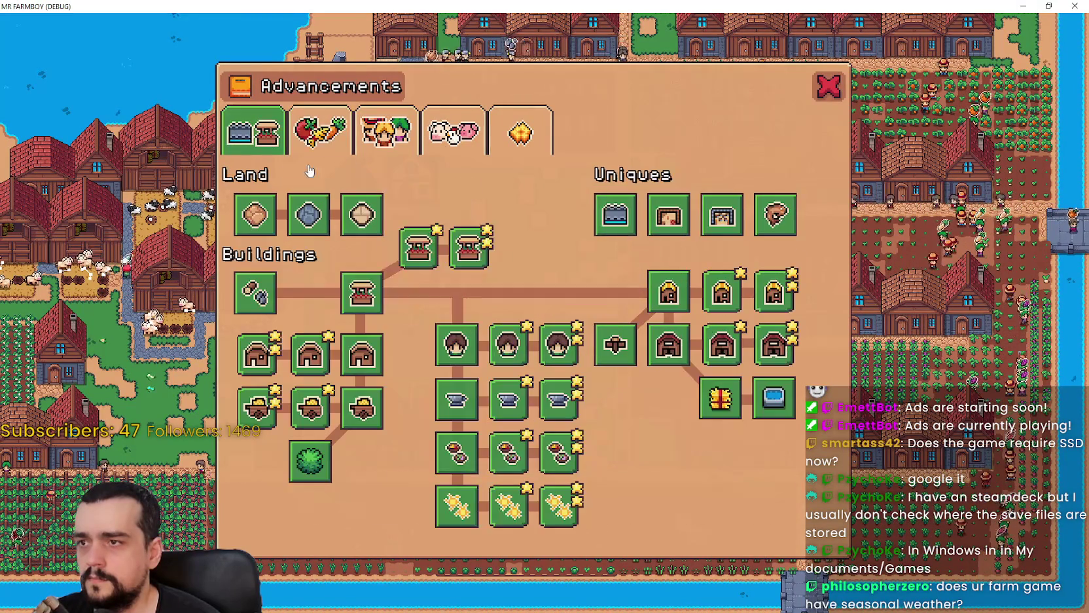
key(Escape)
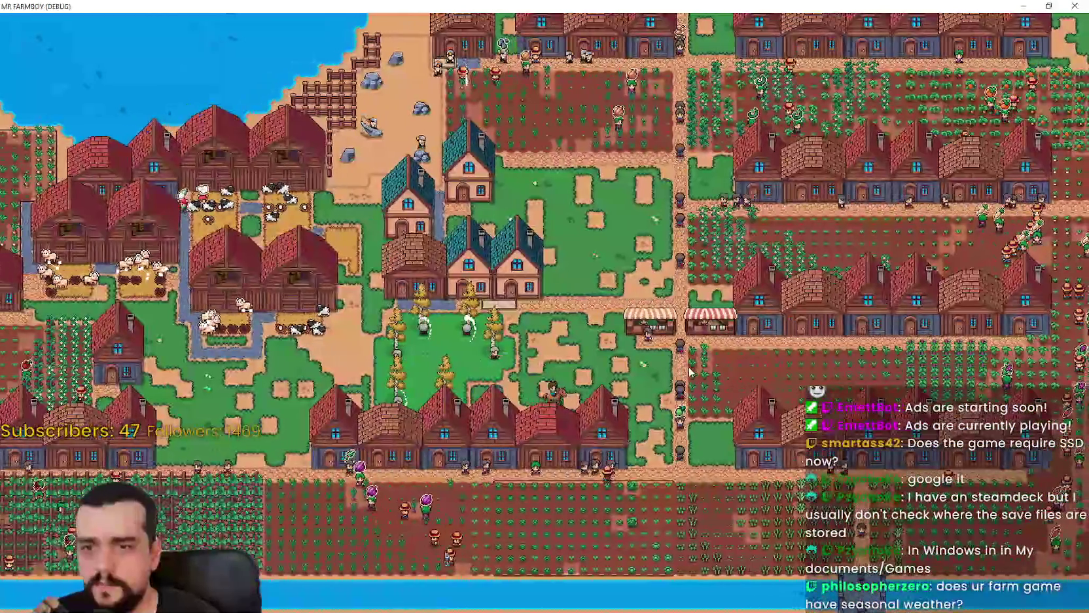
Ride the farmer west across town, then back east and diagonally across the farm.
key(a)
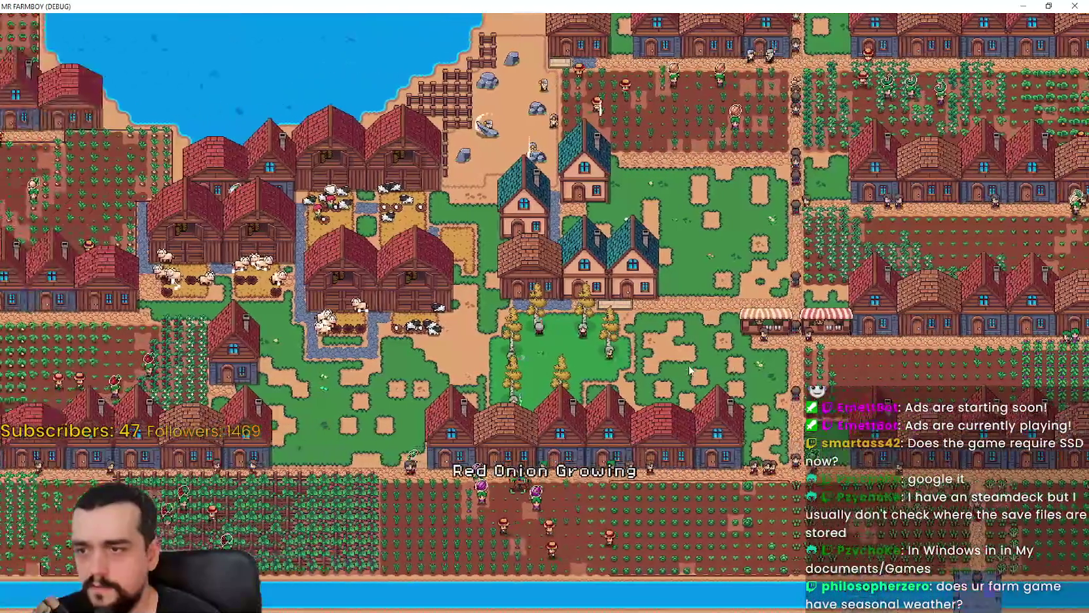
key(a)
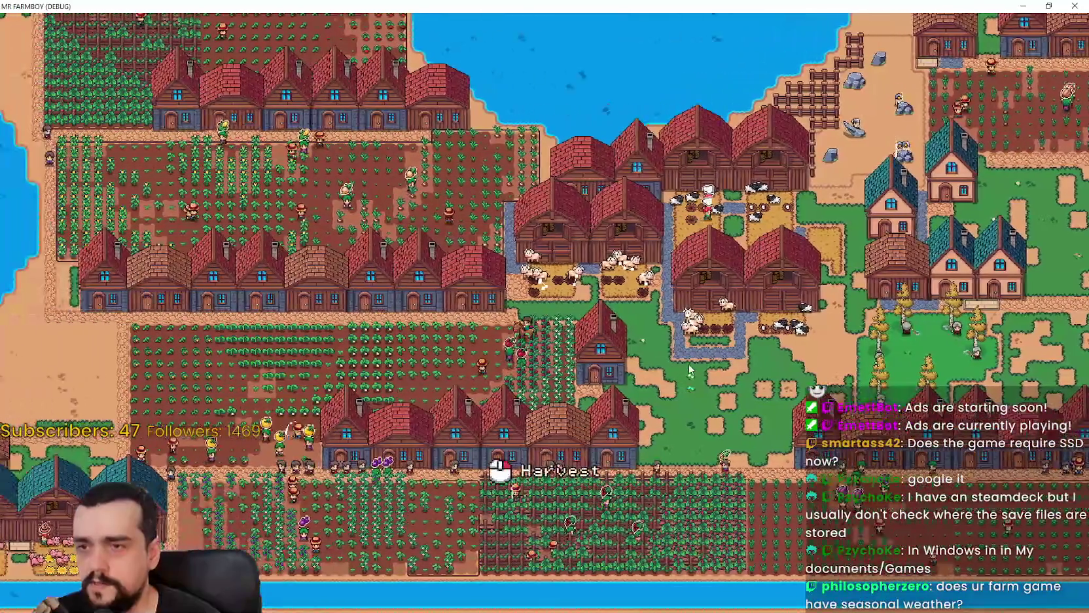
key(a)
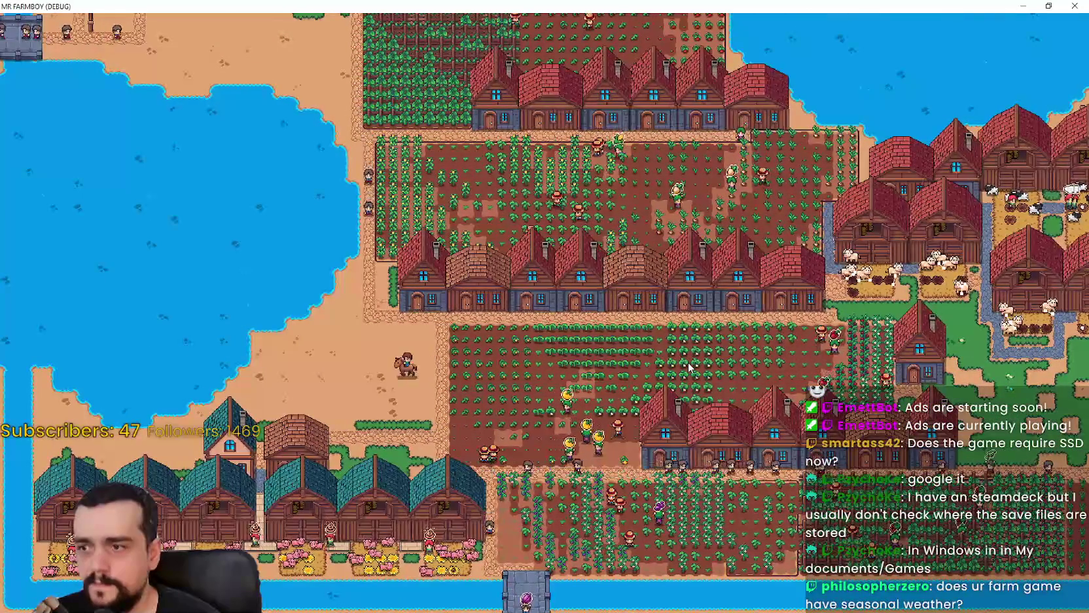
key(d)
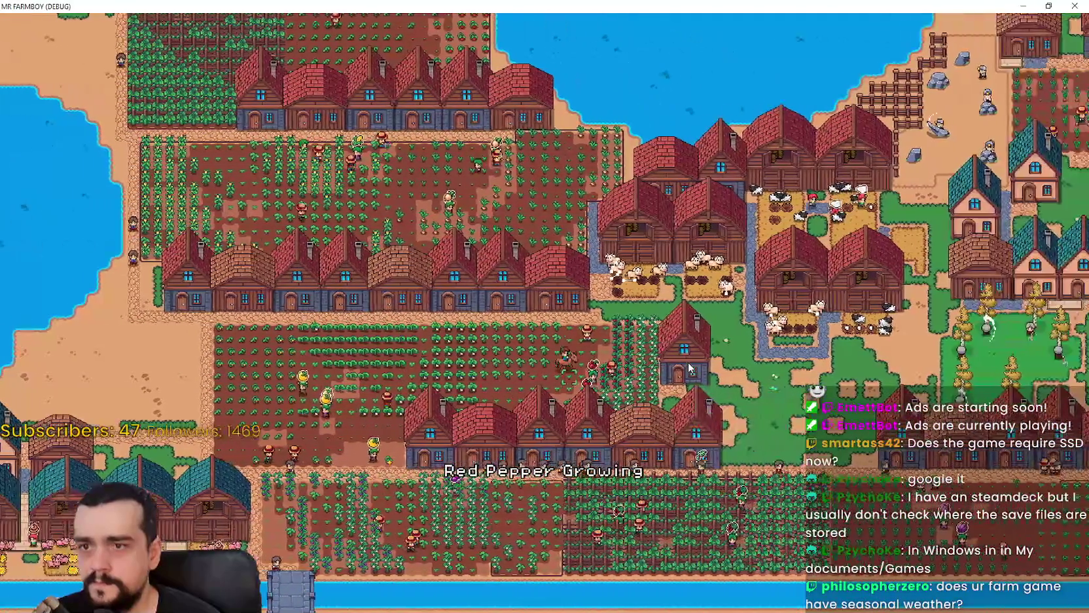
key(w)
key(d)
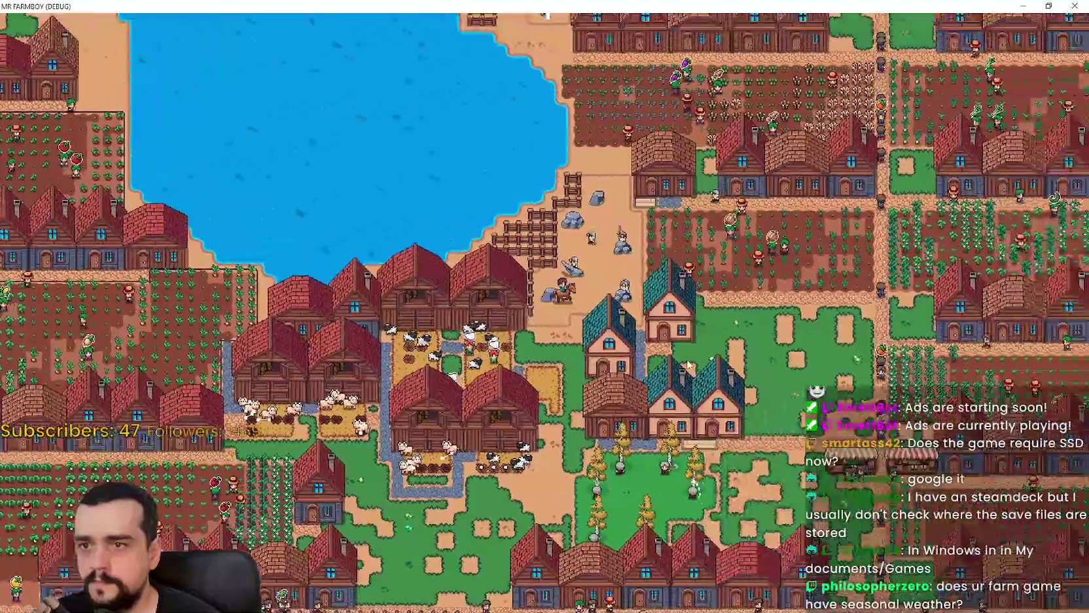
key(w)
key(d)
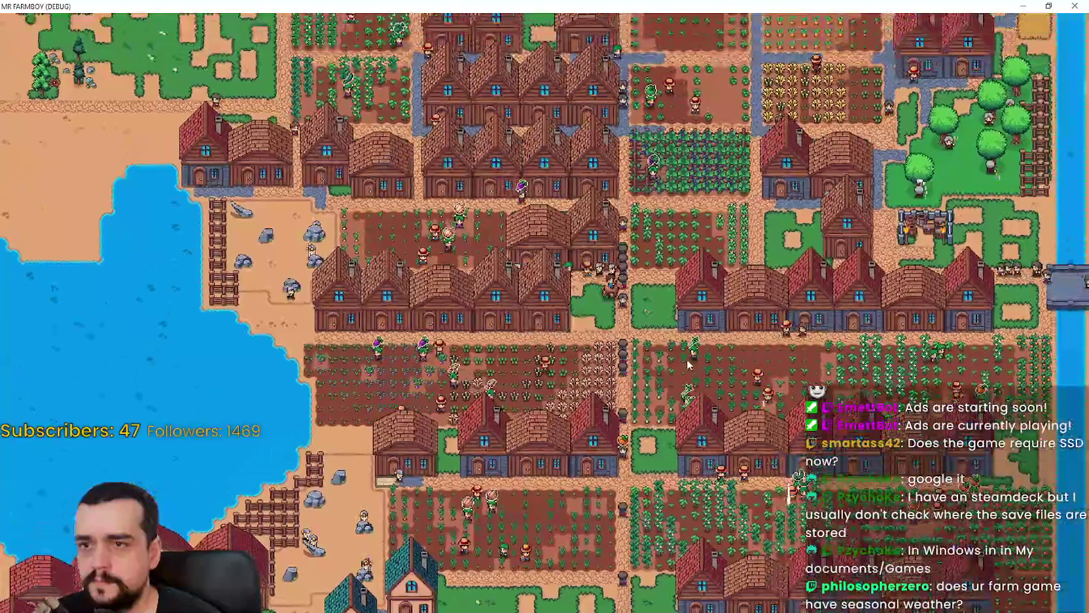
key(w)
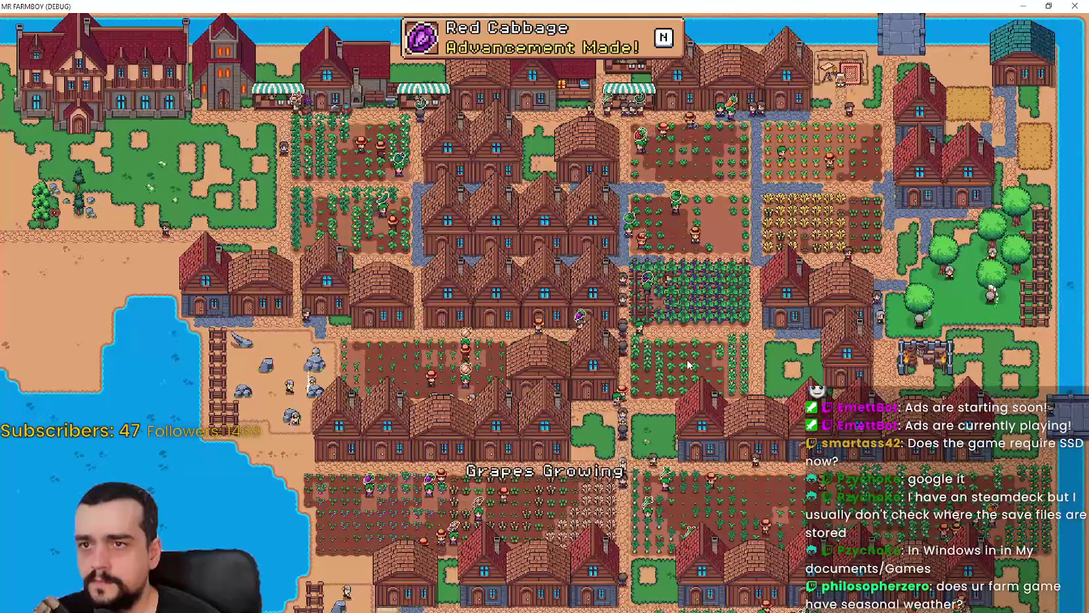
Ride the farmer south through the fields and south-west to the cow barns by the lake.
key(s)
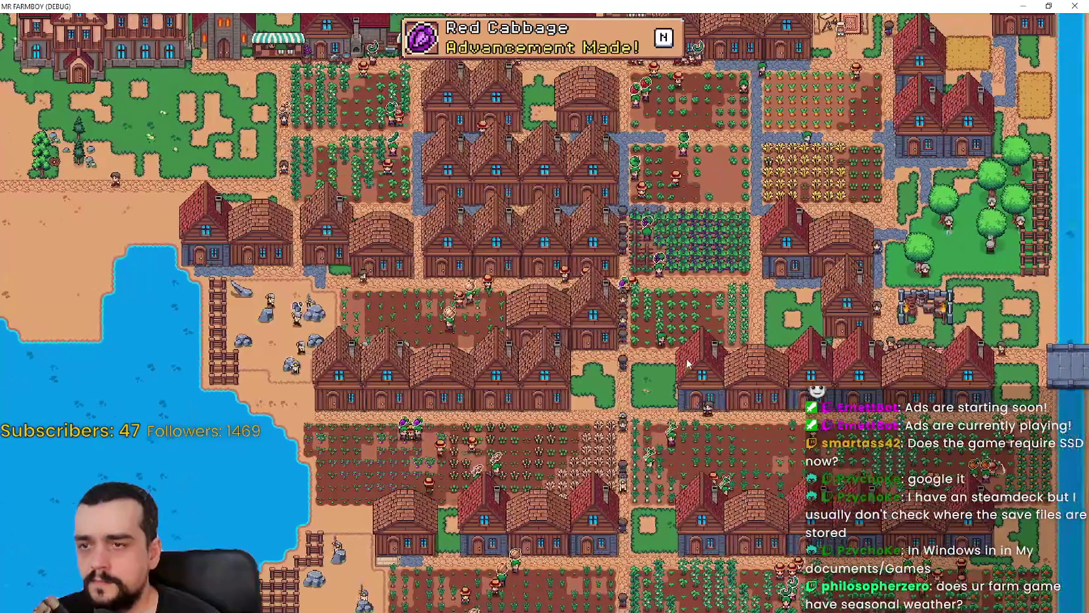
key(s)
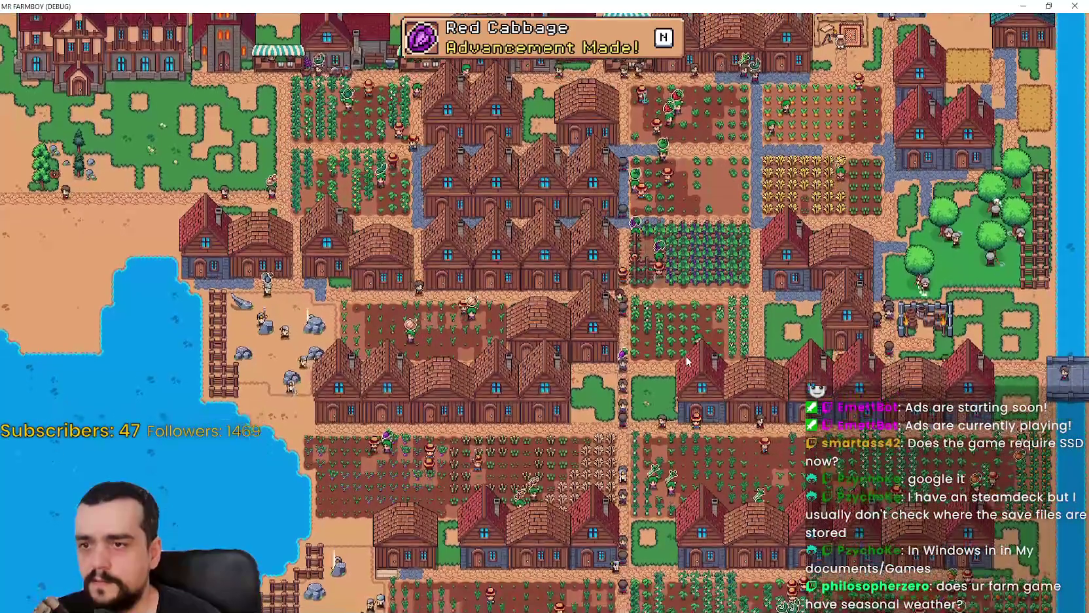
key(s)
key(a)
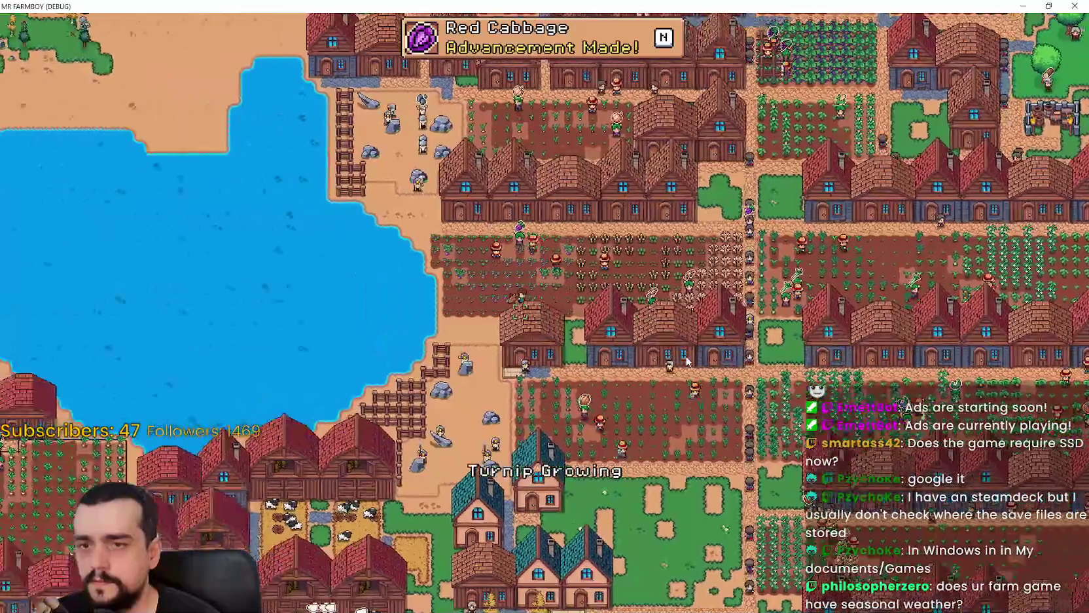
key(s)
key(a)
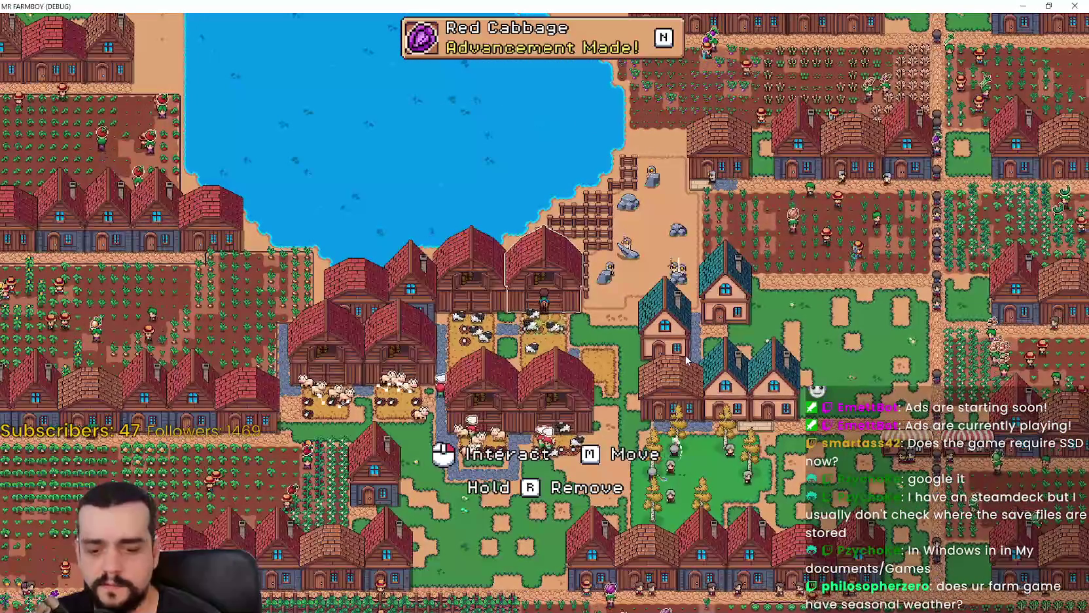
Maneuver the farmer around the barns and over beside the horse.
key(a)
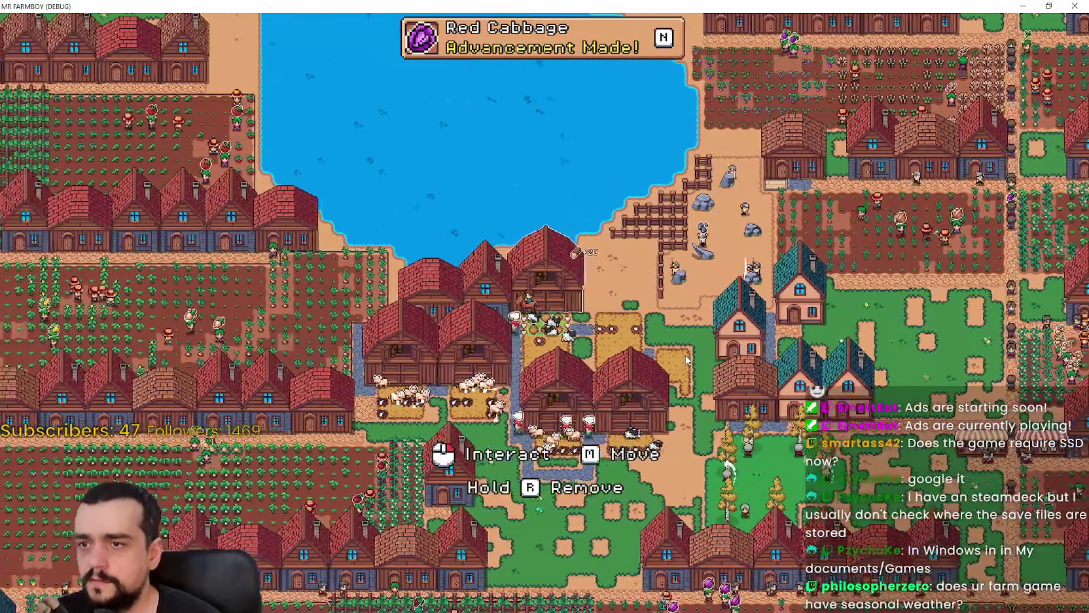
key(s)
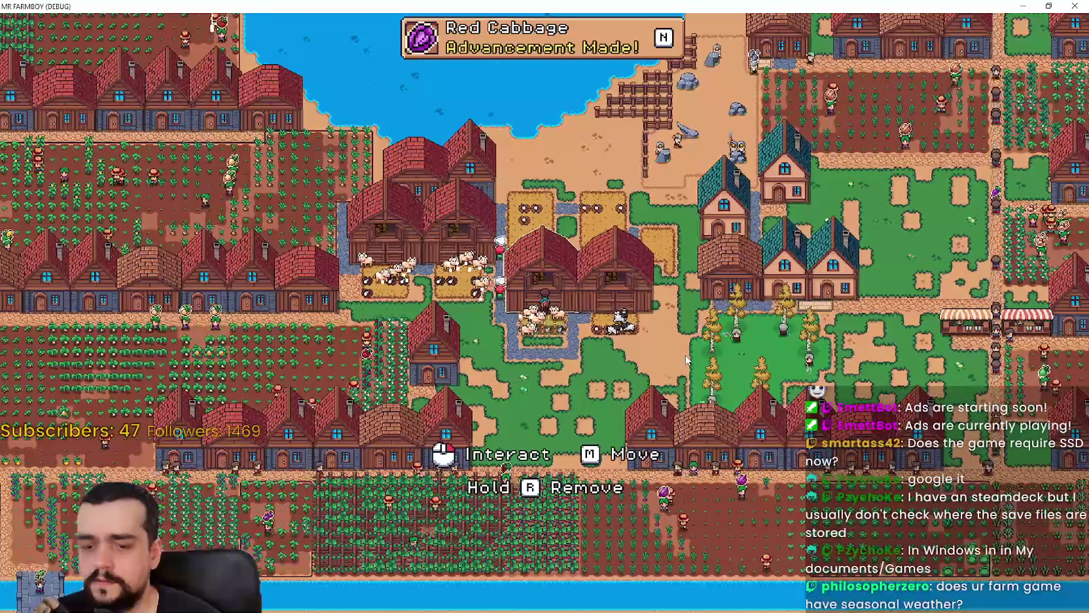
key(d)
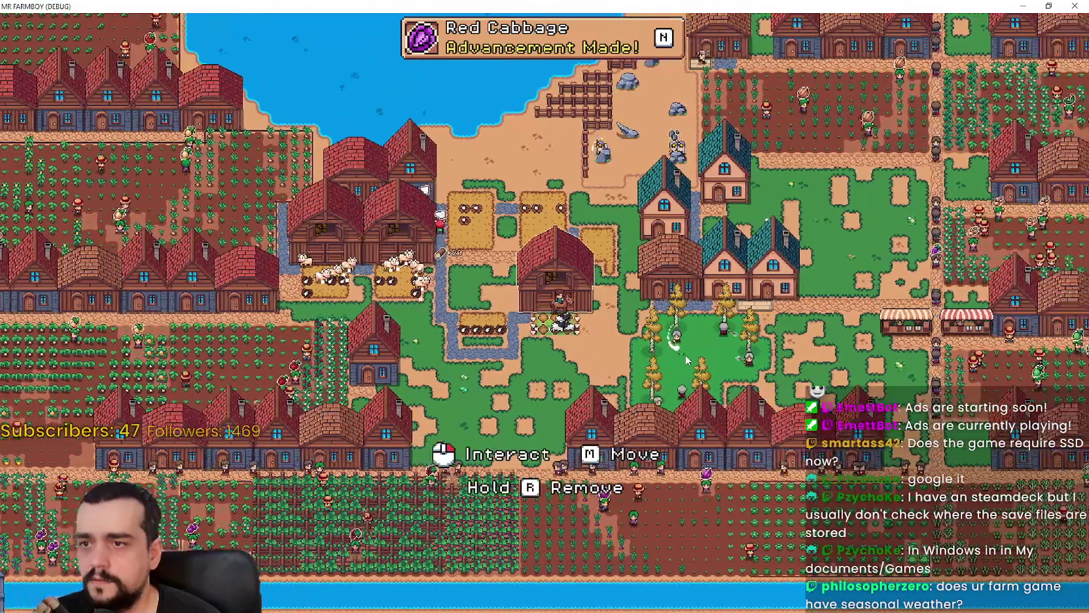
key(a)
key(w)
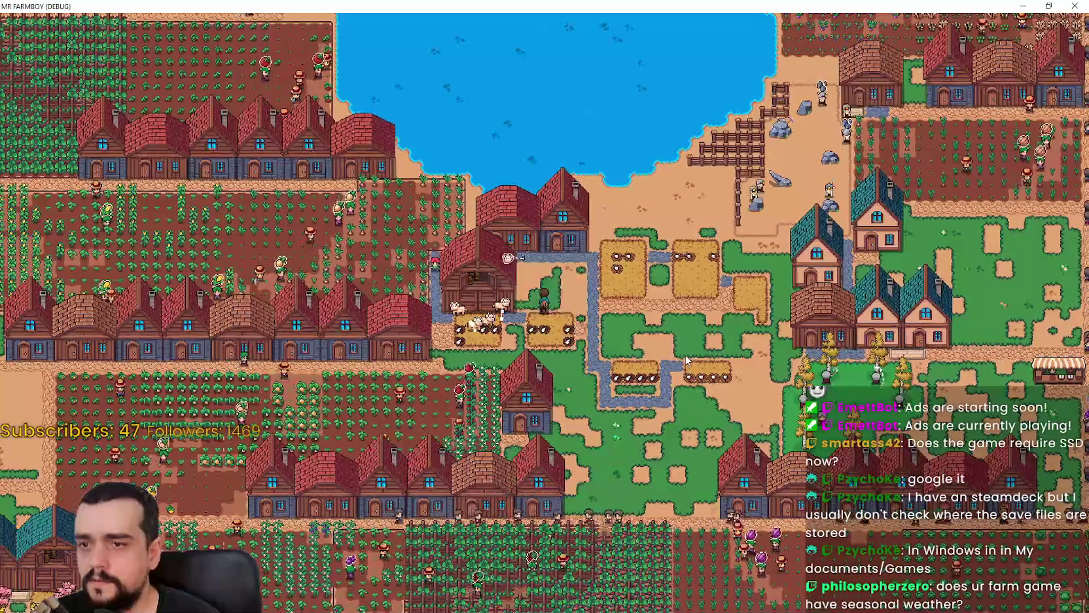
key(a)
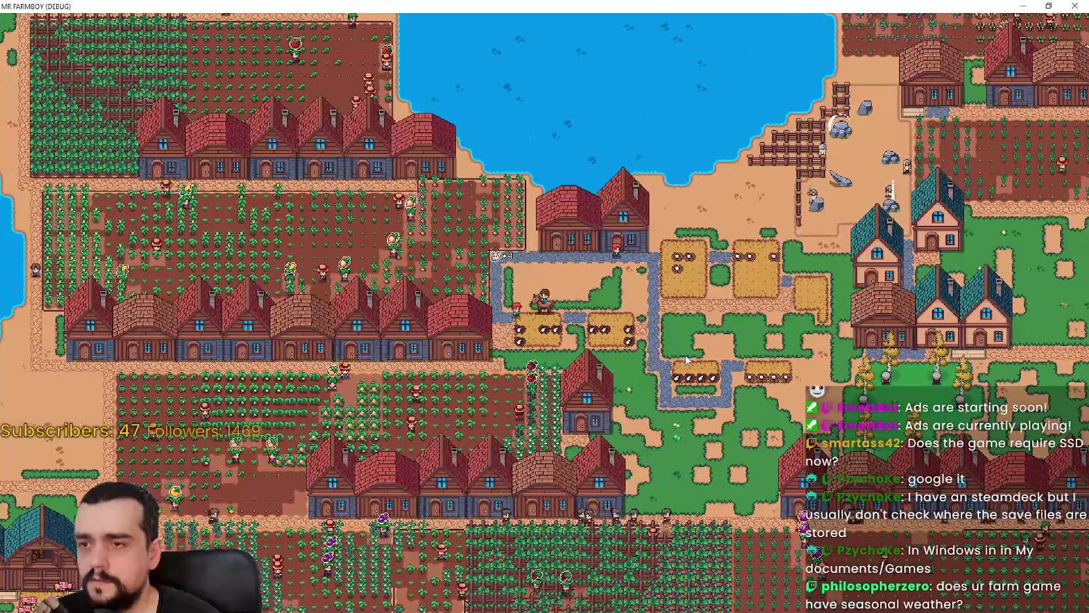
scroll(down, 3)
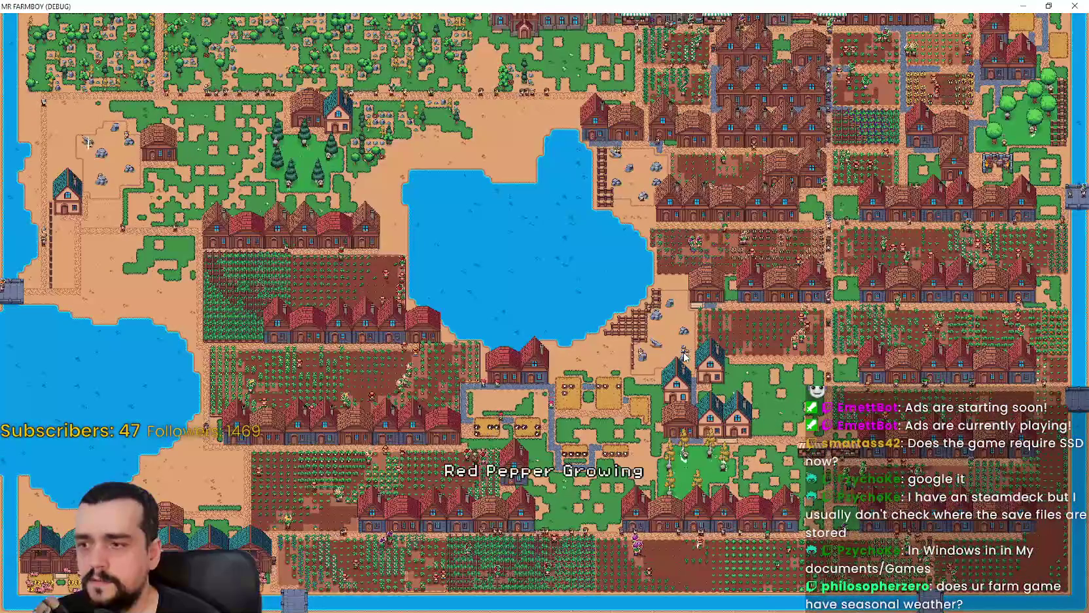
scroll(up, 3)
Ride to the pig barns and remove two of them for their refunds.
key(a)
key(s)
key(a)
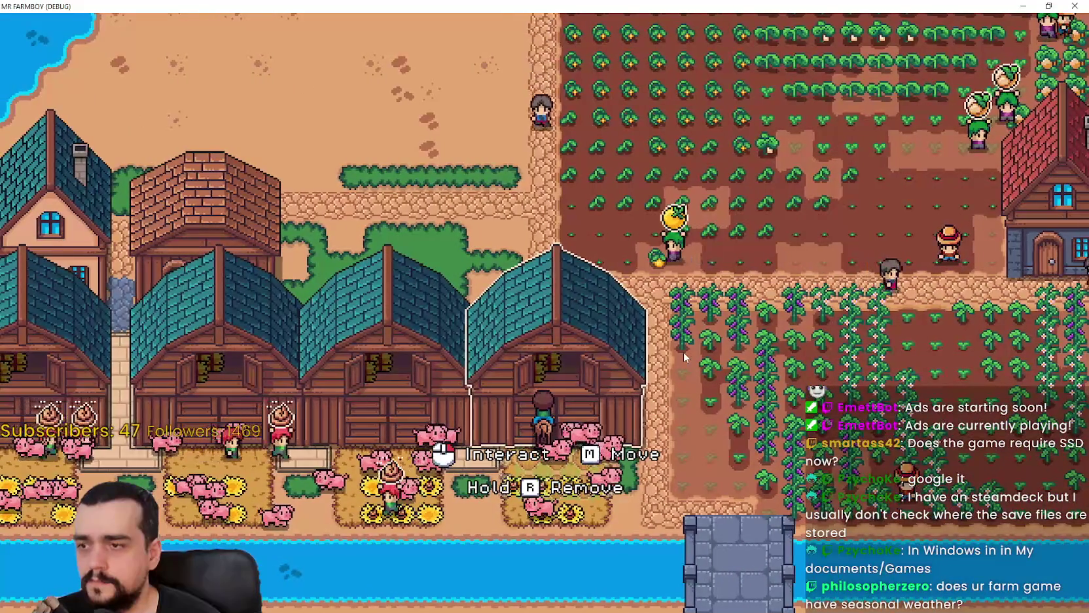
key(r)
key(a)
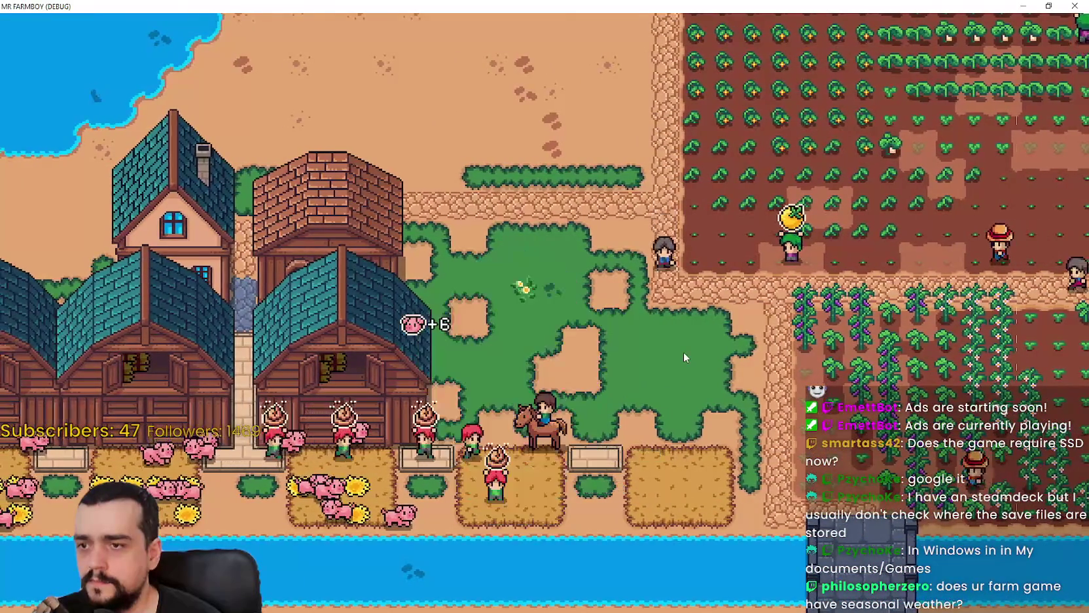
key(a)
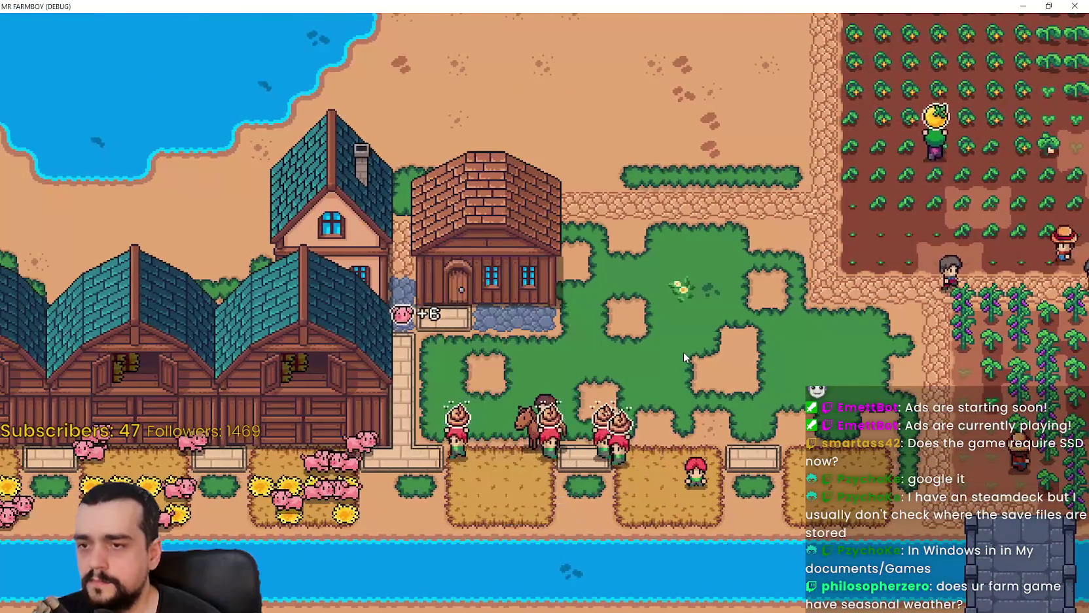
key(a)
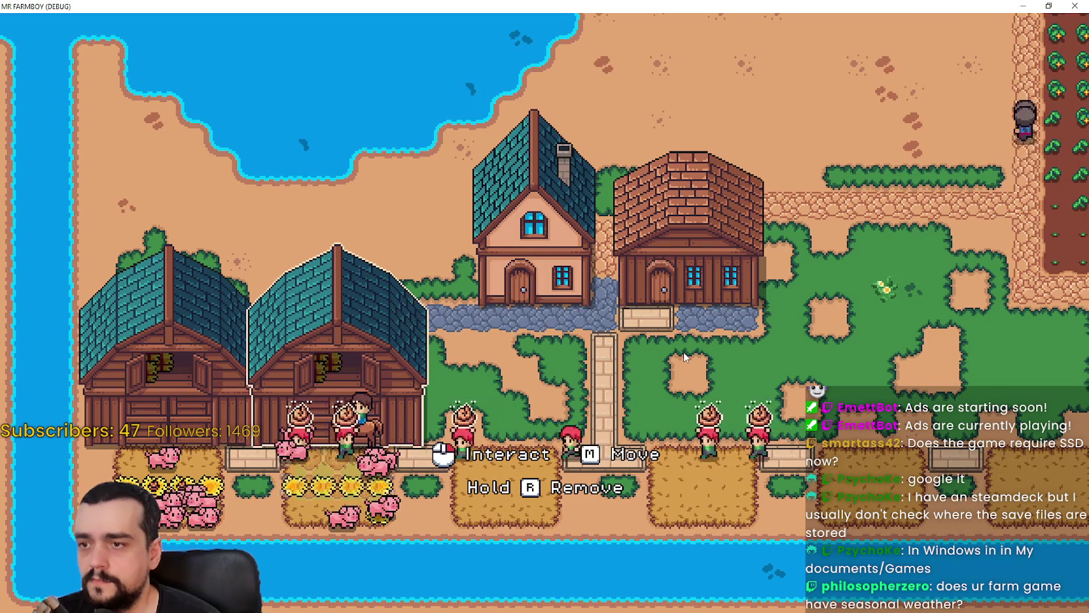
key(r)
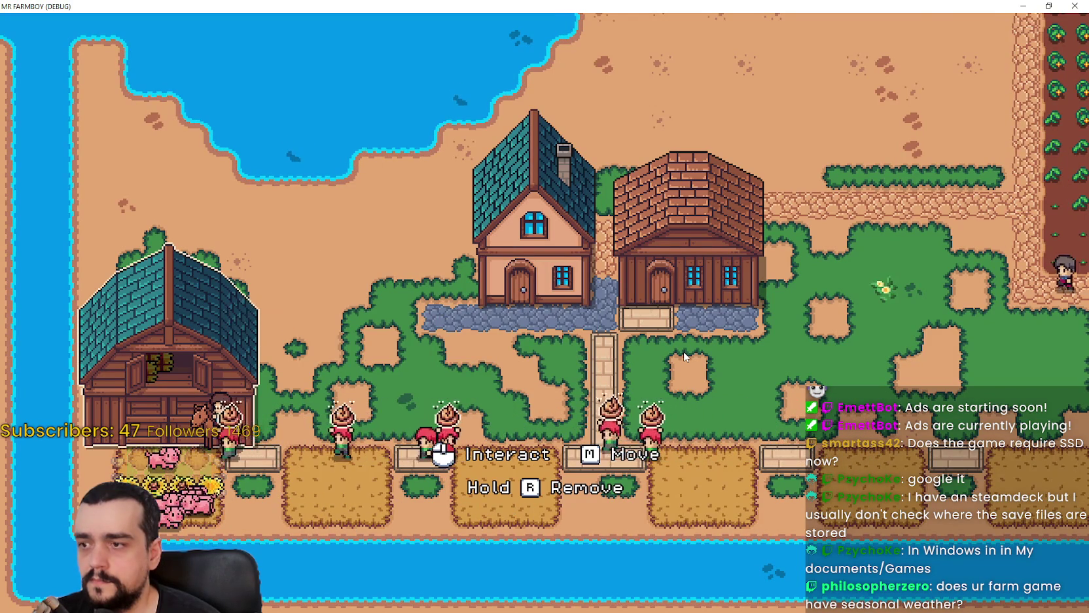
Check the crafting recipes, then the worker and animal advancement tabs.
key(w)
key(c)
key(c)
key(d)
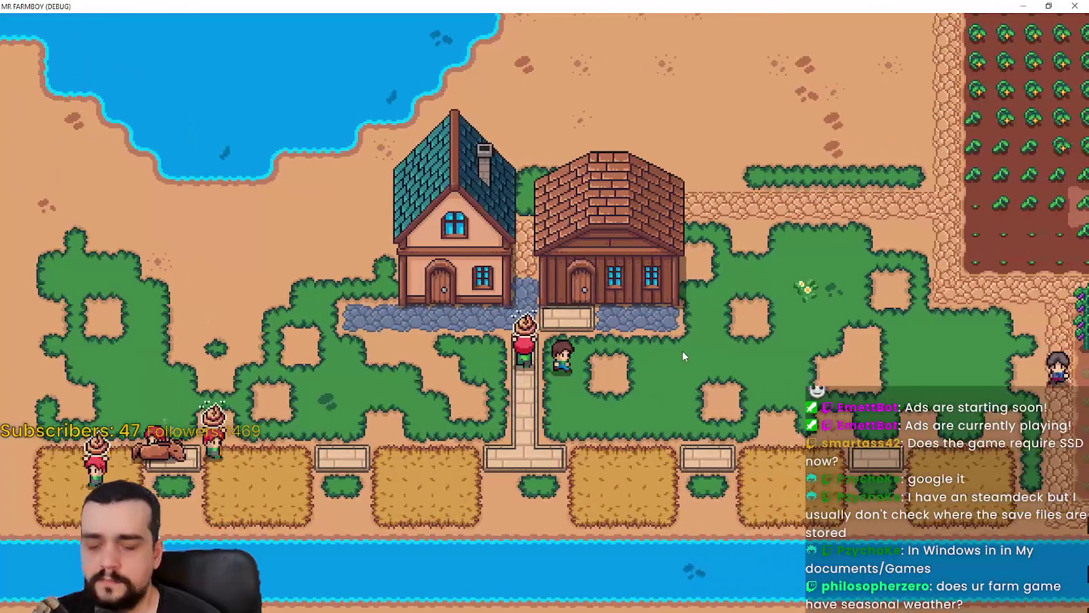
key(u)
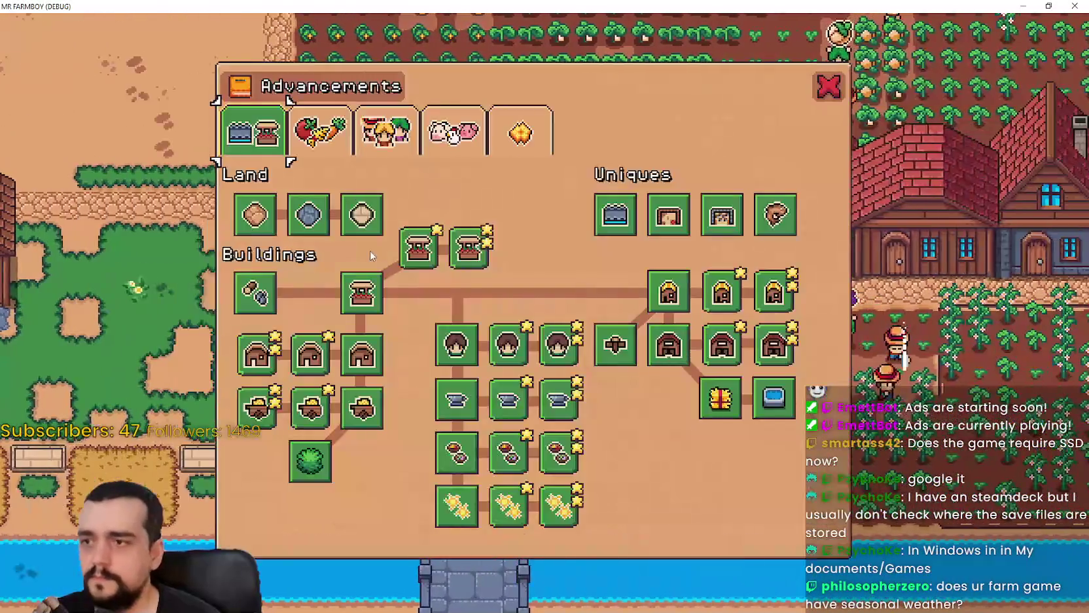
click(385, 130)
click(451, 134)
key(u)
Zoom out over the whole farm map, pan north and south, then restore the game window.
key(w)
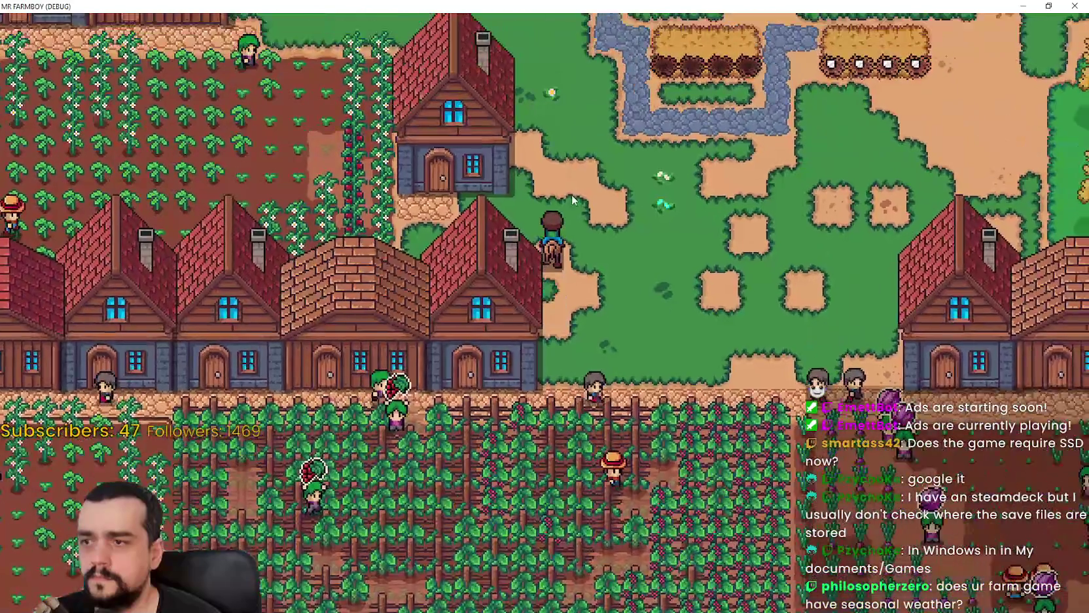
scroll(down, 3)
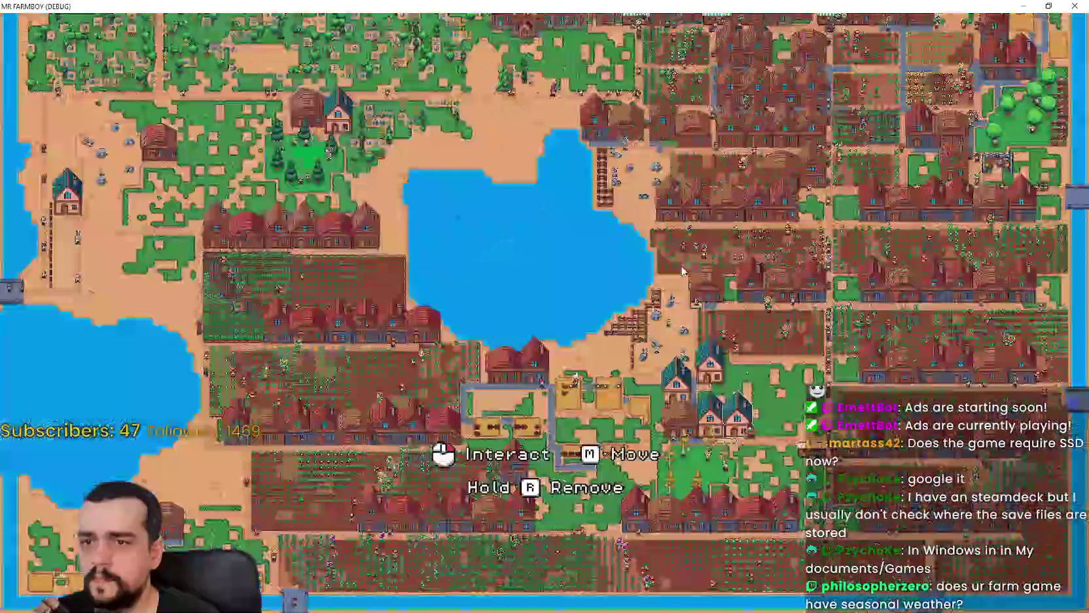
key(w)
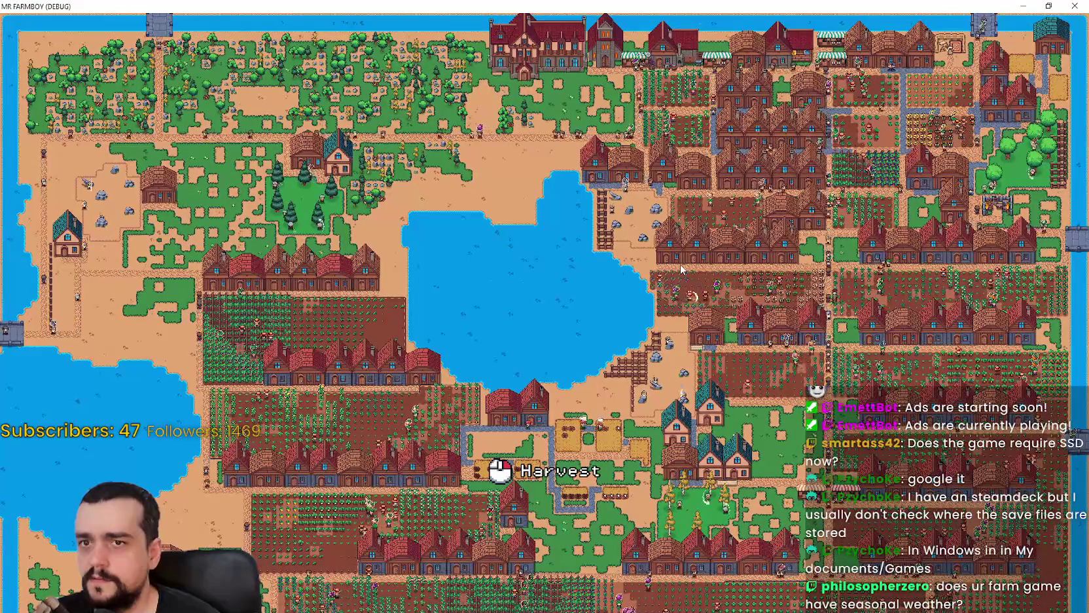
key(s)
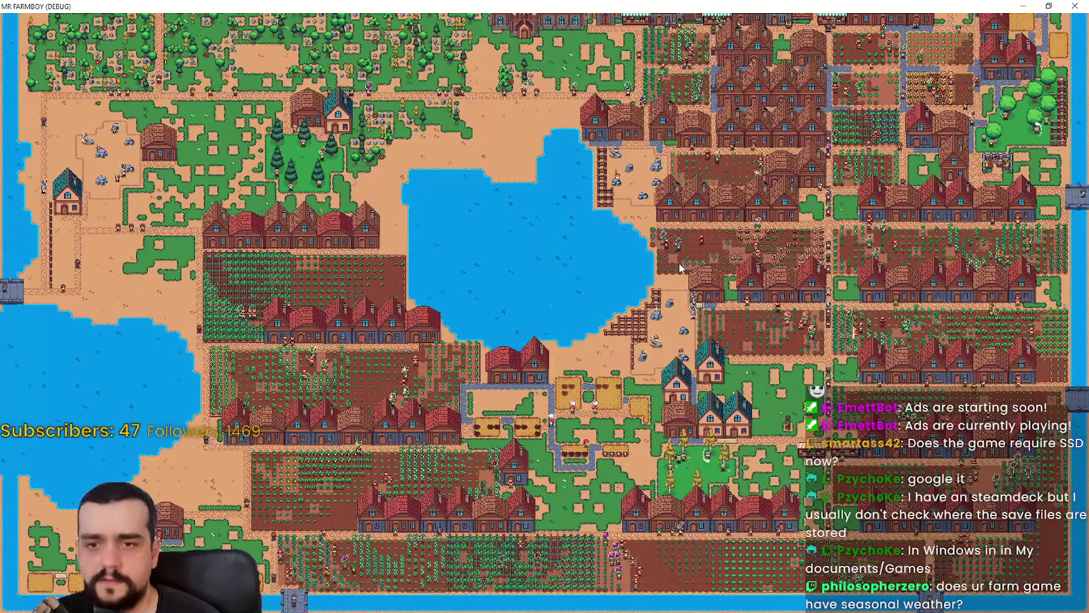
key(w)
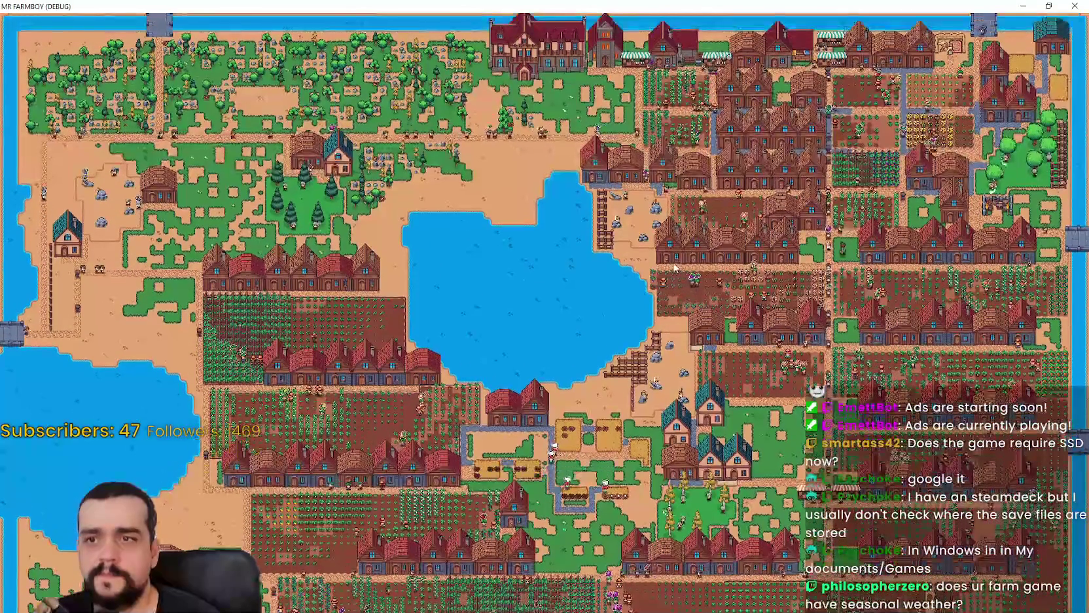
click(1049, 5)
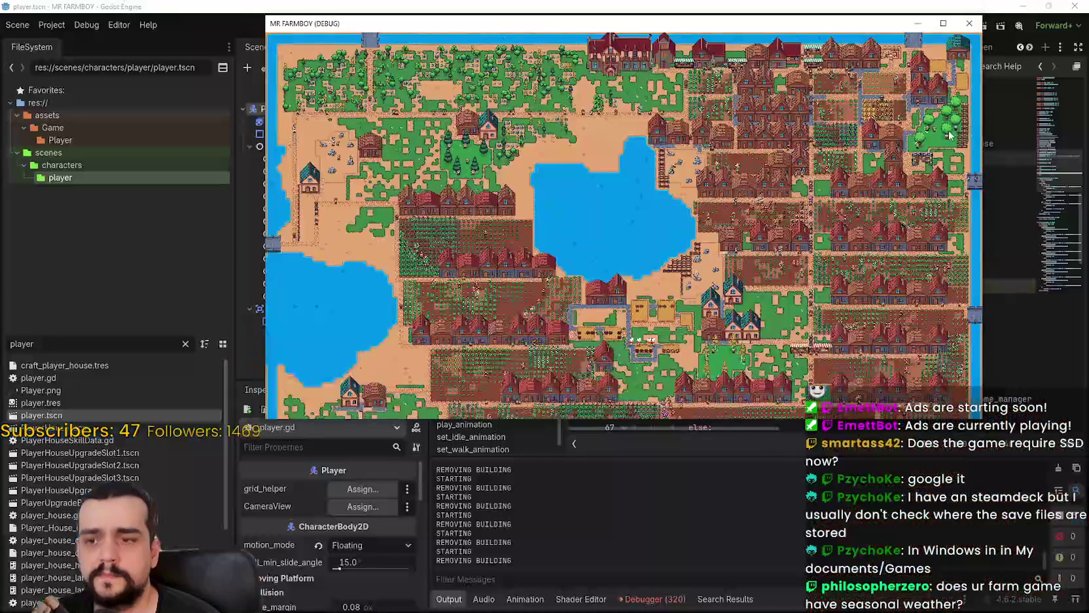
Bring the editor forward and scroll through the Debugger's 320 script reload warnings.
click(655, 600)
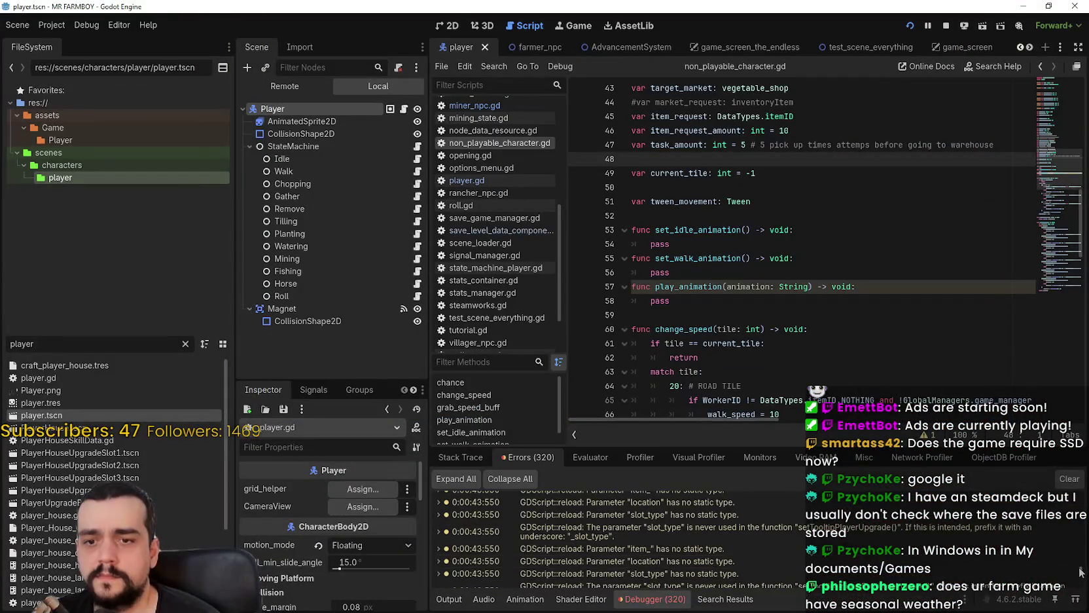
drag(1080, 571, 1081, 596)
scroll(up, 3)
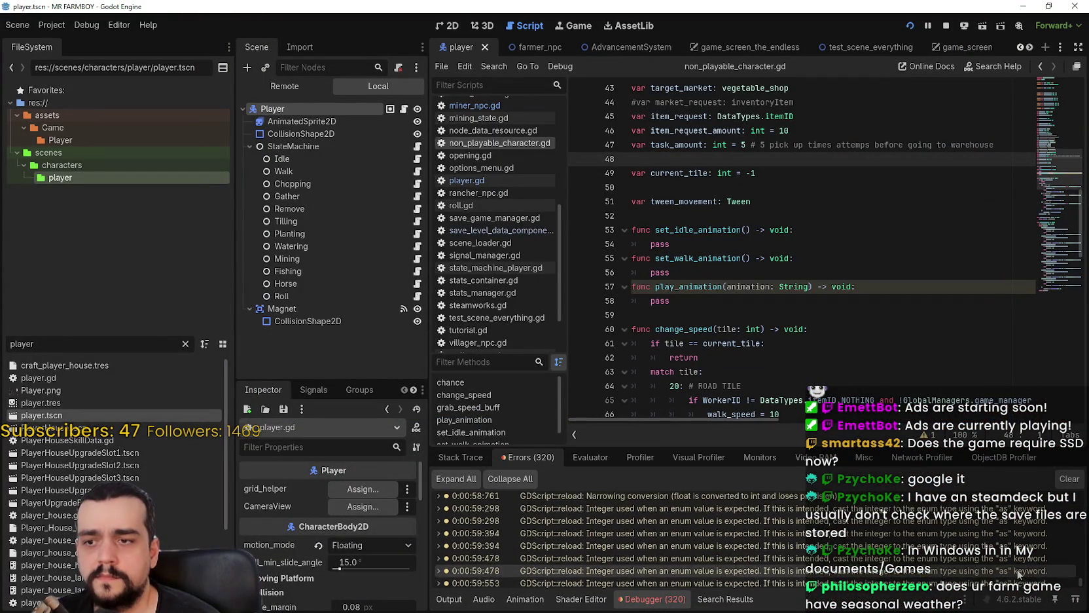
scroll(up, 3)
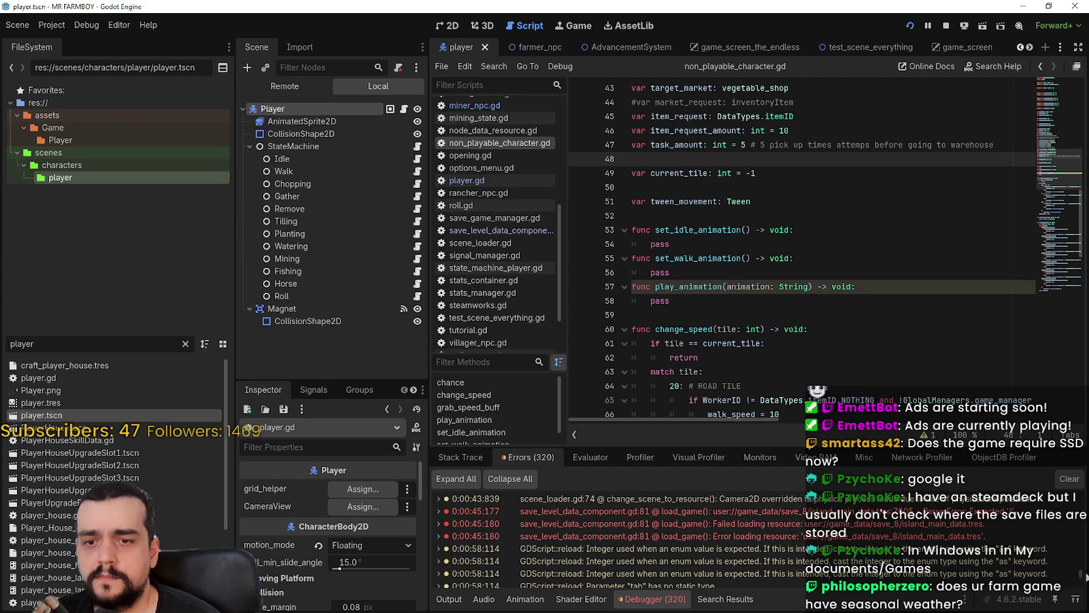
scroll(down, 3)
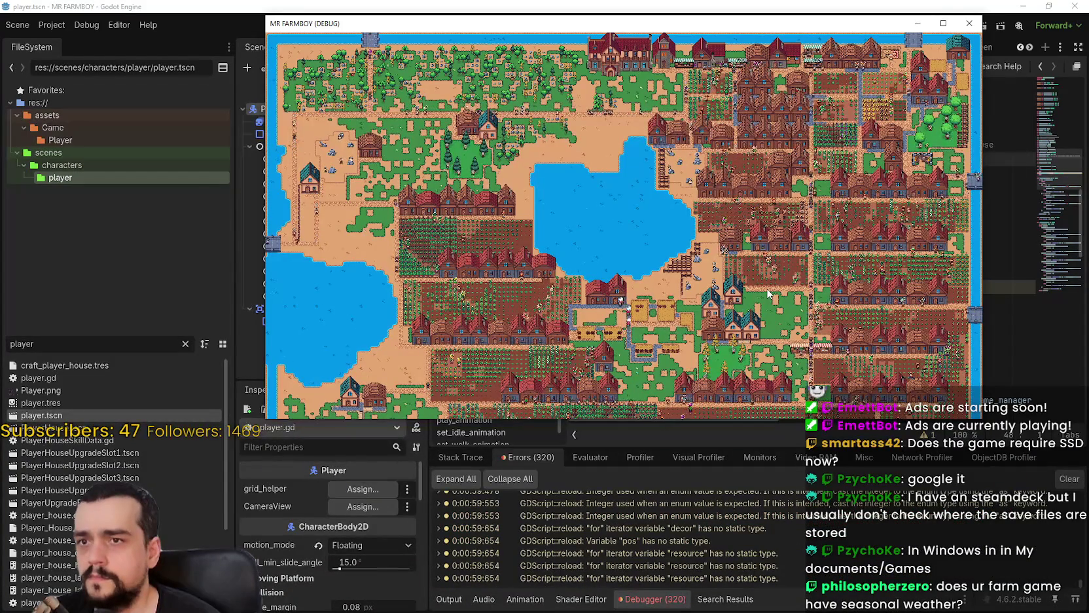
Pause the game, return to the saved games list and load Save 7 (Normal).
key(s)
key(Escape)
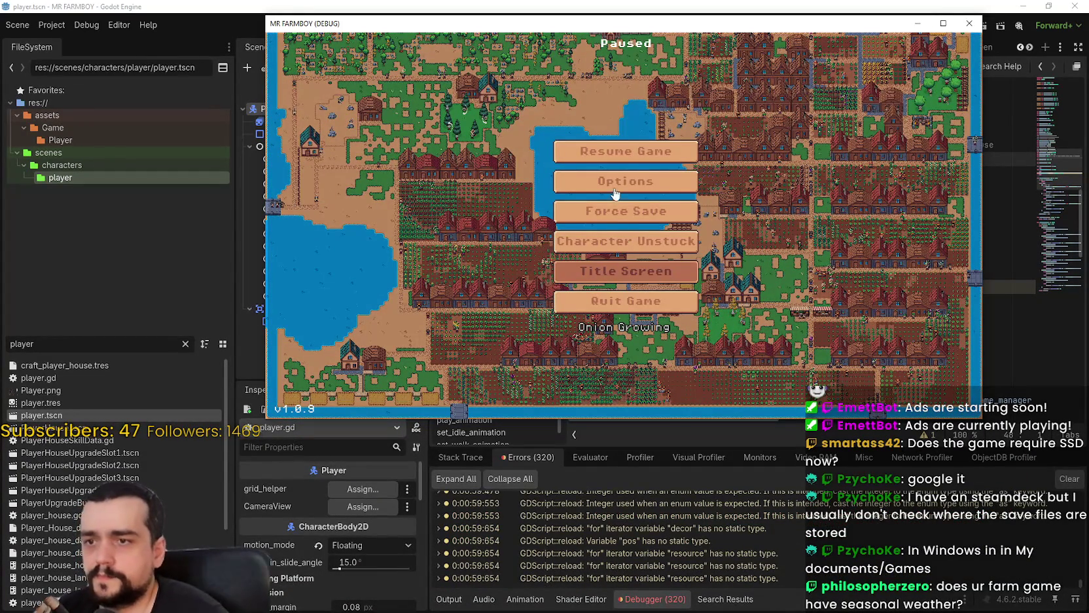
click(616, 197)
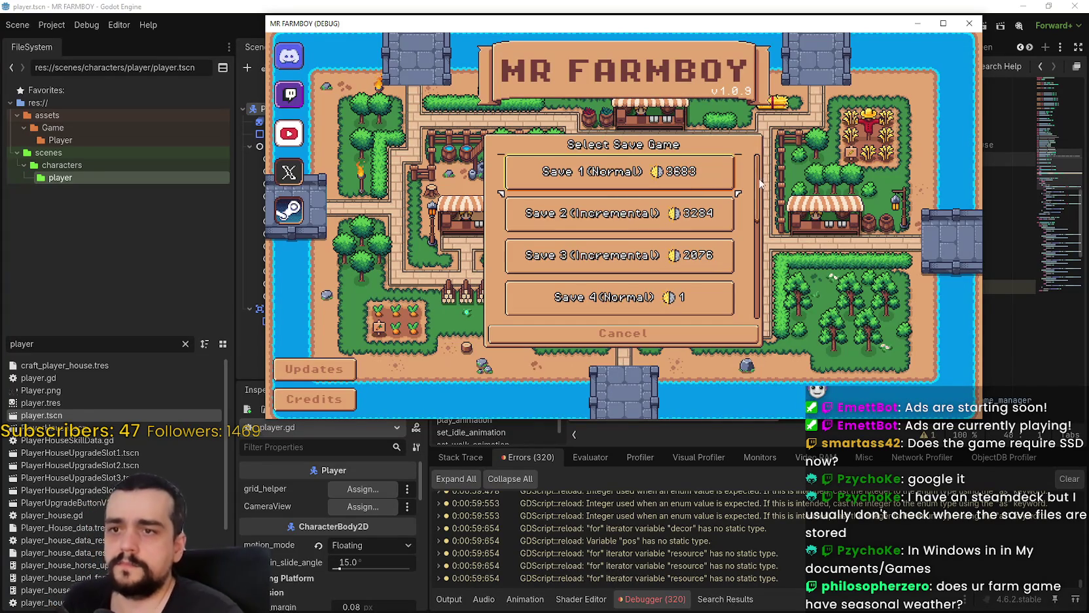
drag(761, 184, 756, 331)
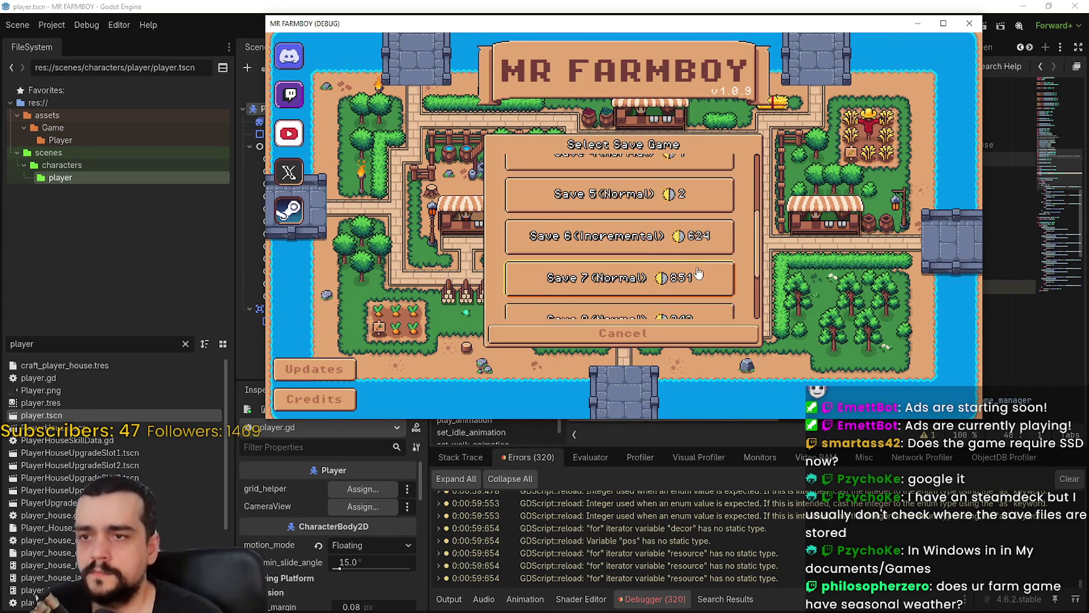
scroll(up, 3)
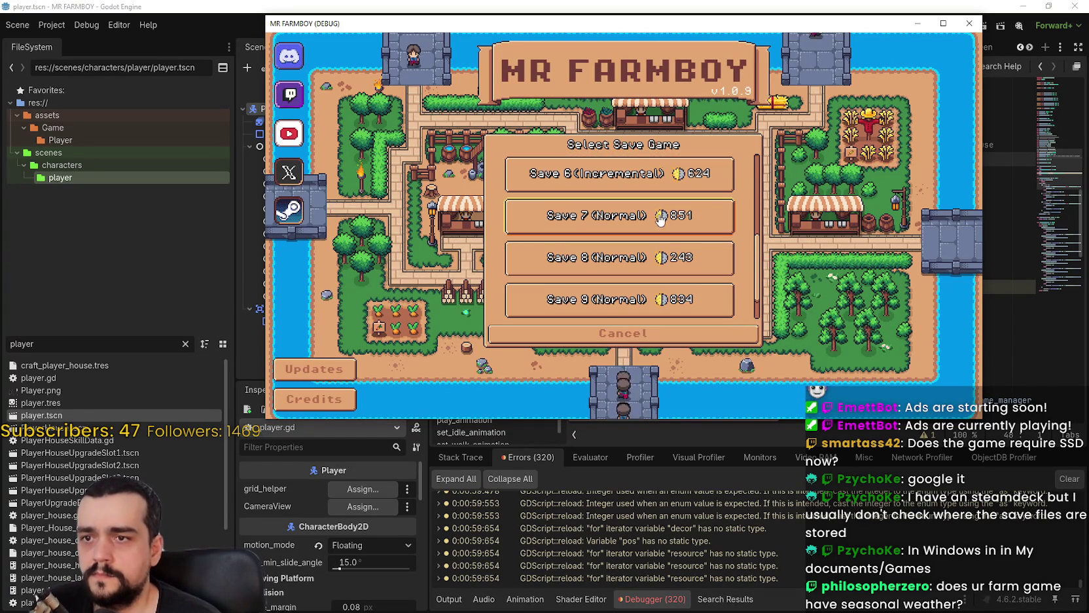
click(549, 216)
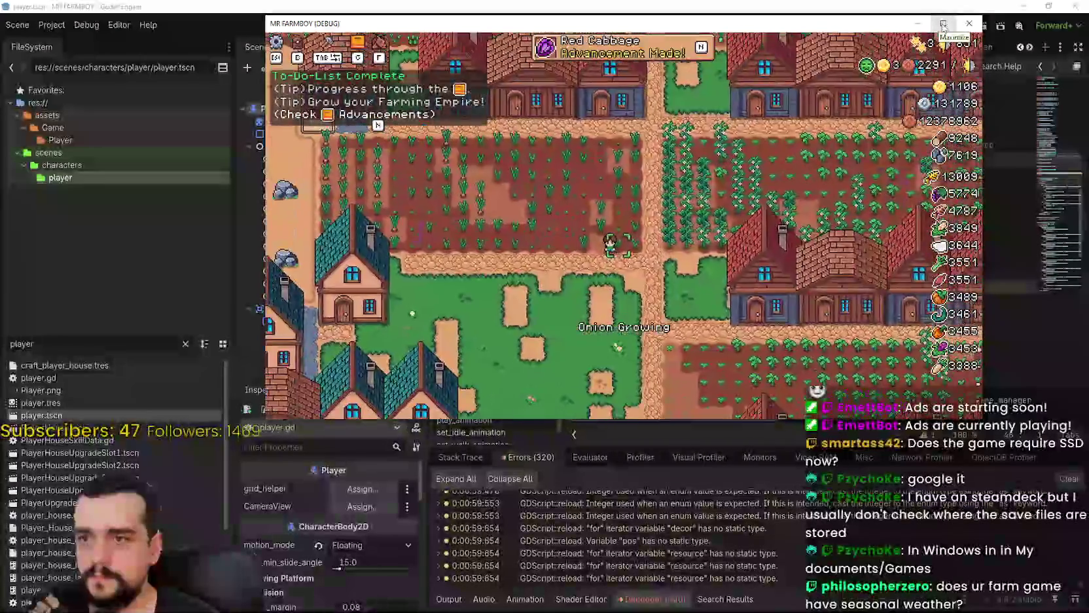
Maximize the game window and bring up the Crafting panel over the town.
click(943, 24)
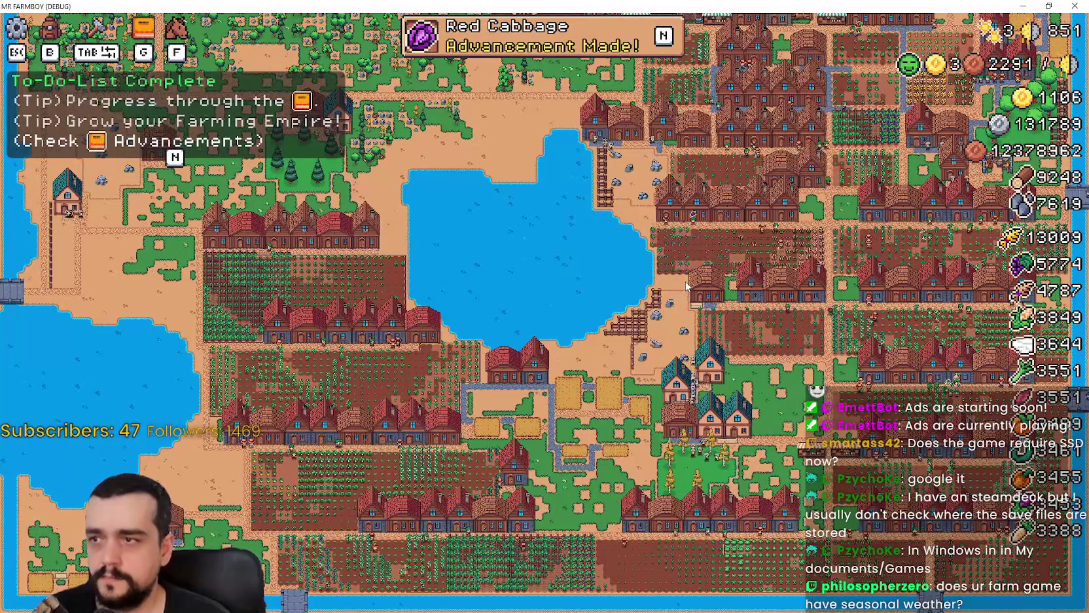
key(w)
key(Tab)
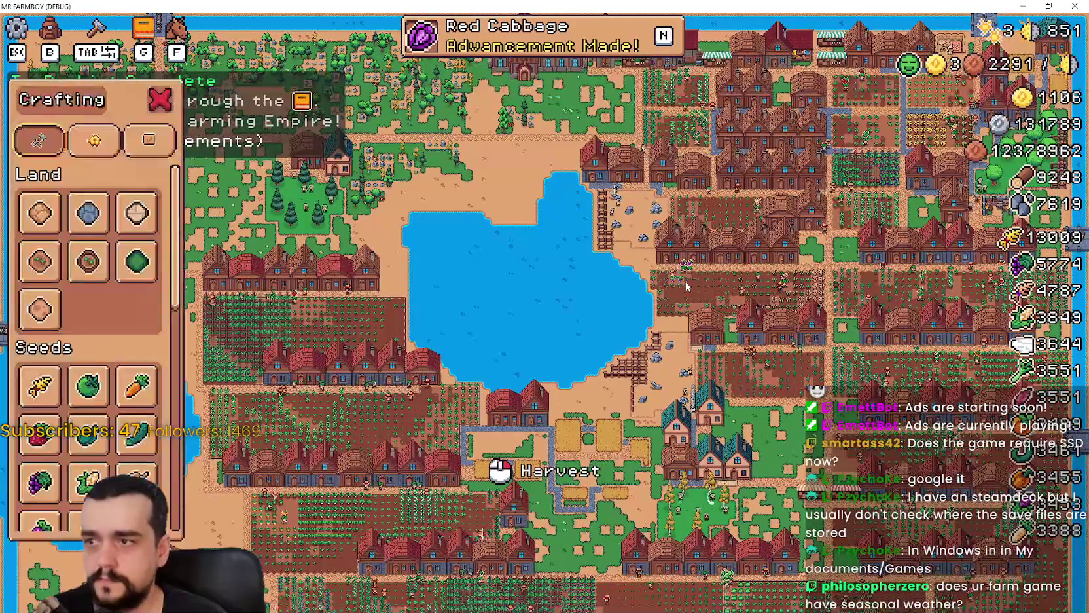
Browse the animal, worker, crop and land/building advancement tabs.
key(Tab)
key(n)
click(452, 134)
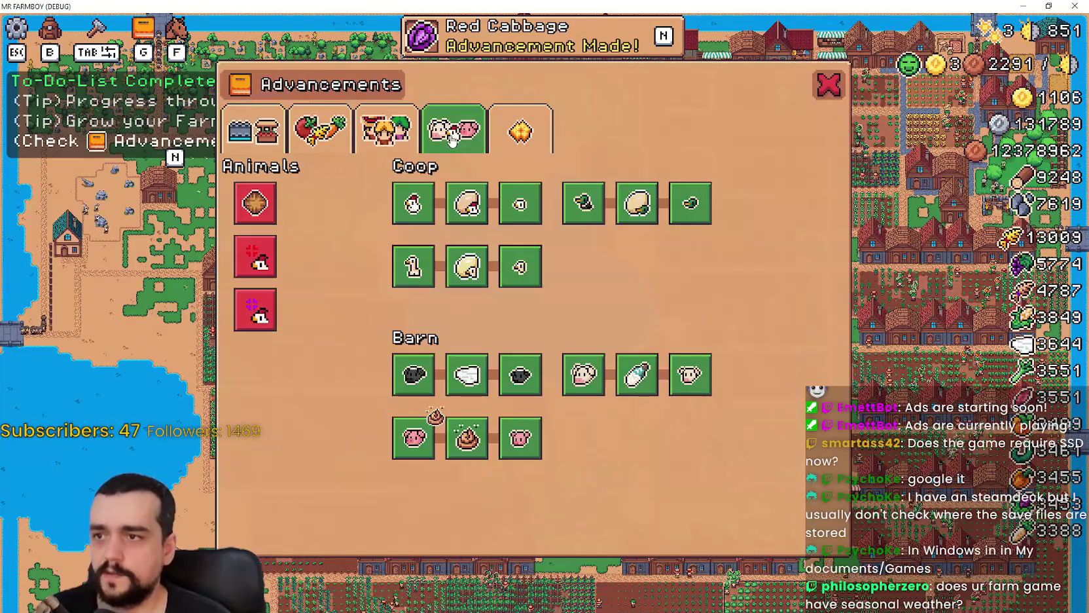
mouse_move(270, 224)
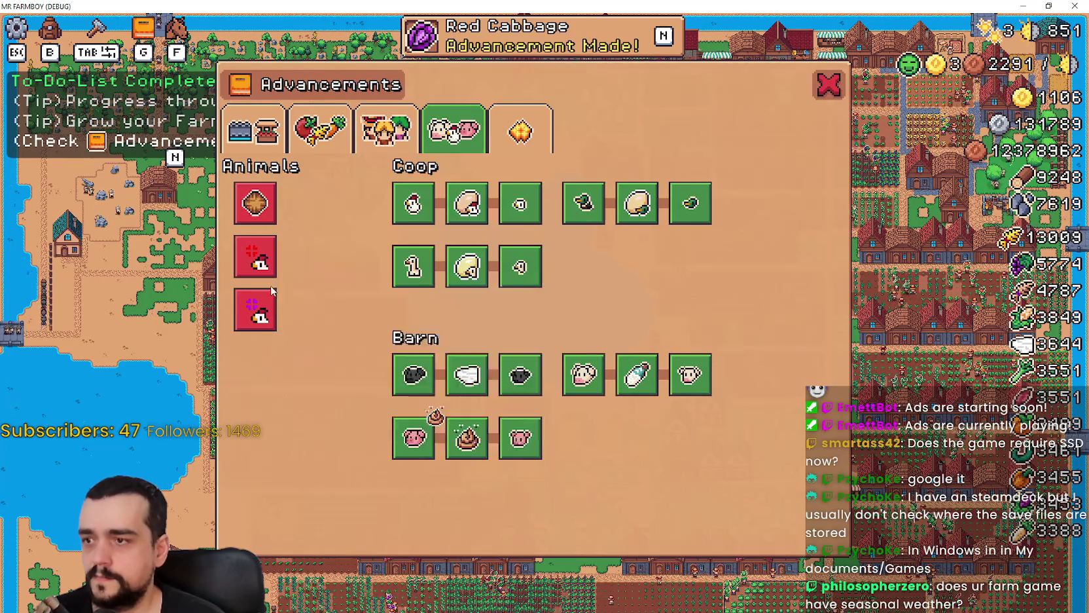
click(393, 137)
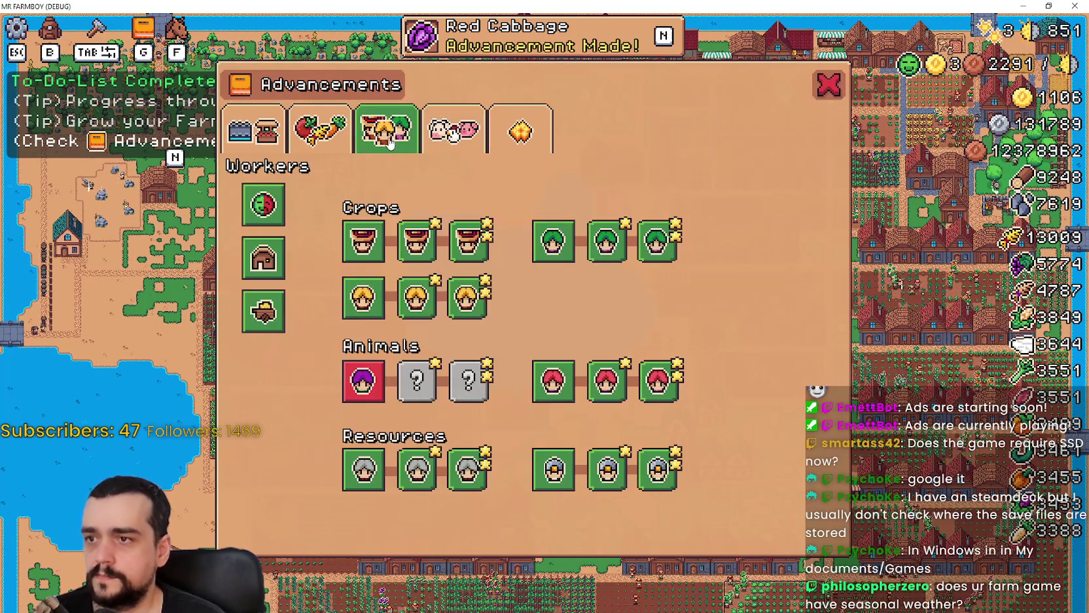
click(318, 126)
click(252, 129)
click(319, 130)
click(386, 130)
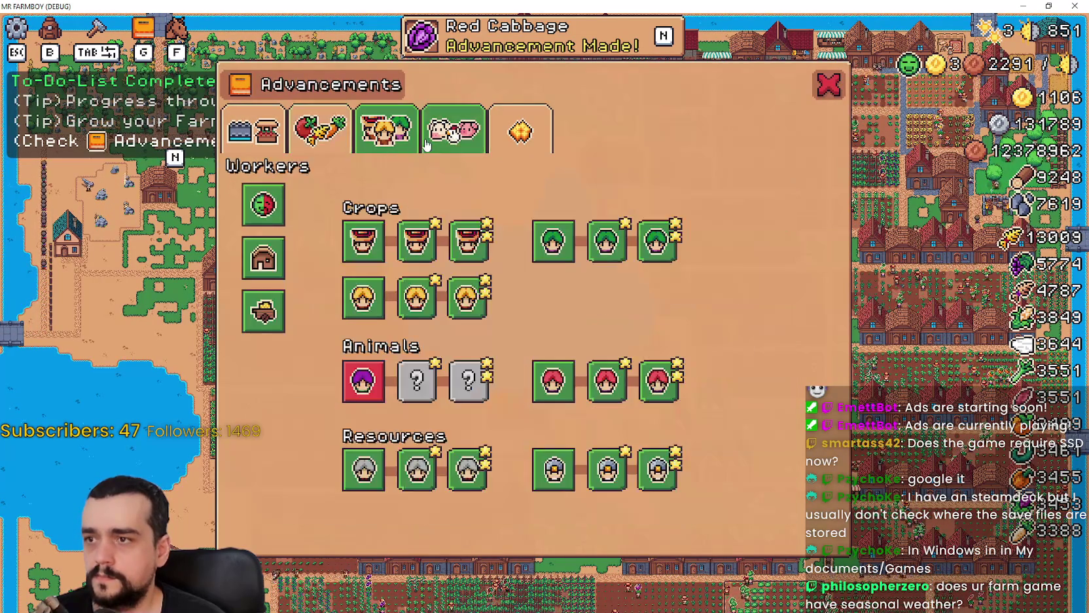
click(454, 130)
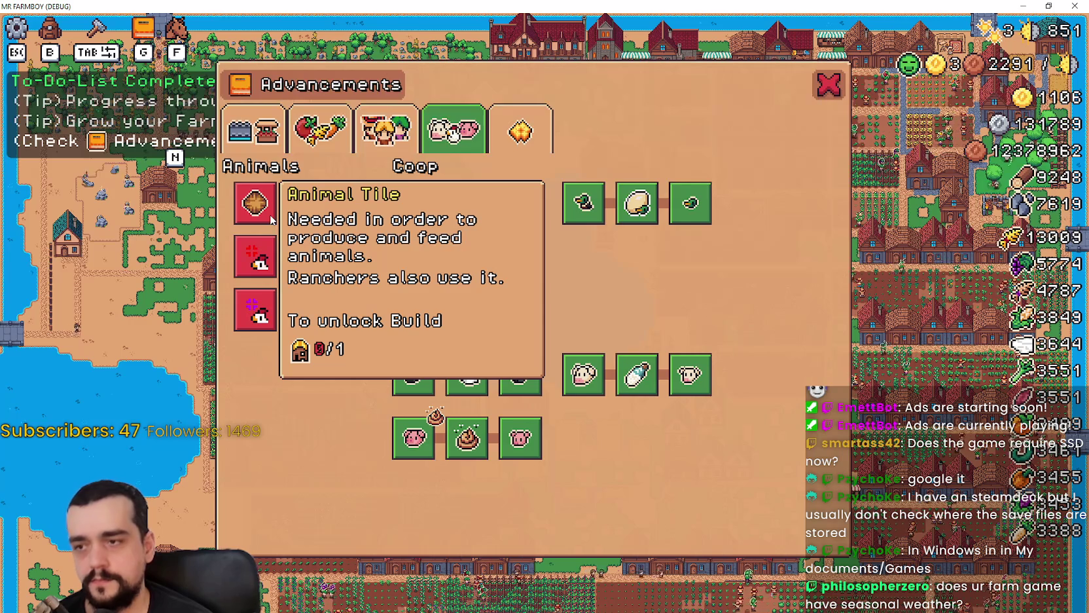
Close the advancements and open the overall statistics page in Stats & Inventory.
key(Escape)
key(b)
key(Escape)
key(Tab)
click(353, 178)
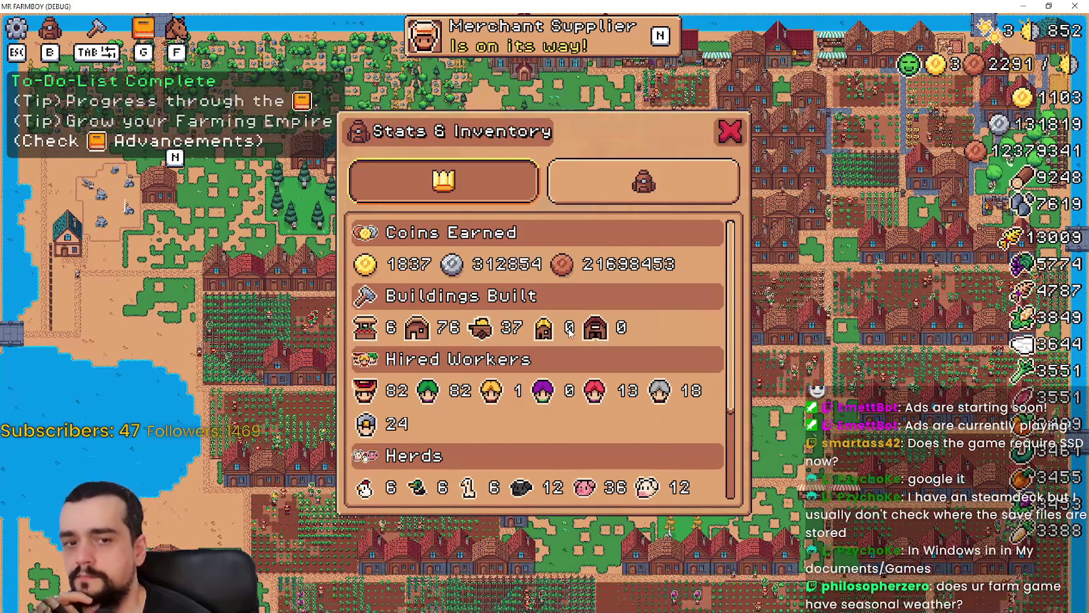
Close Stats & Inventory, zoom in, and ride the farmer north-east through the village to the crops.
click(663, 188)
click(730, 130)
scroll(up, 3)
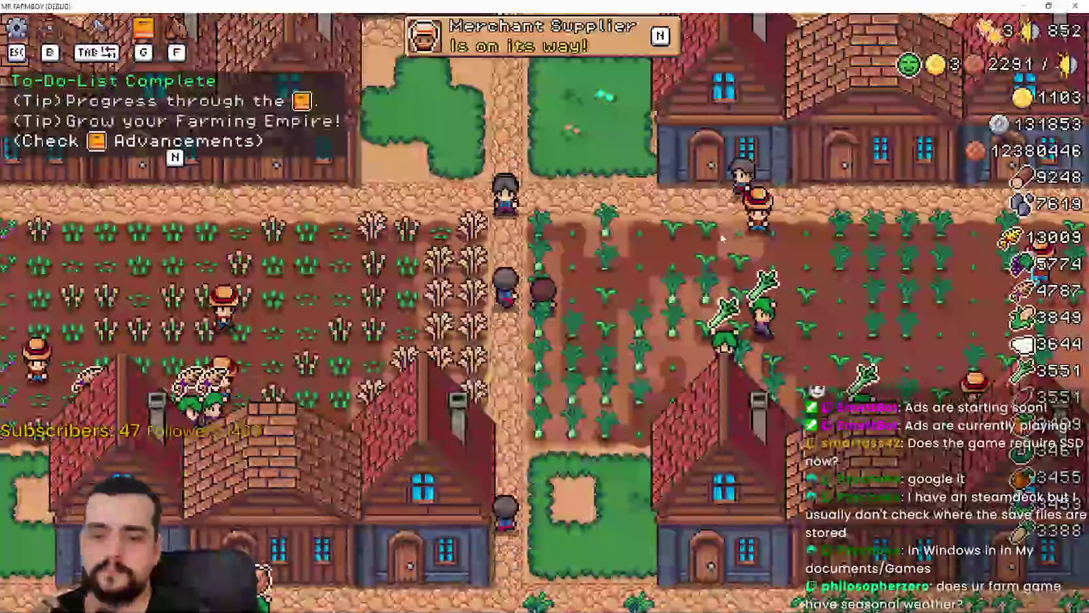
key(w)
key(d)
key(w)
key(d)
key(w)
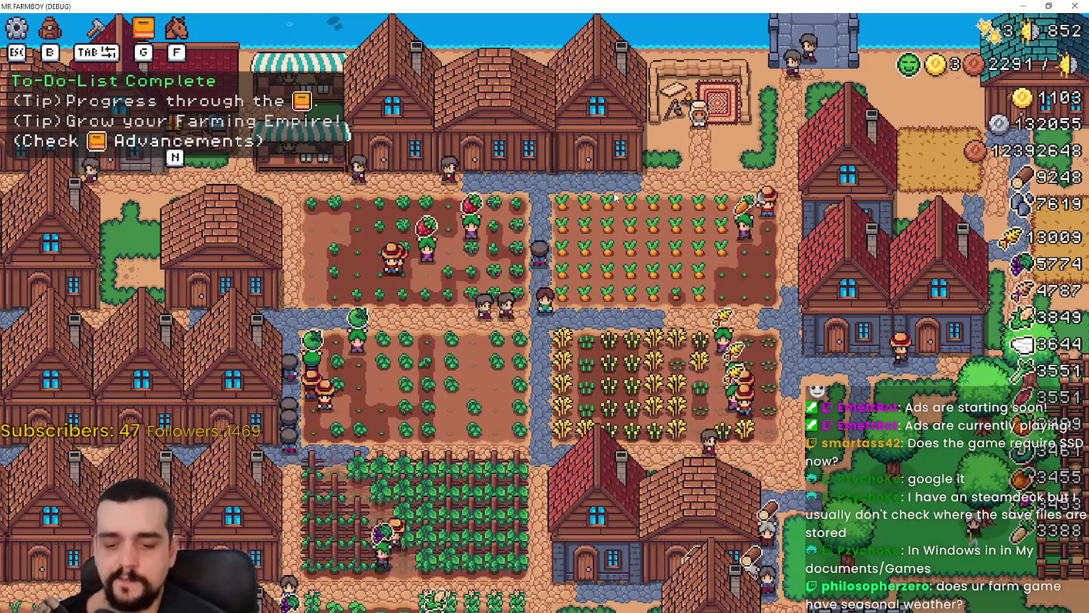
key(Tab)
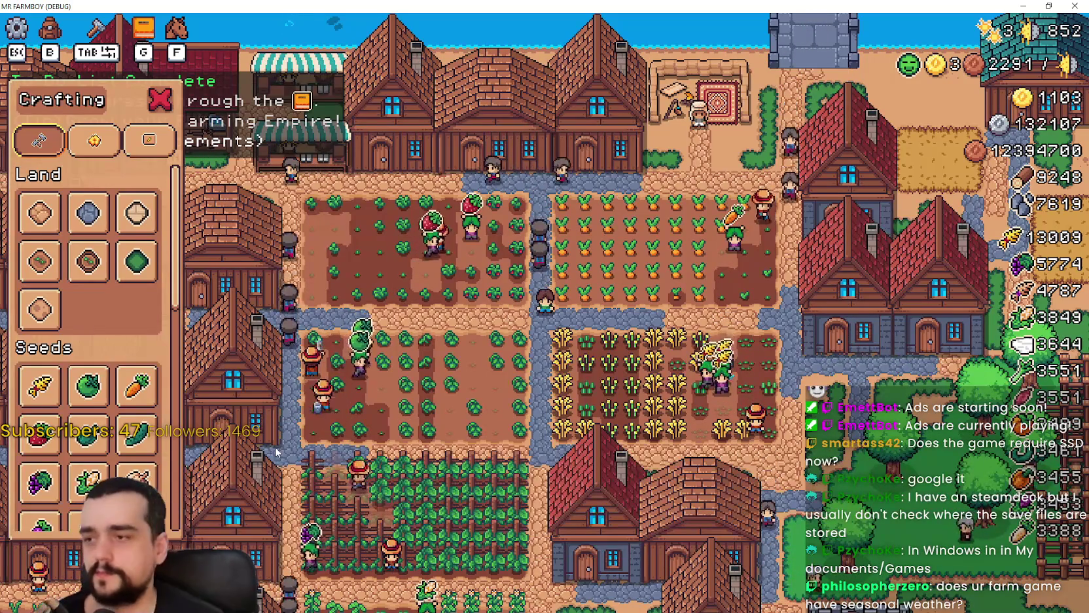
Show the worker and land/building advancements and inspect the Market Upgrade.
scroll(down, 3)
scroll(down, 3)
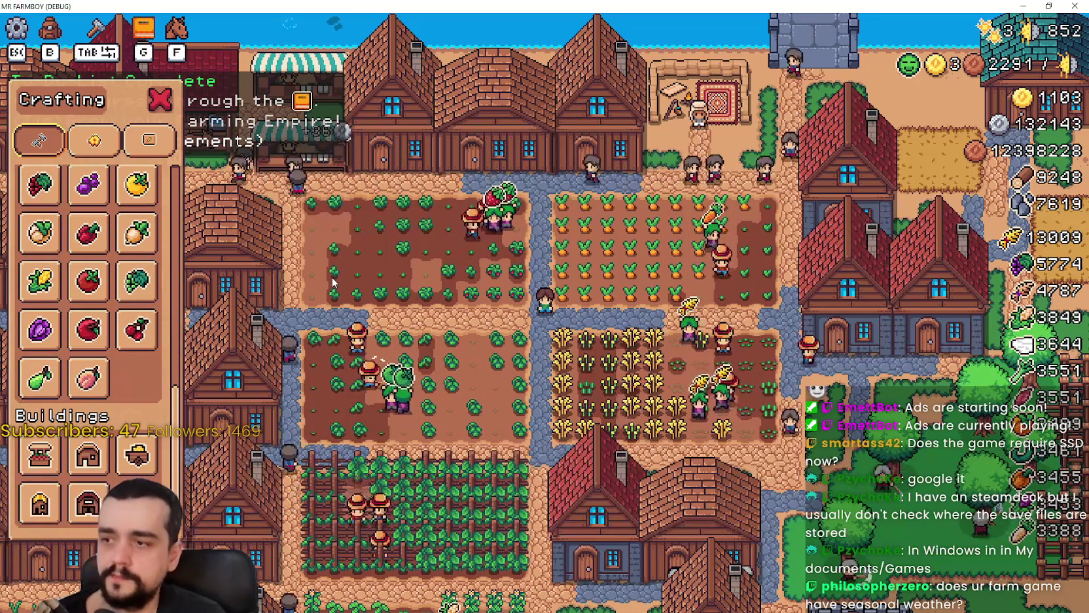
key(g)
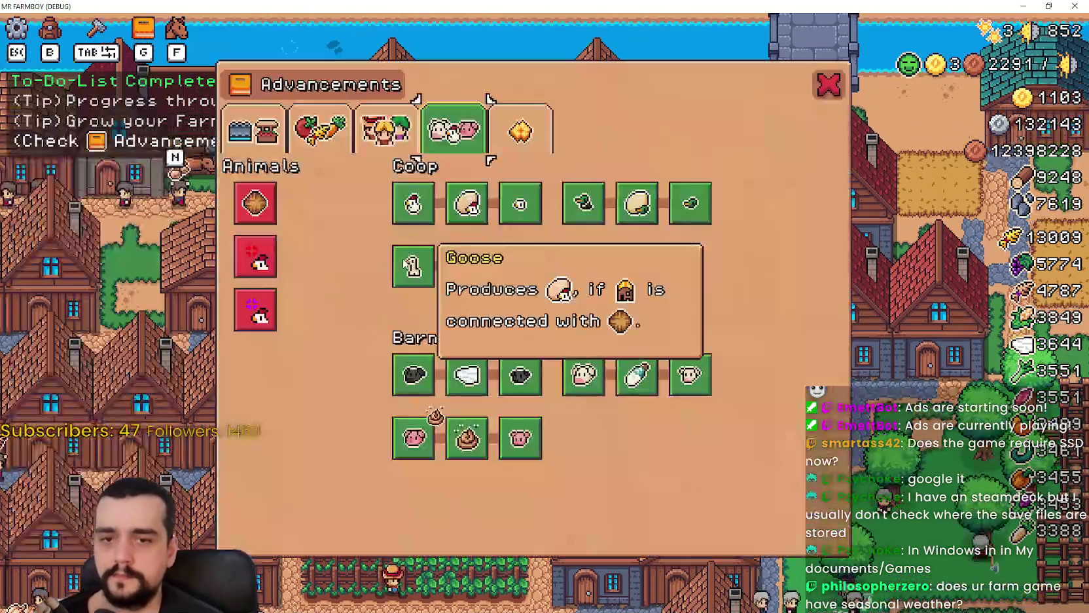
click(386, 129)
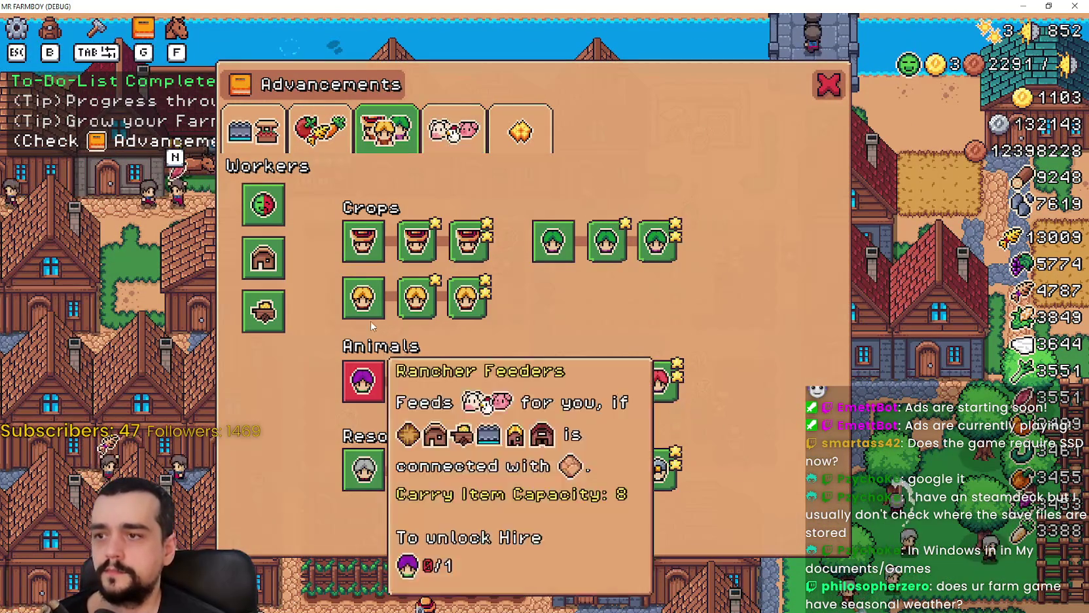
key(q)
key(q)
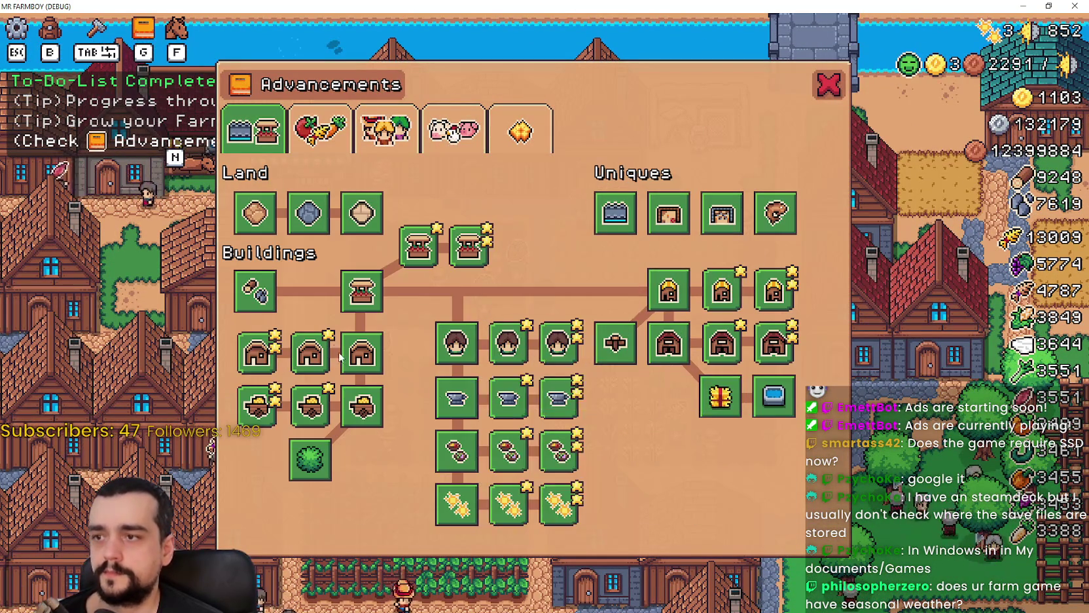
mouse_move(366, 298)
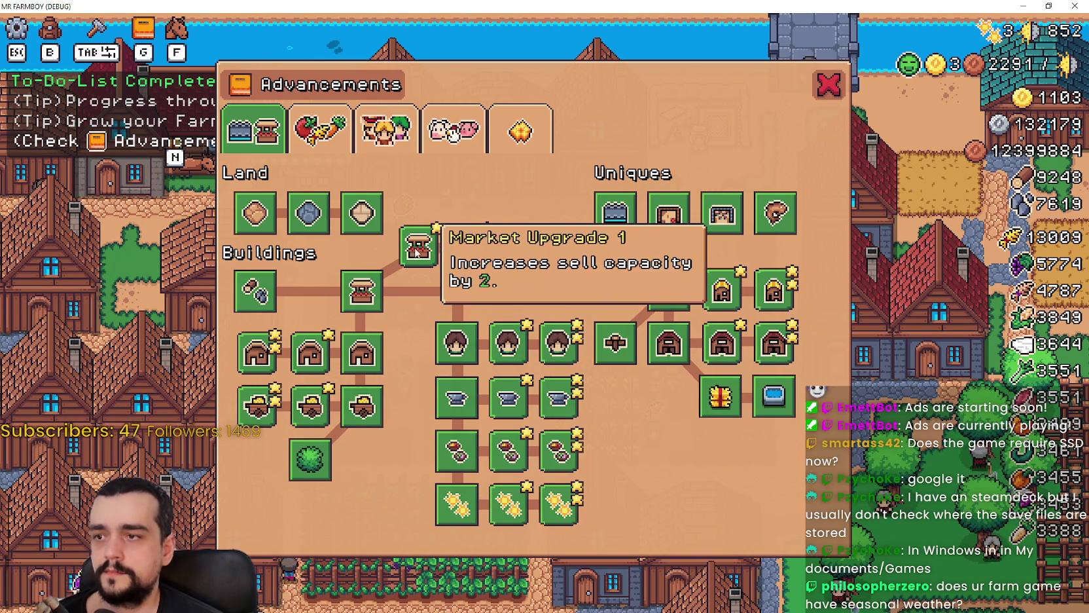
Step through the remaining advancement categories, close the window, and pause the game.
click(321, 131)
click(388, 131)
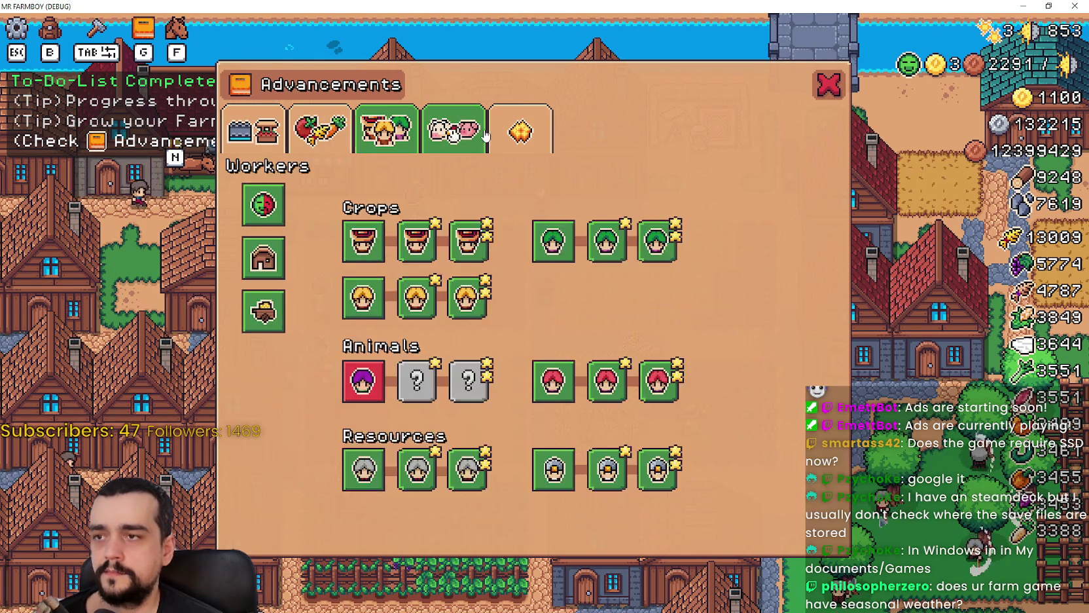
click(454, 131)
click(521, 131)
click(829, 85)
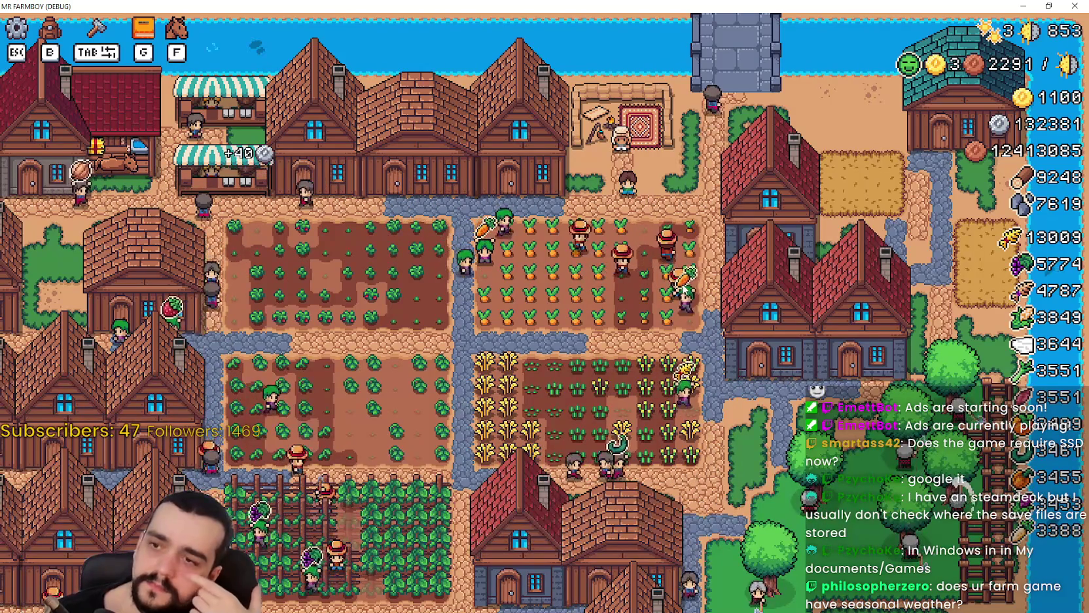
key(Escape)
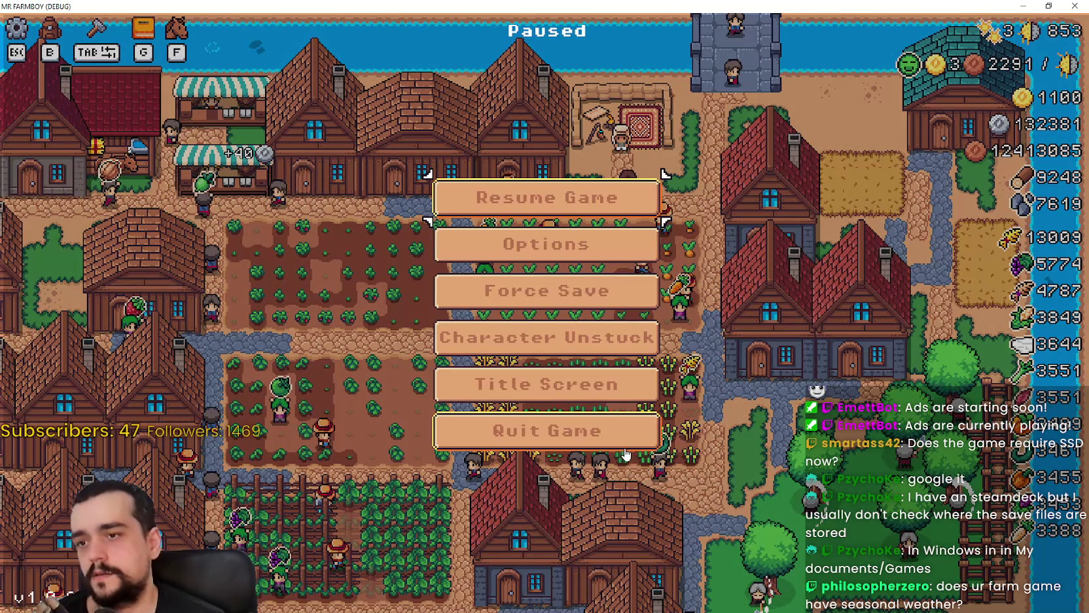
Resume play and build a Coop beside the farmer.
click(571, 199)
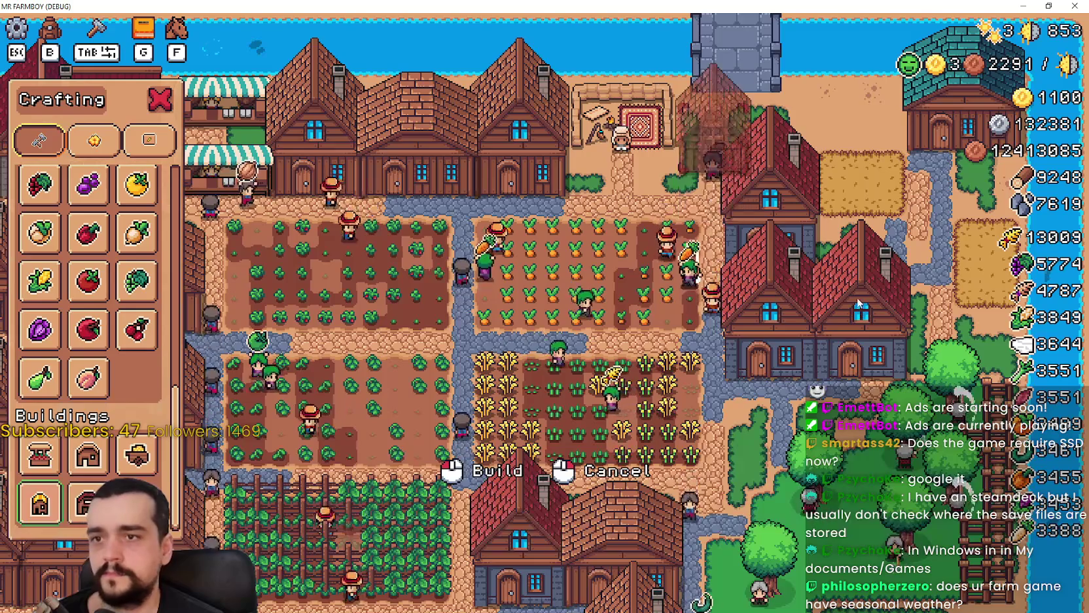
click(40, 503)
click(815, 321)
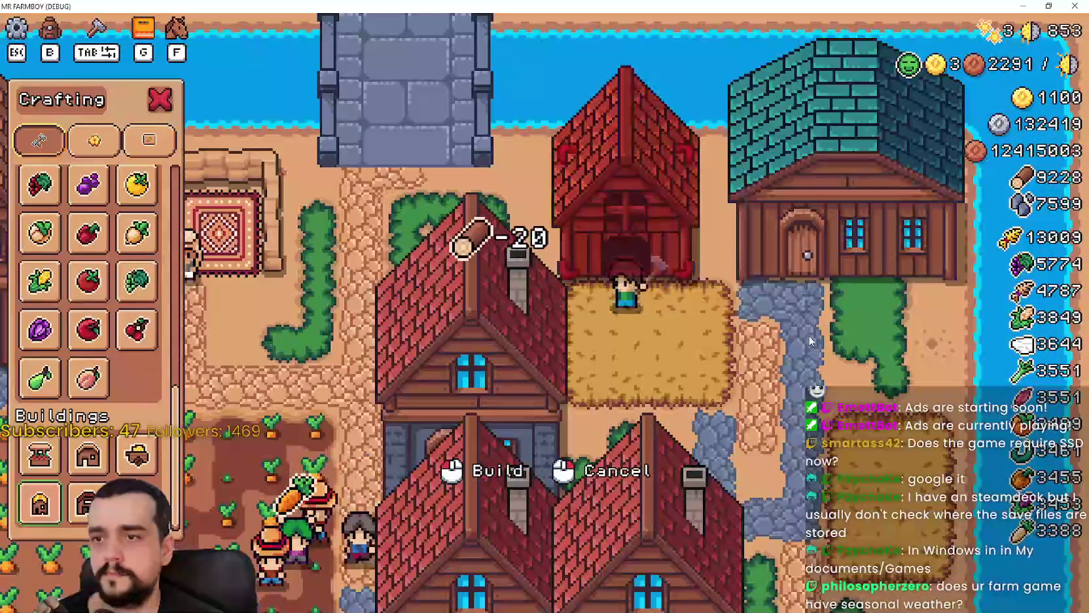
Check the animal advancements and the new Coop's management window.
key(g)
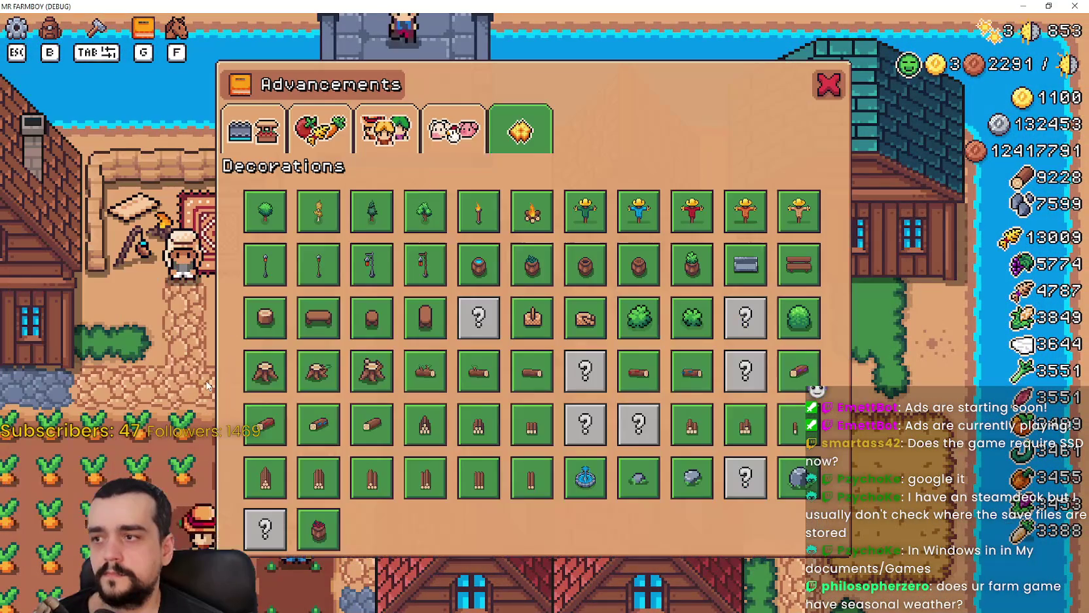
click(424, 134)
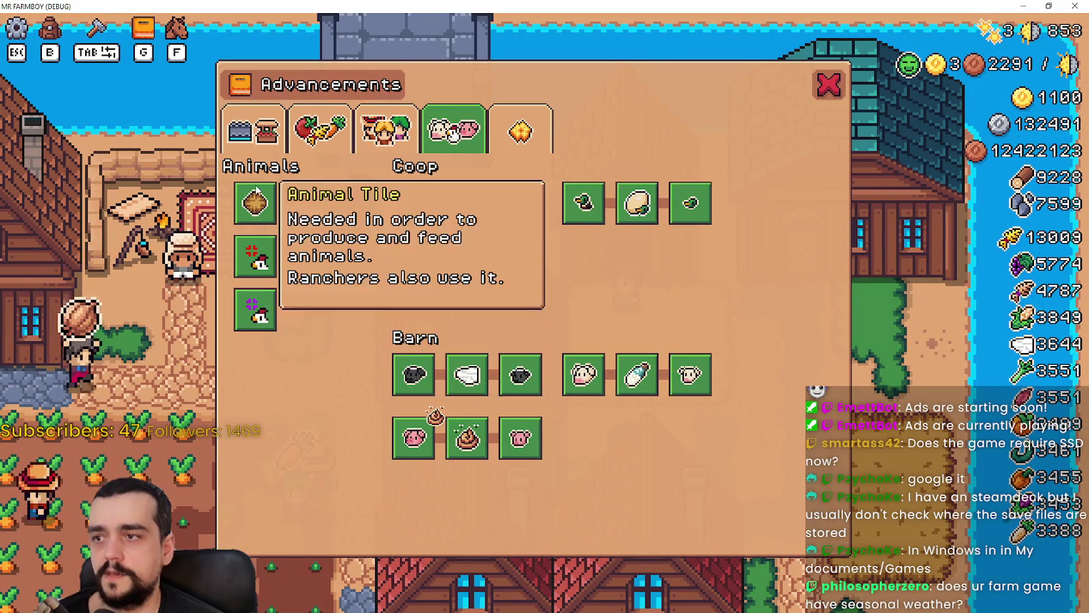
key(g)
click(735, 313)
scroll(down, 3)
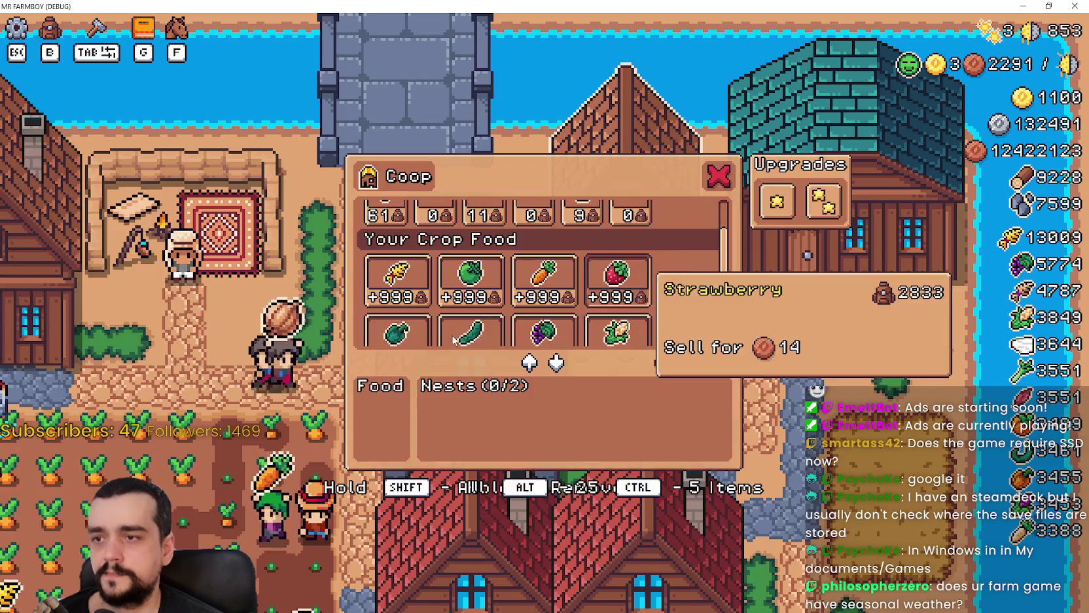
key(Escape)
scroll(up, 3)
Walk the farmer down through the carrot field, then pause and switch to the Godot editor.
key(Tab)
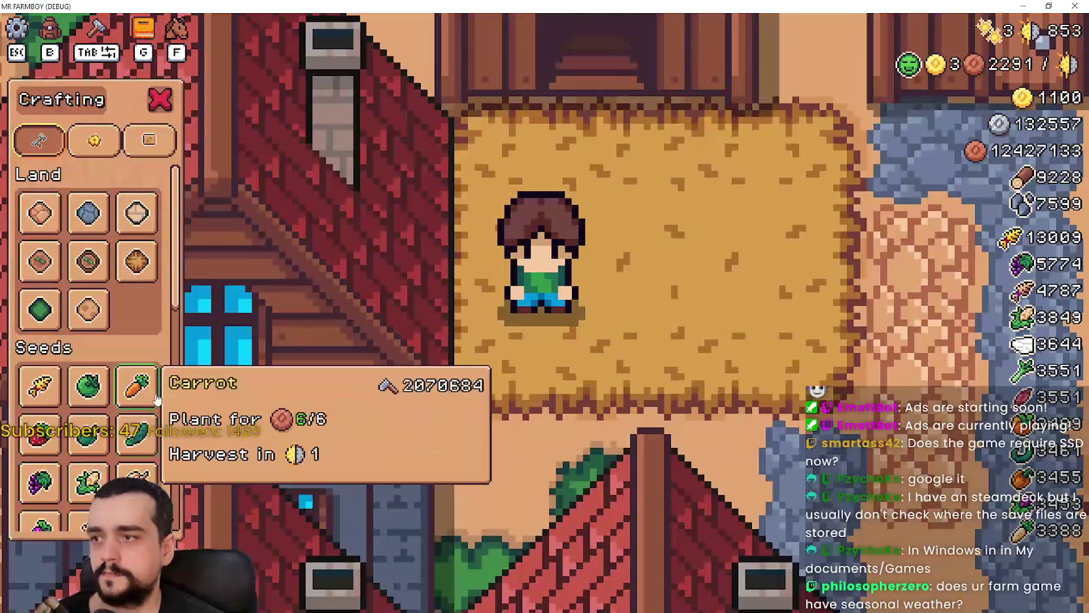
scroll(down, 3)
scroll(down, 3)
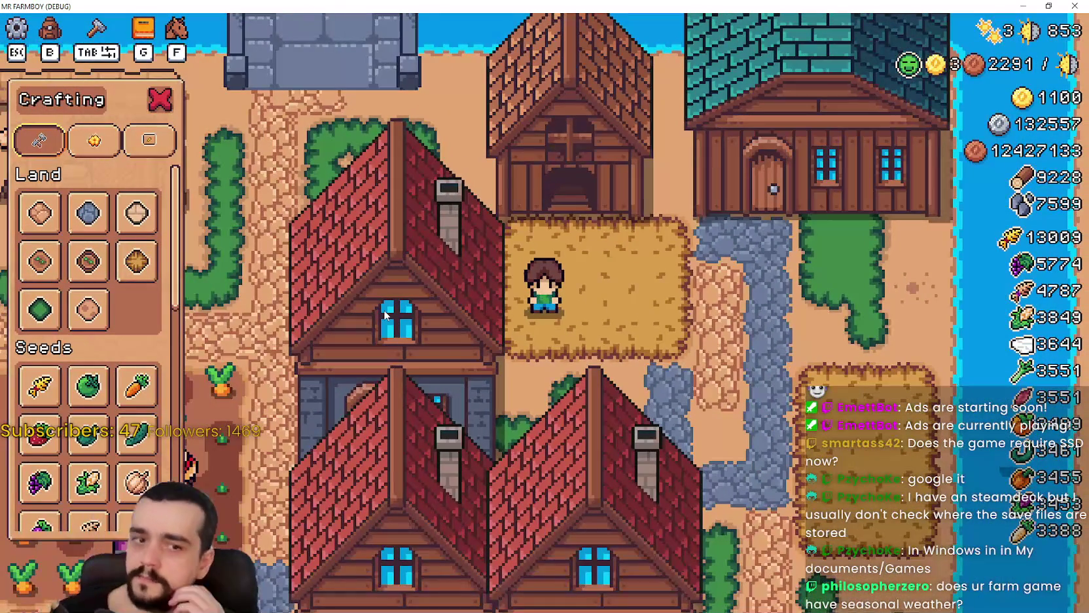
key(w+a)
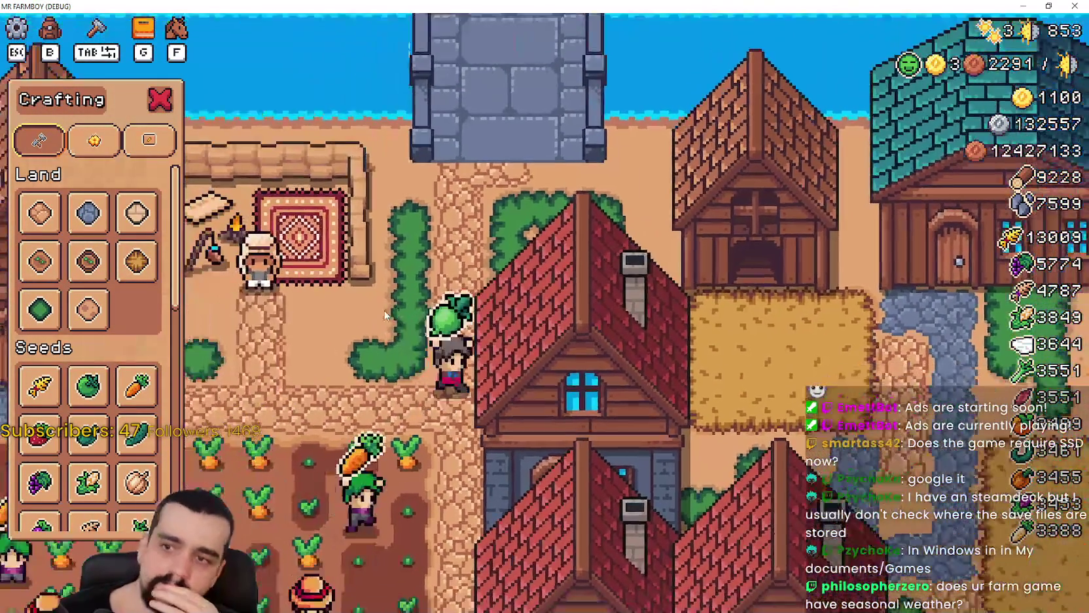
key(s)
key(Tab)
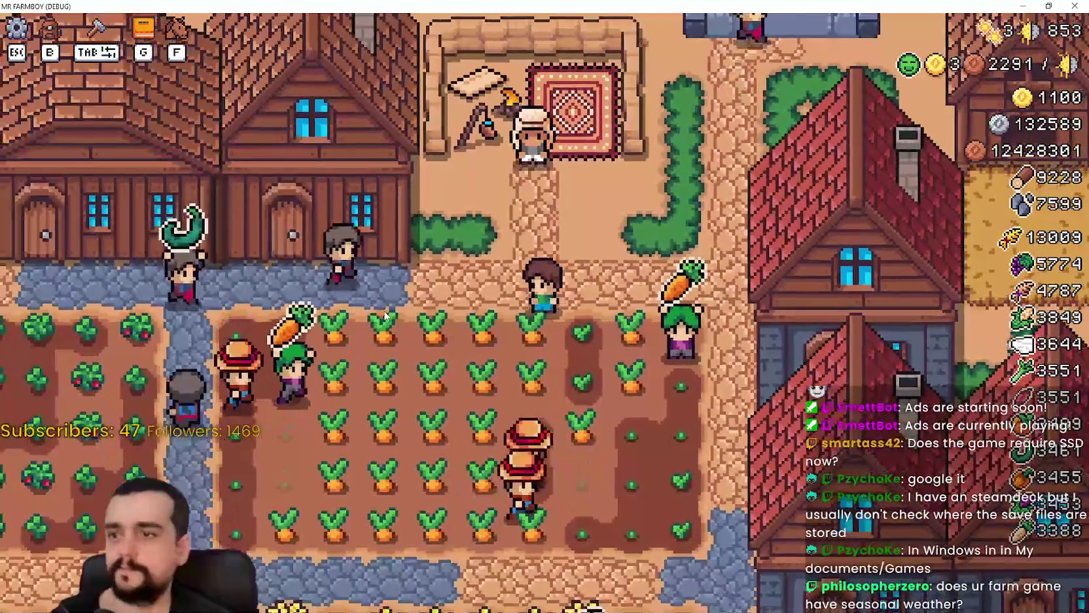
scroll(down, 3)
key(s)
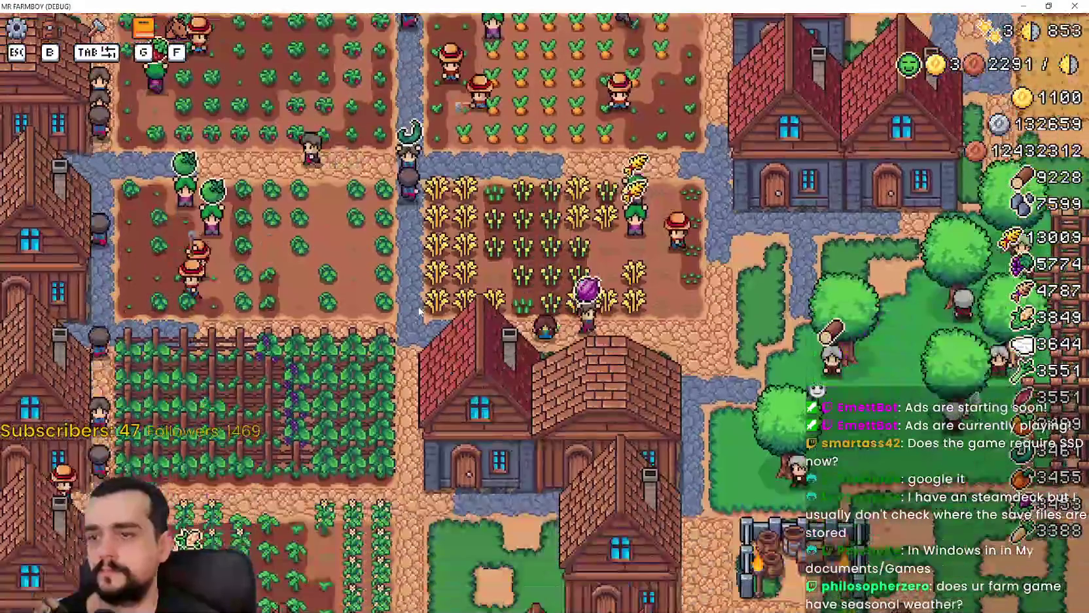
key(Escape)
key(Escape)
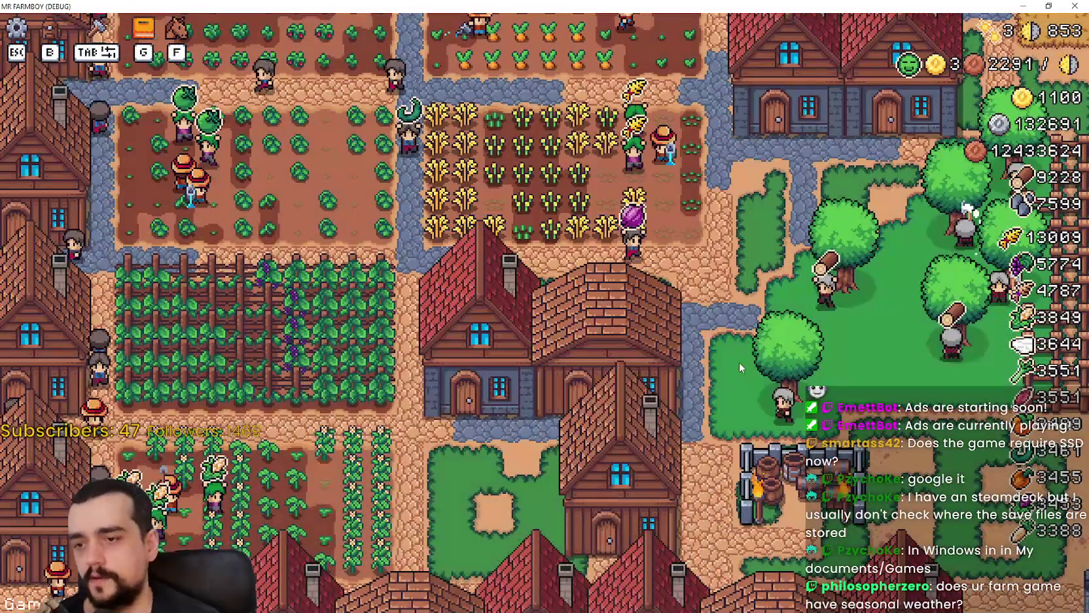
key(alt+Tab)
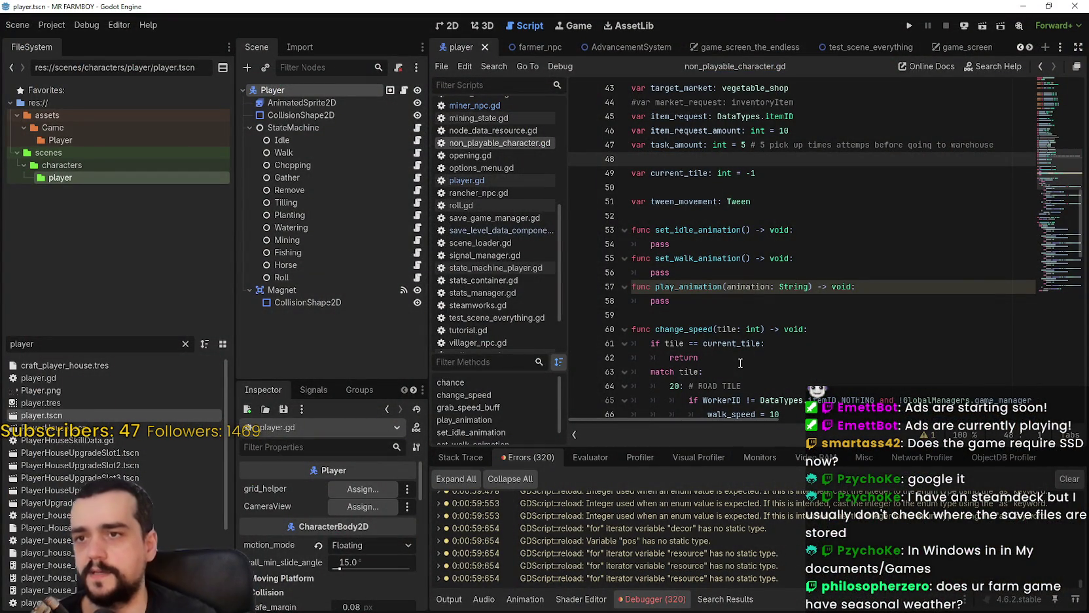
Filter FileSystem by 'adva' and open AdvancementSystem.tscn in the 2D view.
text(adva)
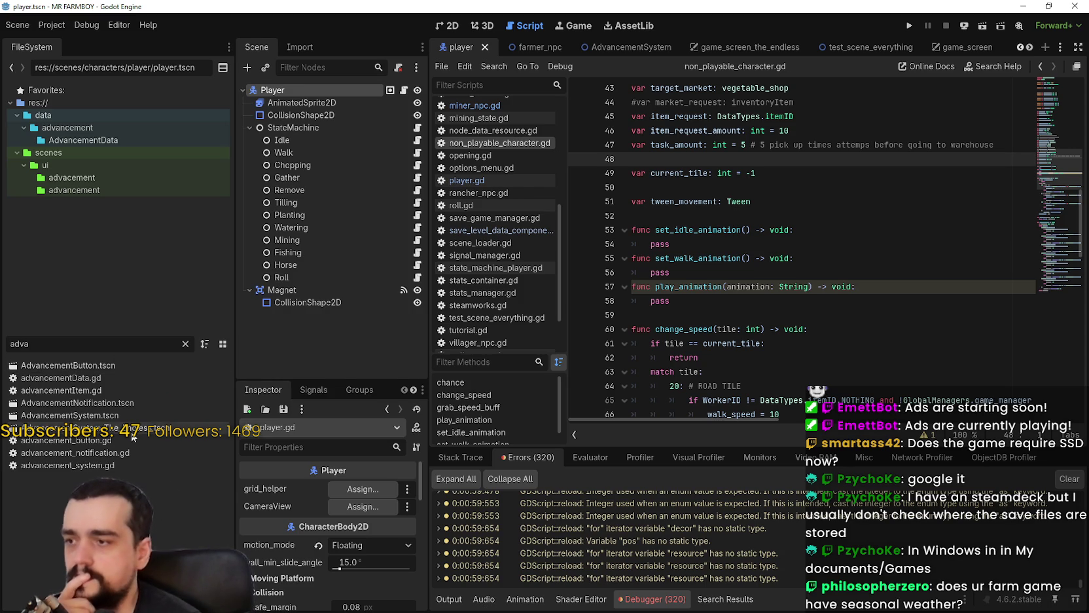
click(108, 413)
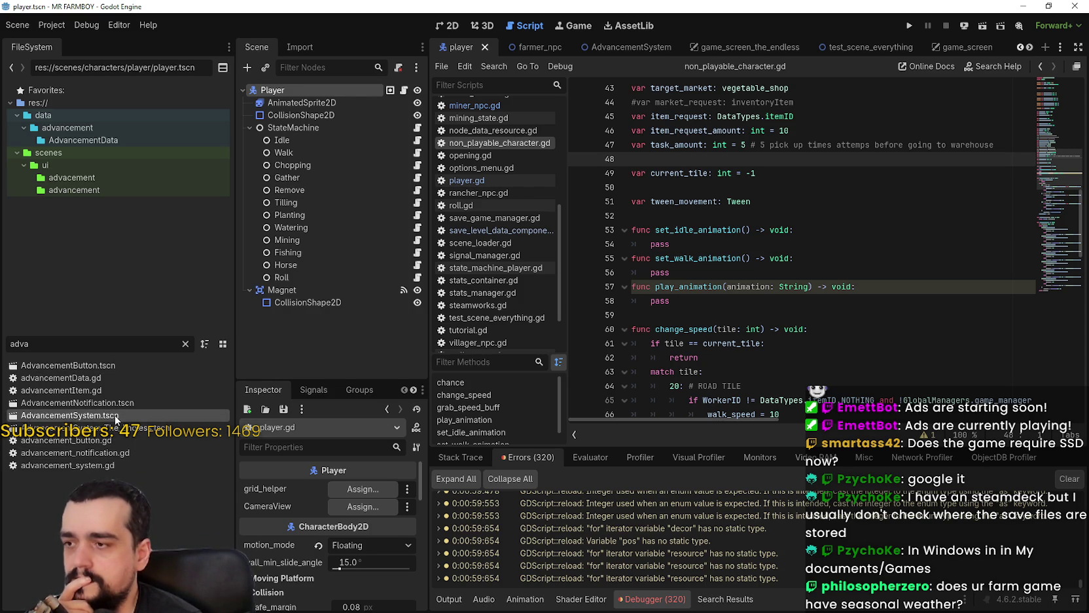
double_click(115, 415)
click(448, 25)
Select MarketAdvButton on the canvas and enlarge the property panels to read its data.
scroll(up, 3)
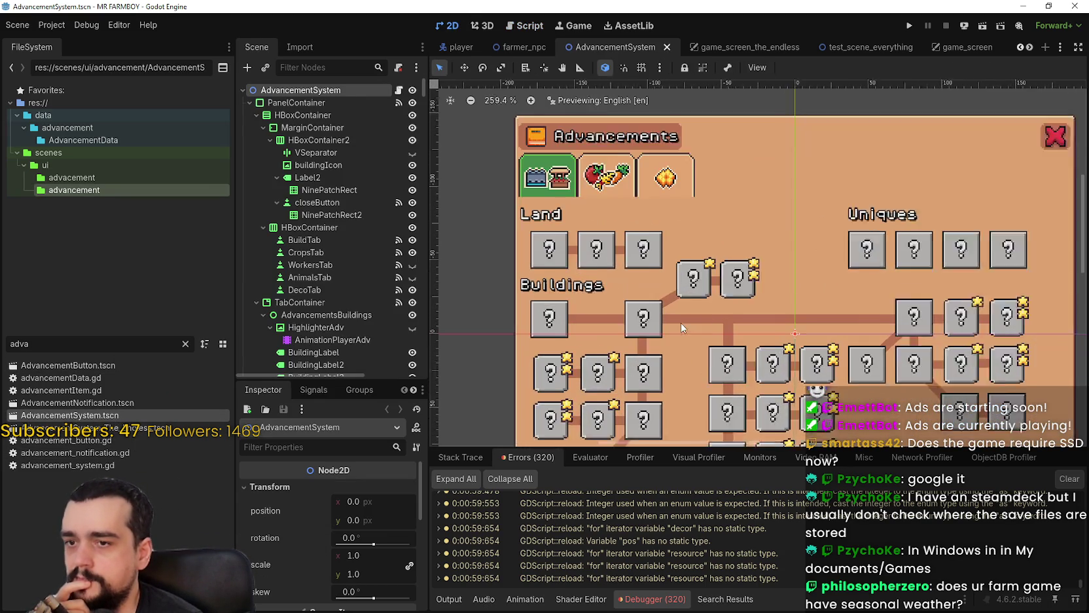
scroll(up, 3)
click(636, 324)
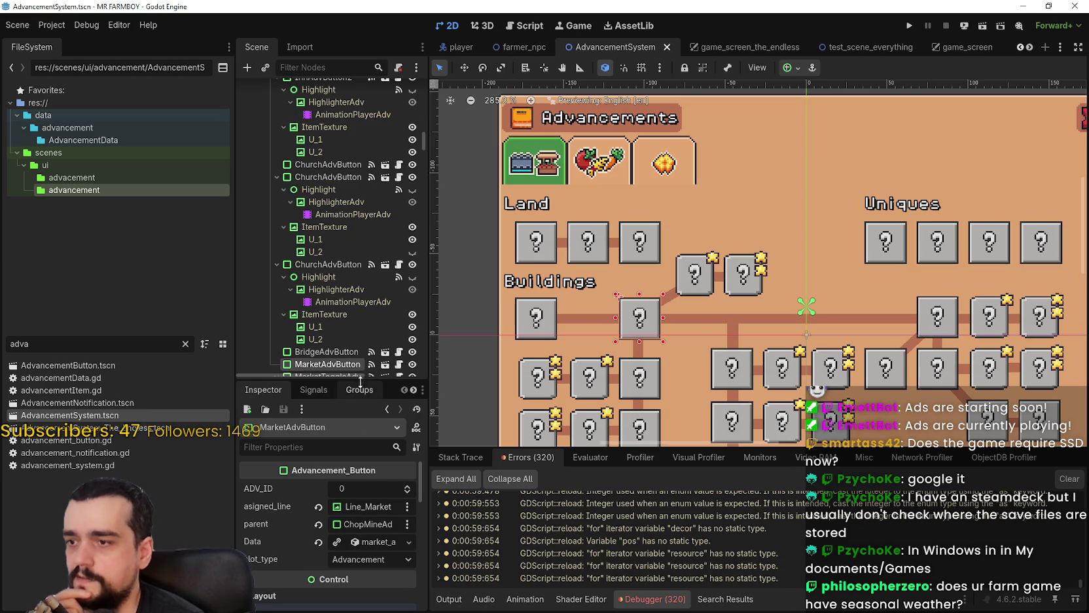
drag(355, 380, 355, 299)
drag(428, 450, 561, 452)
Expand the Market button's Data requirements and check the Wood and Stone Gathered entries 0 and 1.
click(482, 461)
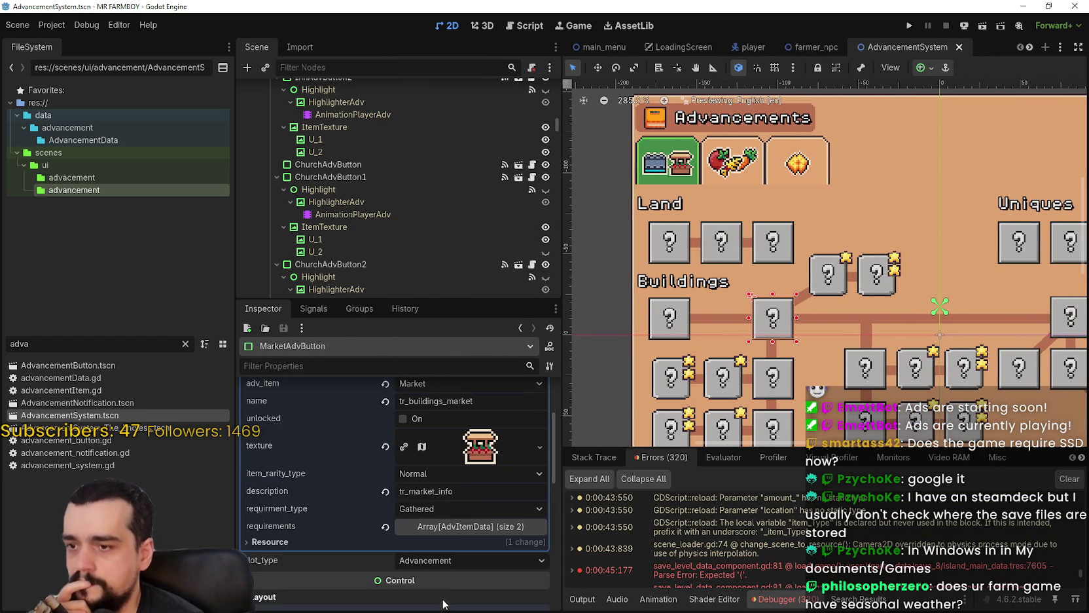
click(452, 531)
click(463, 564)
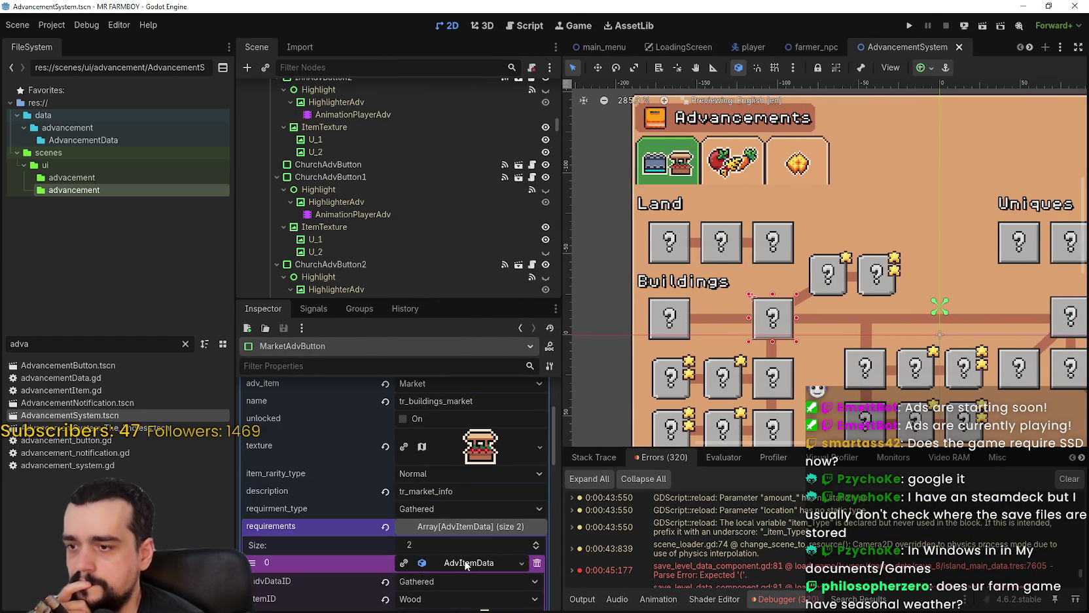
click(471, 455)
scroll(up, 3)
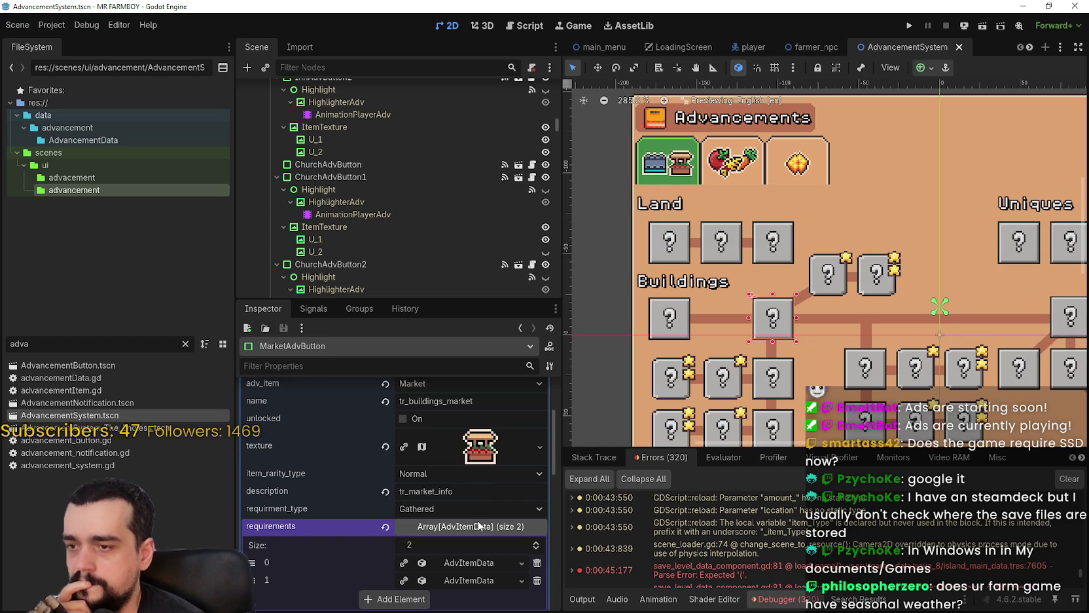
click(477, 578)
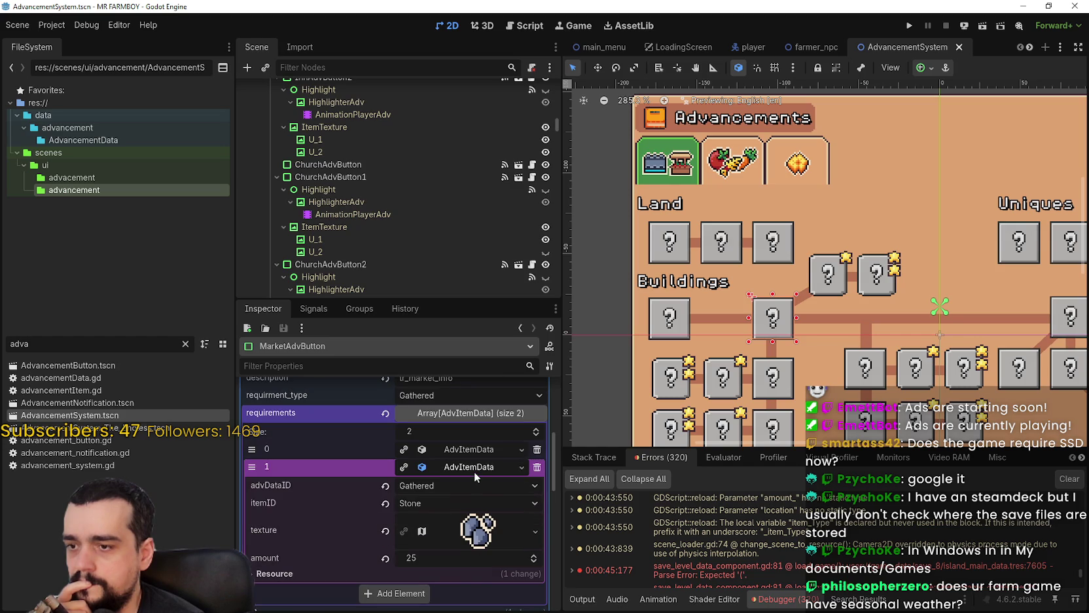
click(474, 469)
scroll(down, 3)
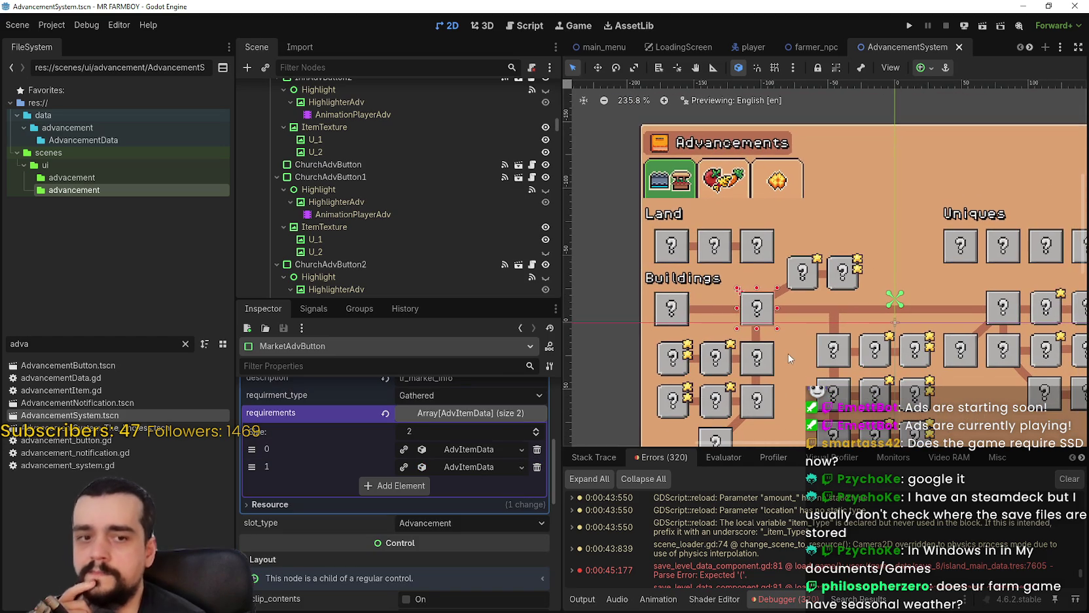
scroll(up, 3)
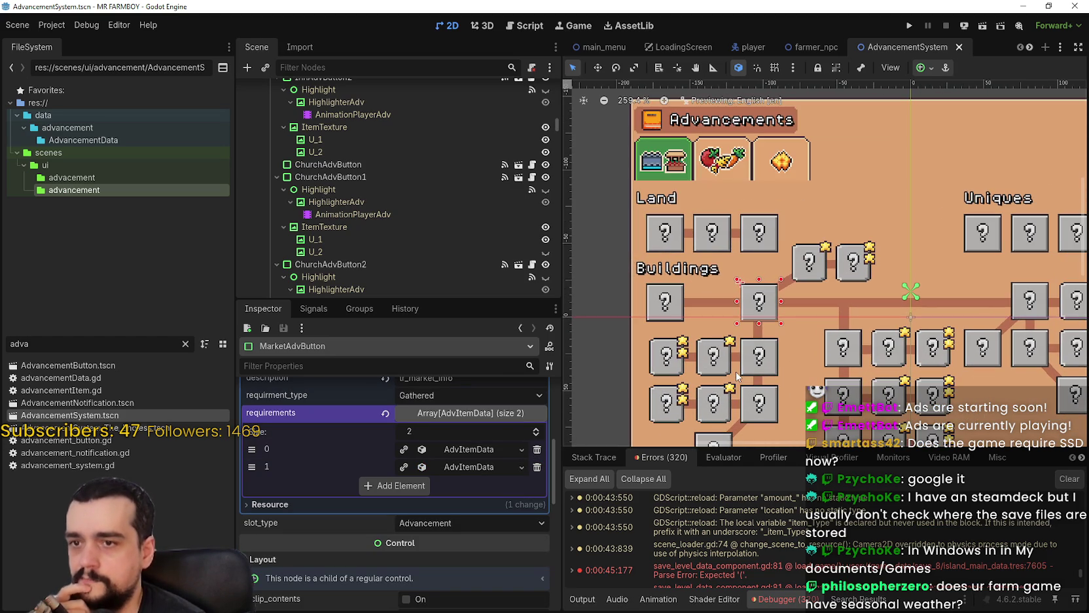
scroll(down, 3)
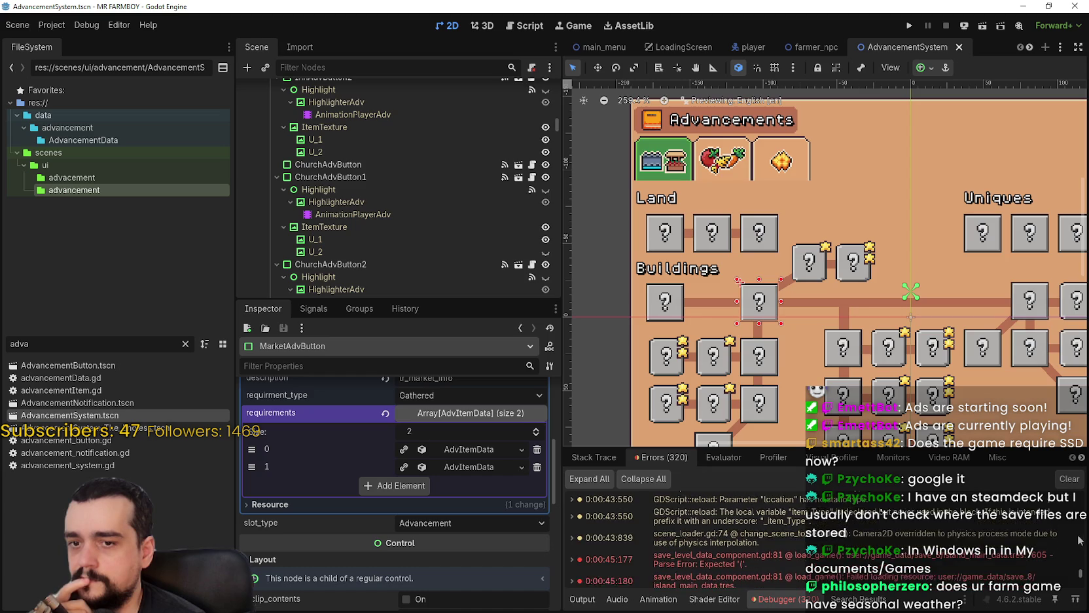
drag(1081, 584, 1078, 597)
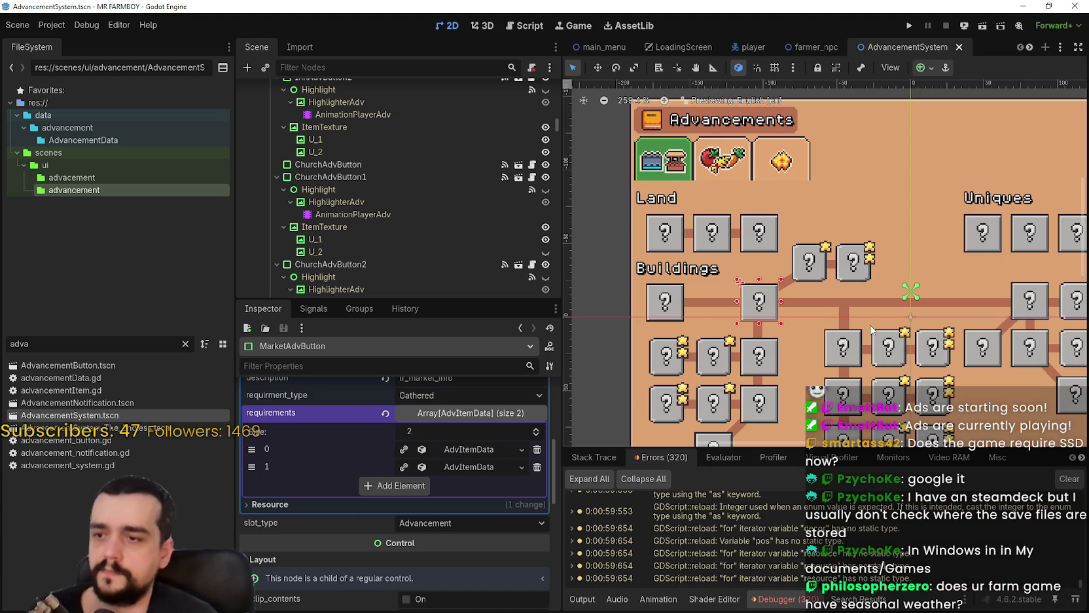
Collapse the UI_ADV, AdvancementsBuildings and crops highlighter branches in the Scene dock.
scroll(down, 3)
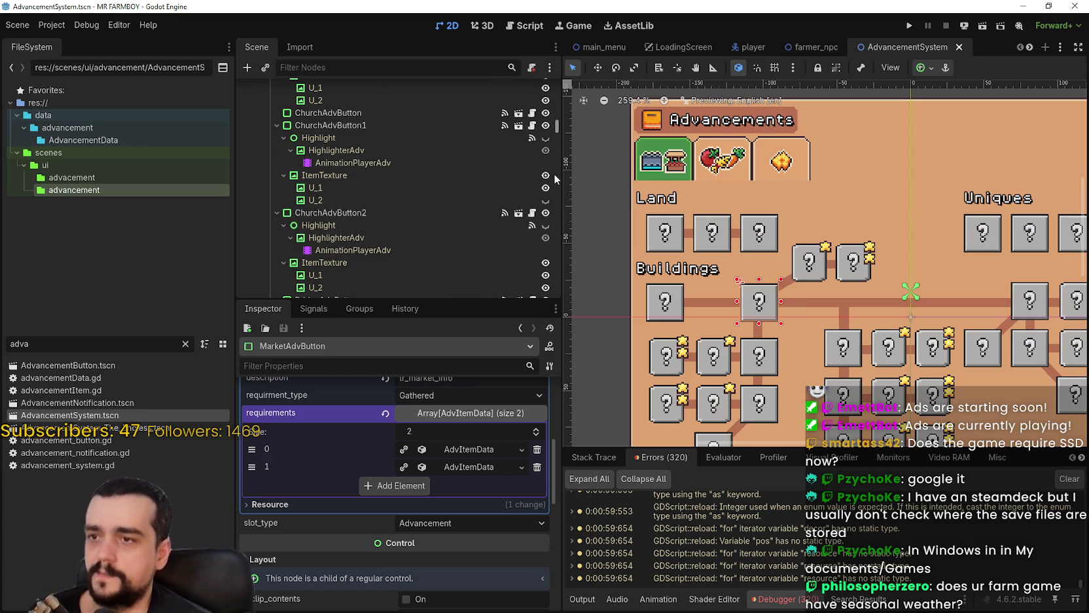
drag(558, 130, 558, 89)
scroll(down, 3)
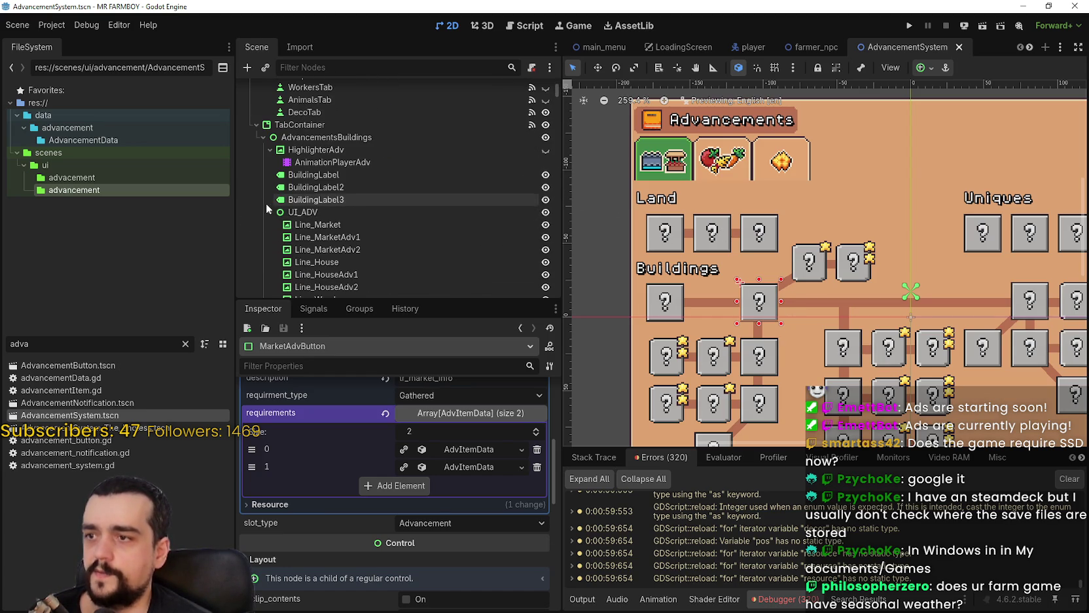
click(265, 201)
click(269, 210)
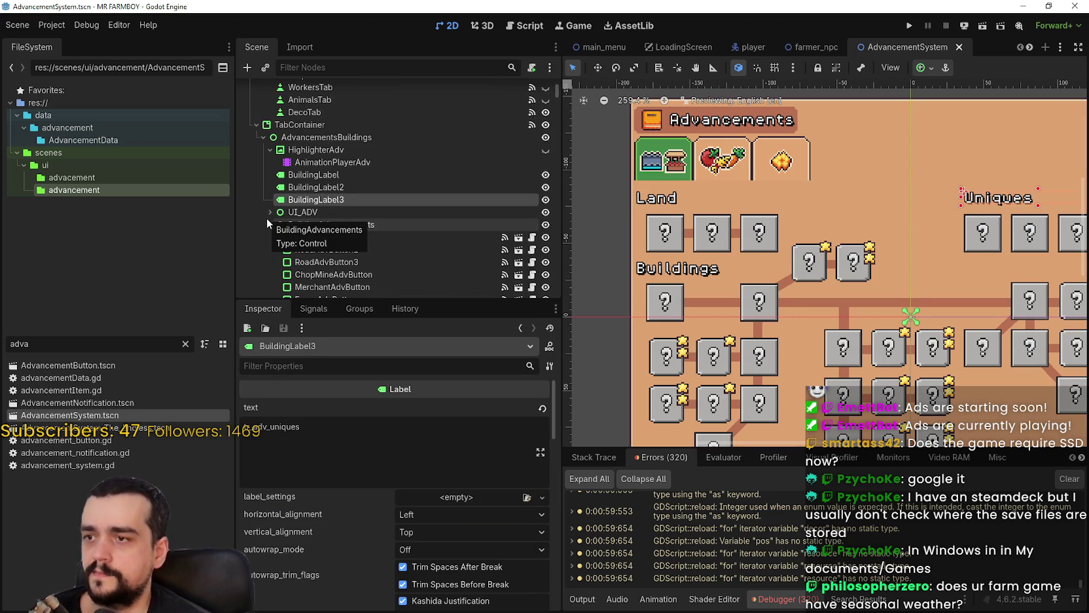
click(262, 137)
click(269, 162)
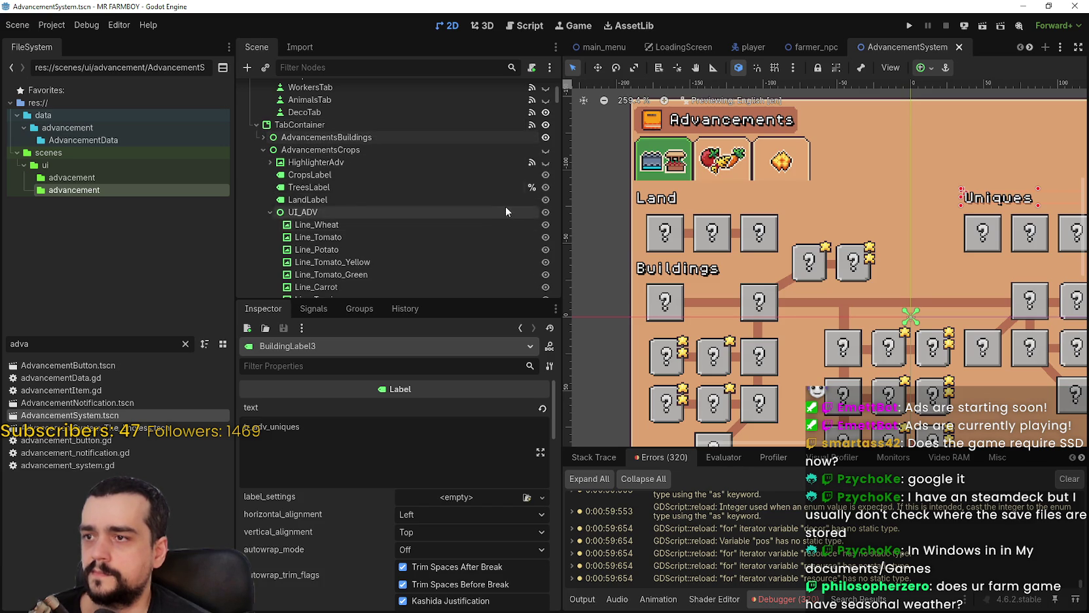
Make the Crops advancements page visible and select WheatAdvButton.
click(545, 150)
click(704, 254)
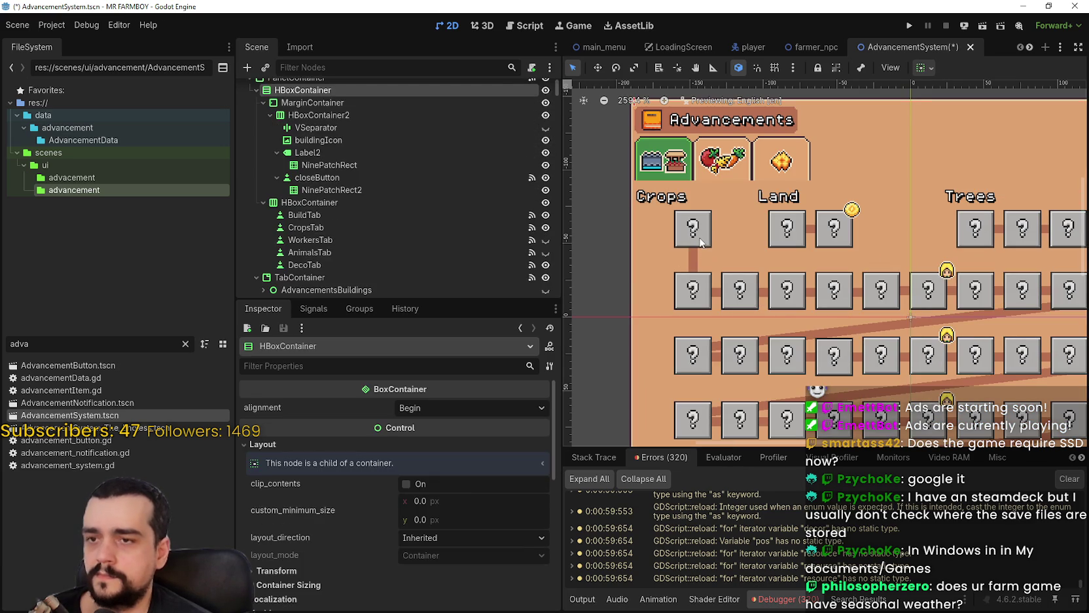
click(700, 240)
scroll(down, 3)
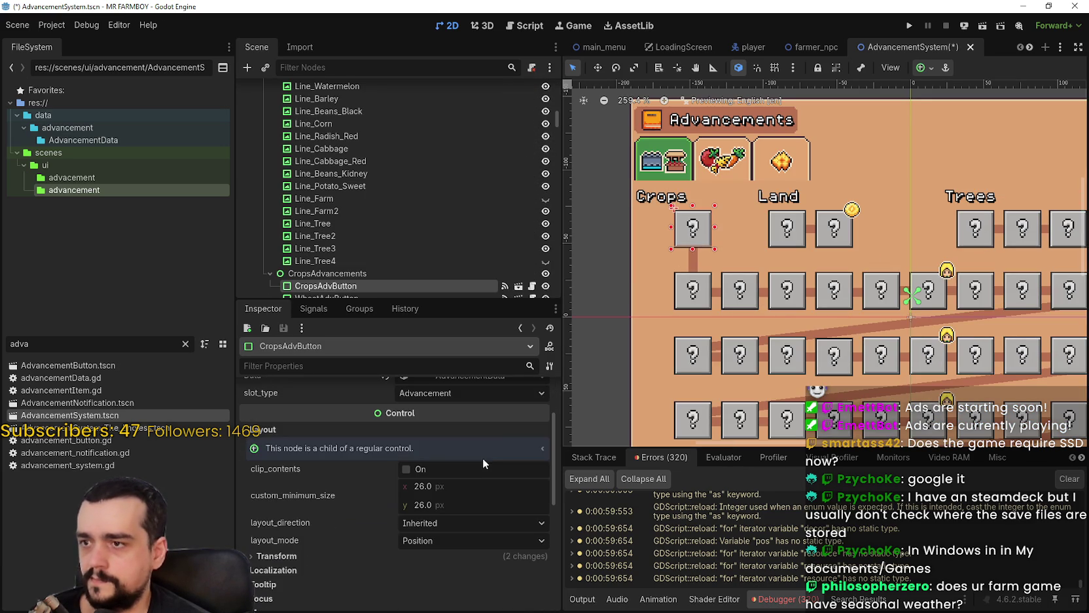
click(709, 295)
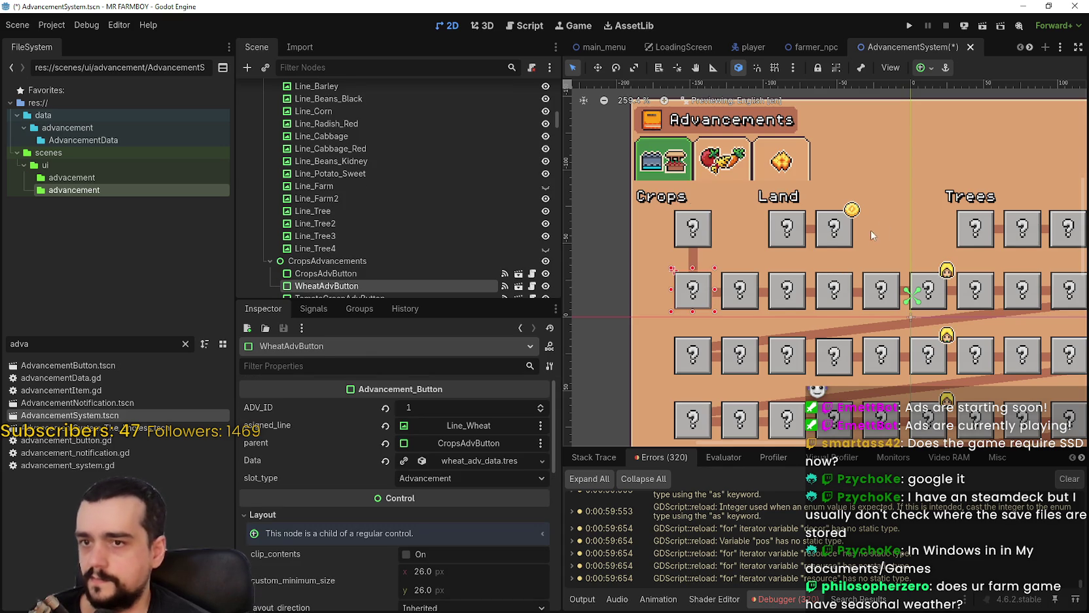
Select farm2AdvButton3 and expand its Data requirements to element 0.
scroll(down, 3)
click(795, 232)
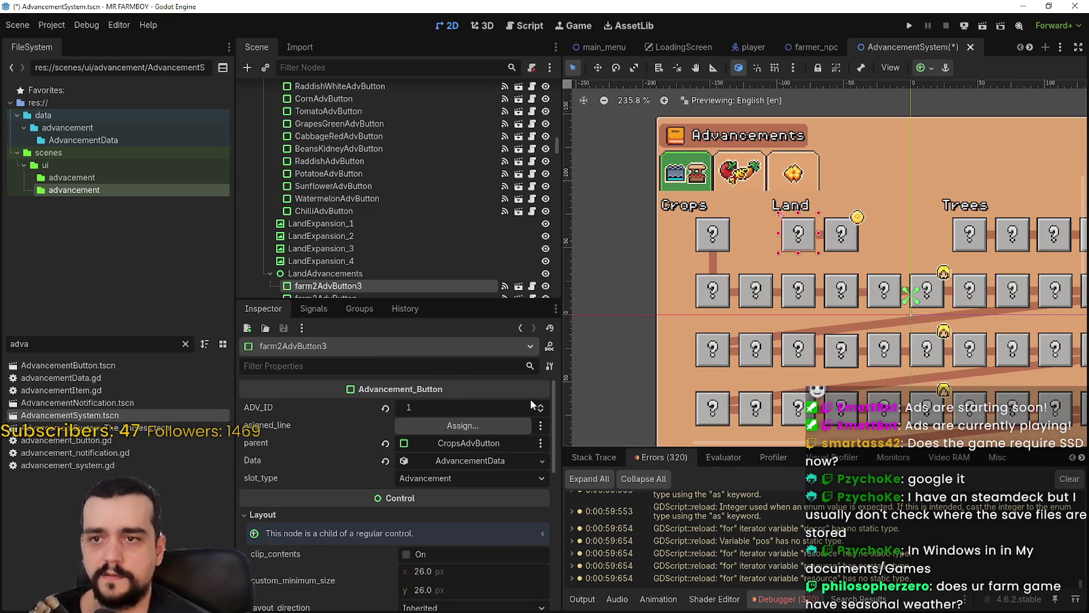
scroll(down, 3)
scroll(up, 3)
click(480, 433)
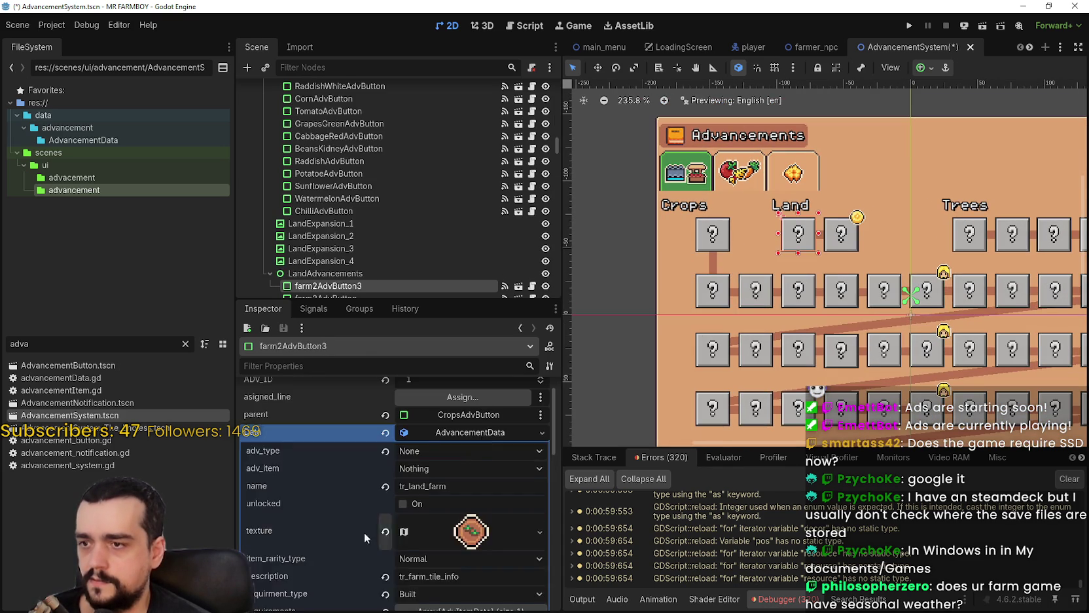
scroll(down, 3)
click(466, 501)
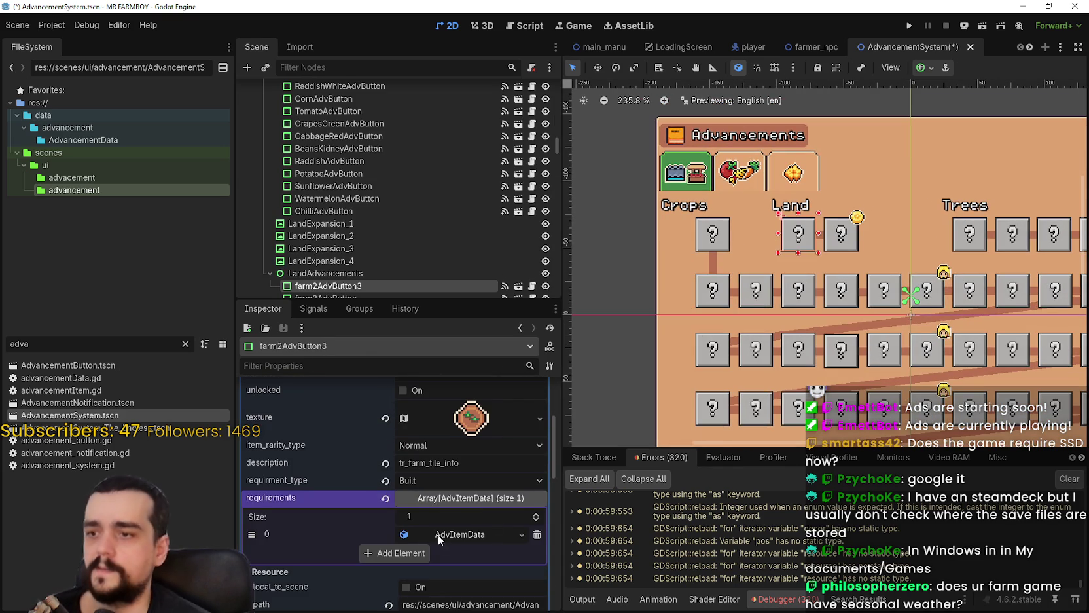
click(438, 534)
scroll(down, 3)
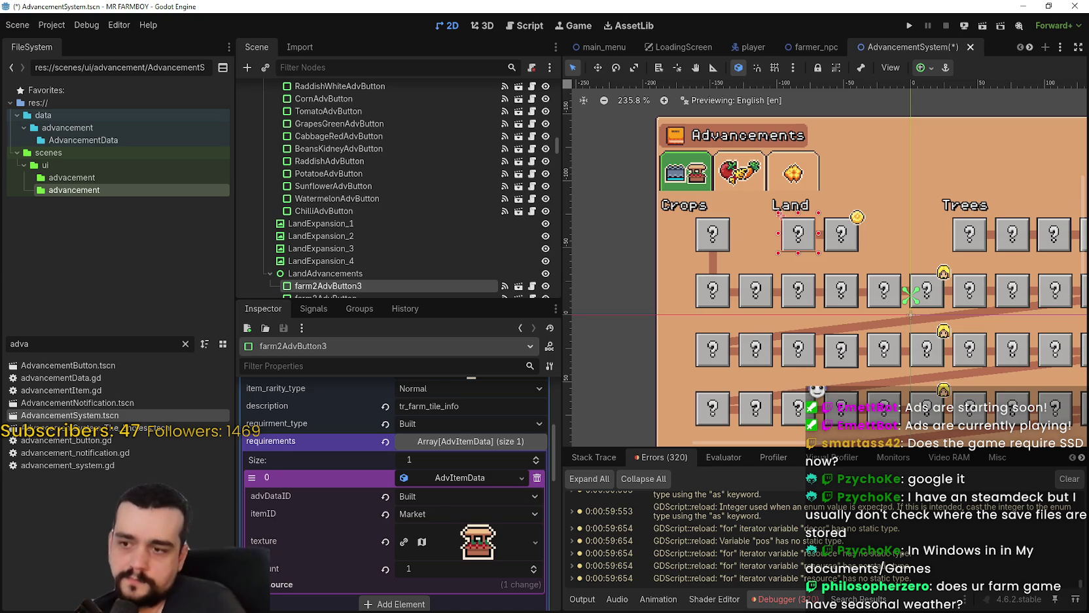
Keep the requirement as Built for one Market, save the scene, then type 'market' to search.
click(456, 495)
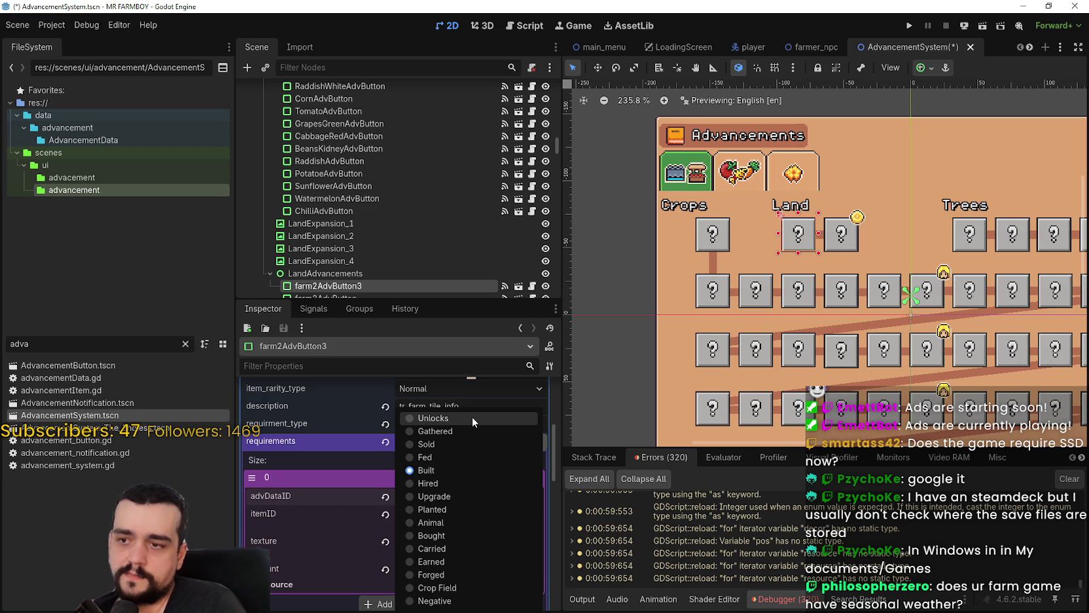
click(468, 470)
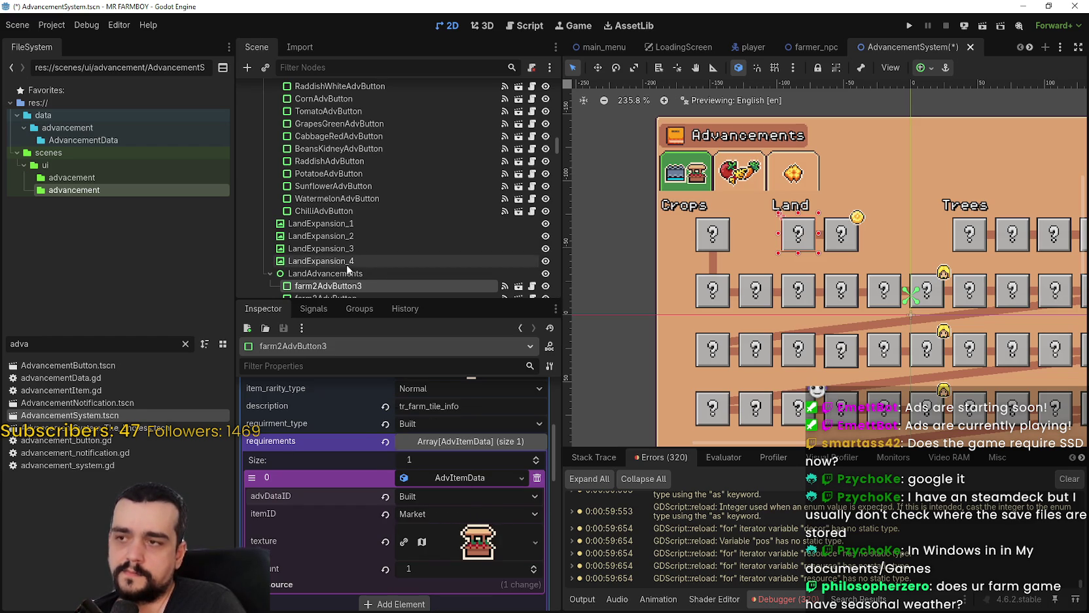
scroll(down, 3)
scroll(down, 3)
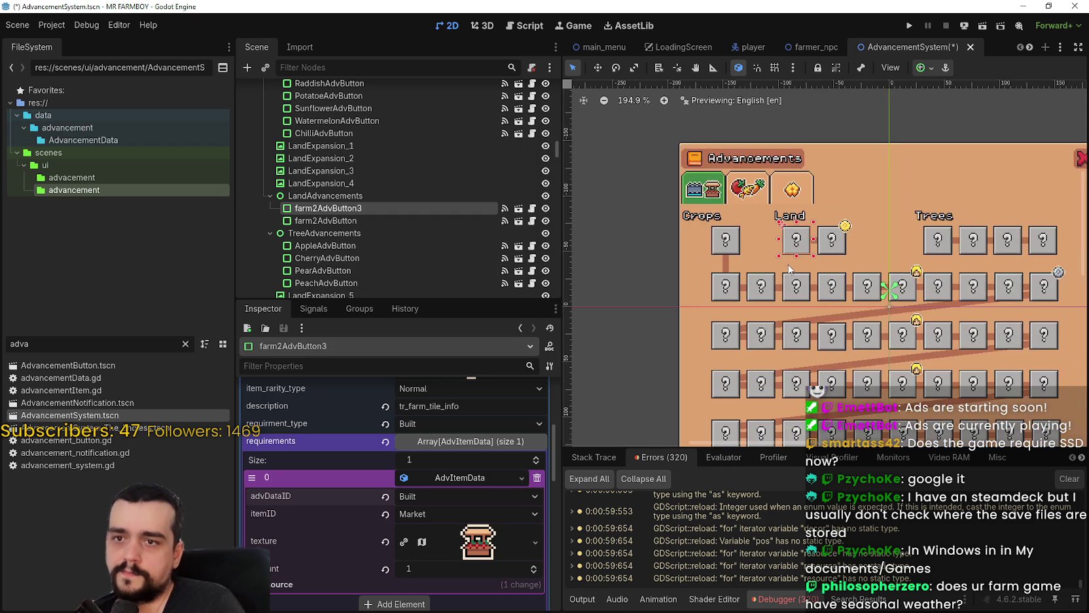
key(ctrl+s)
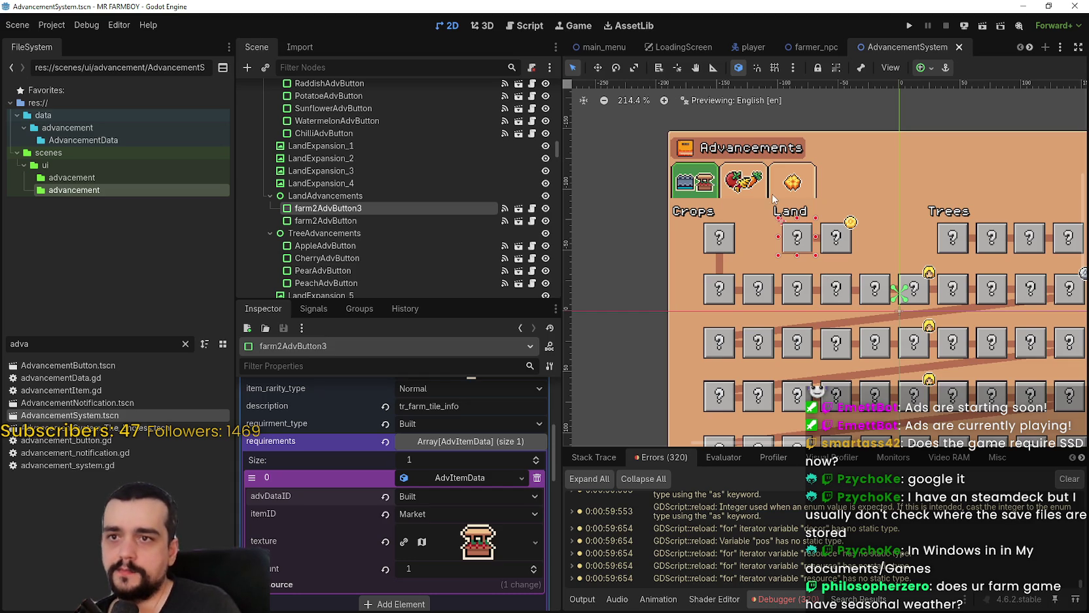
scroll(down, 3)
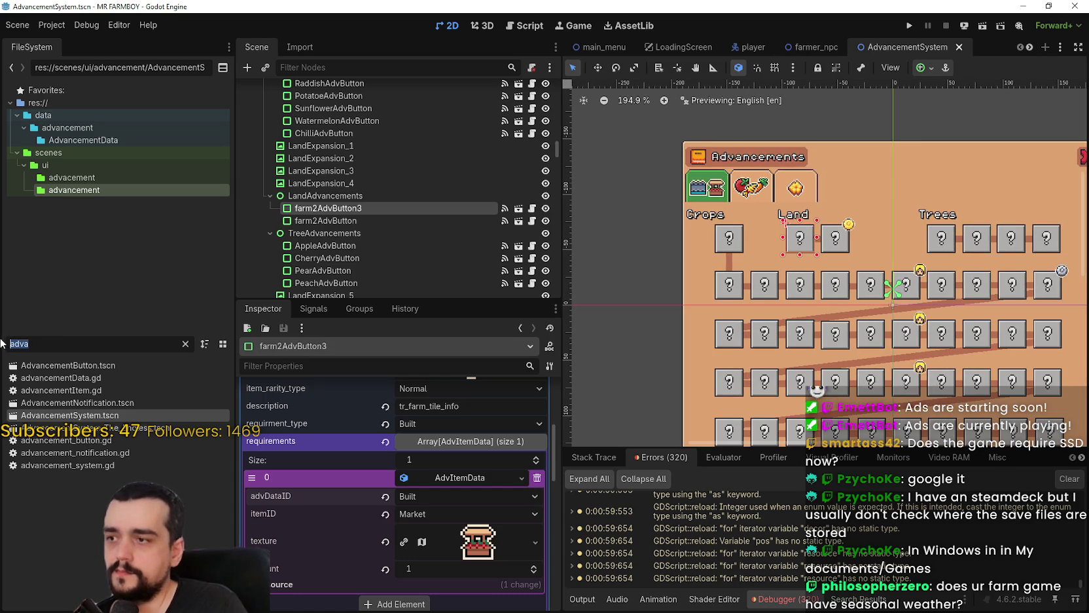
text(market)
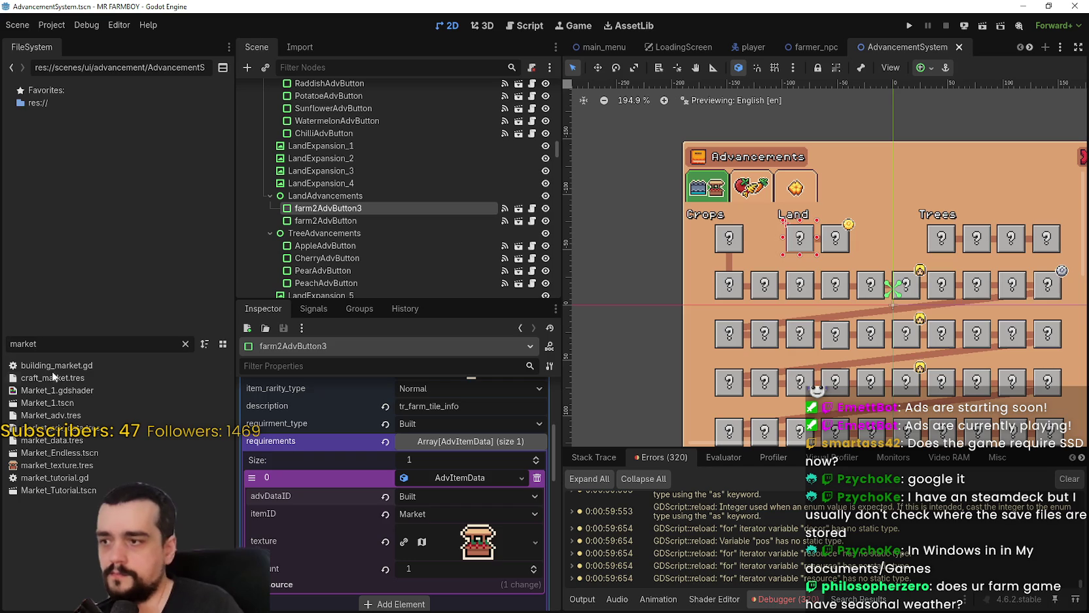
double_click(47, 402)
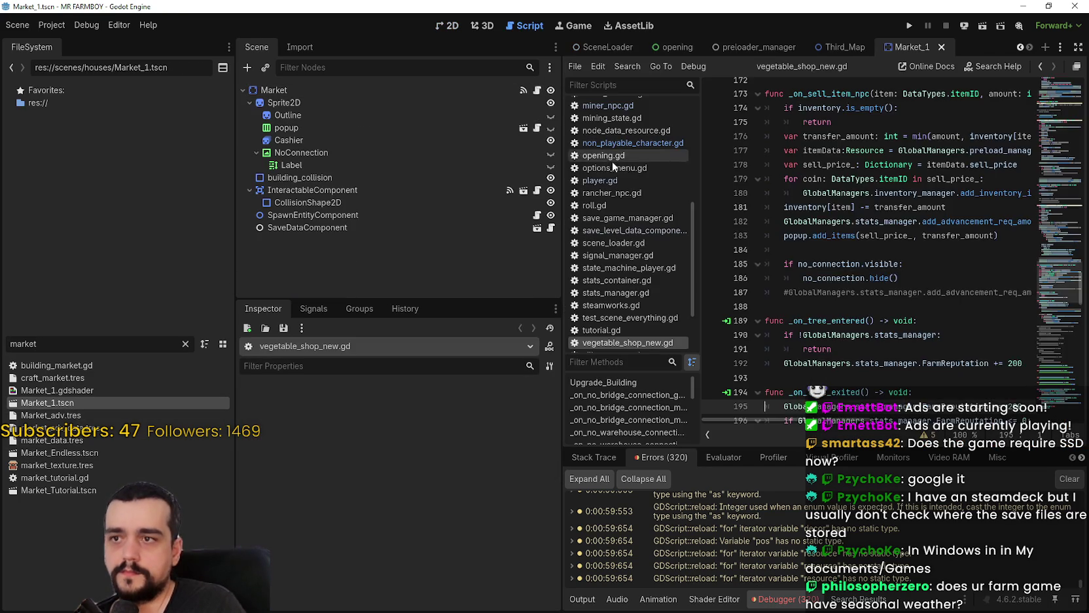
scroll(up, 3)
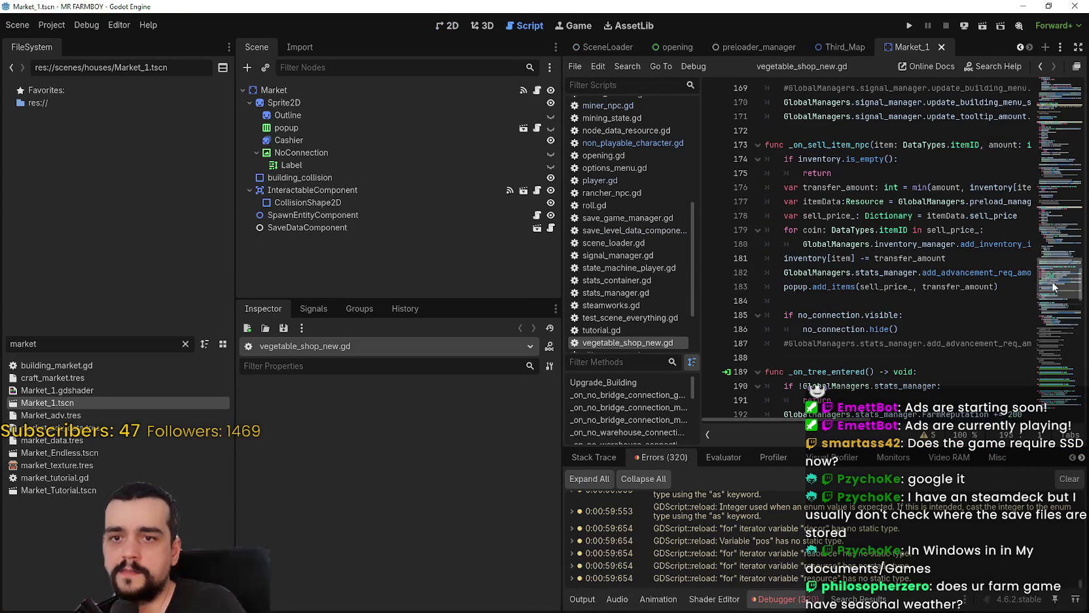
scroll(down, 3)
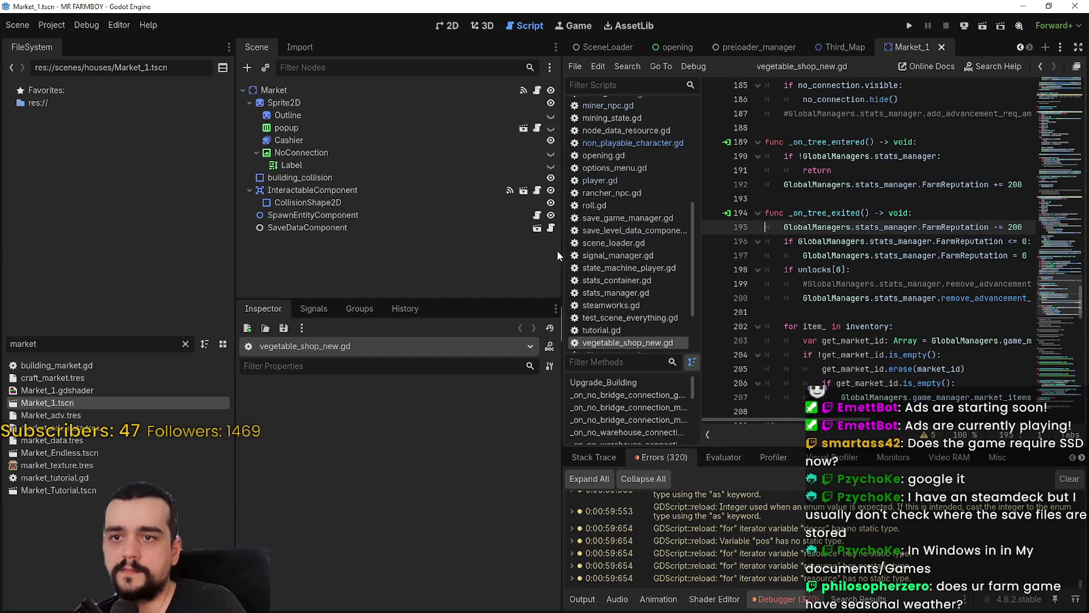
drag(562, 238, 447, 239)
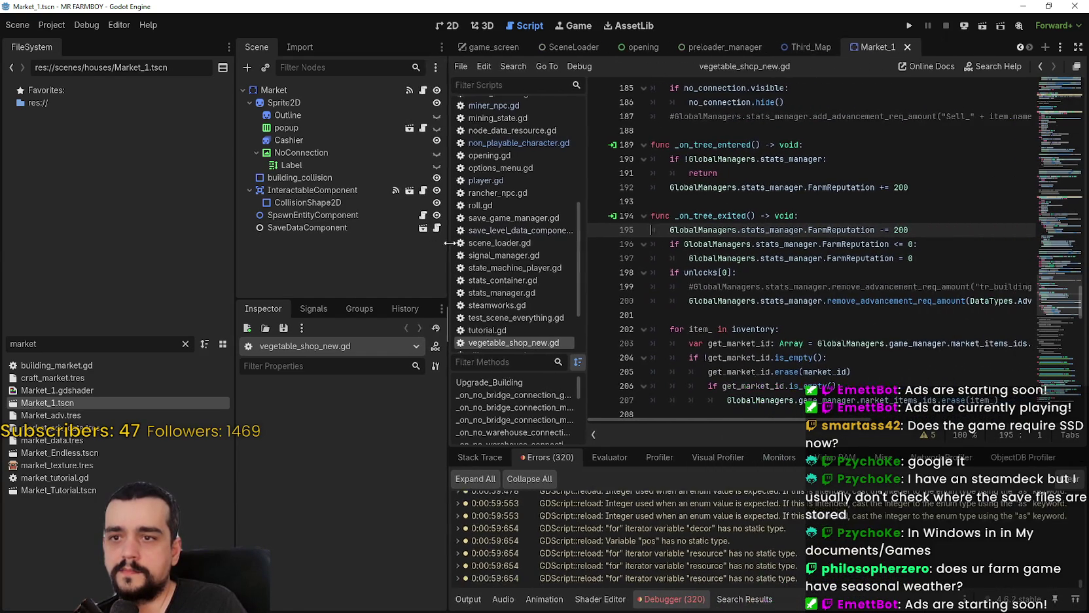
click(723, 200)
scroll(down, 3)
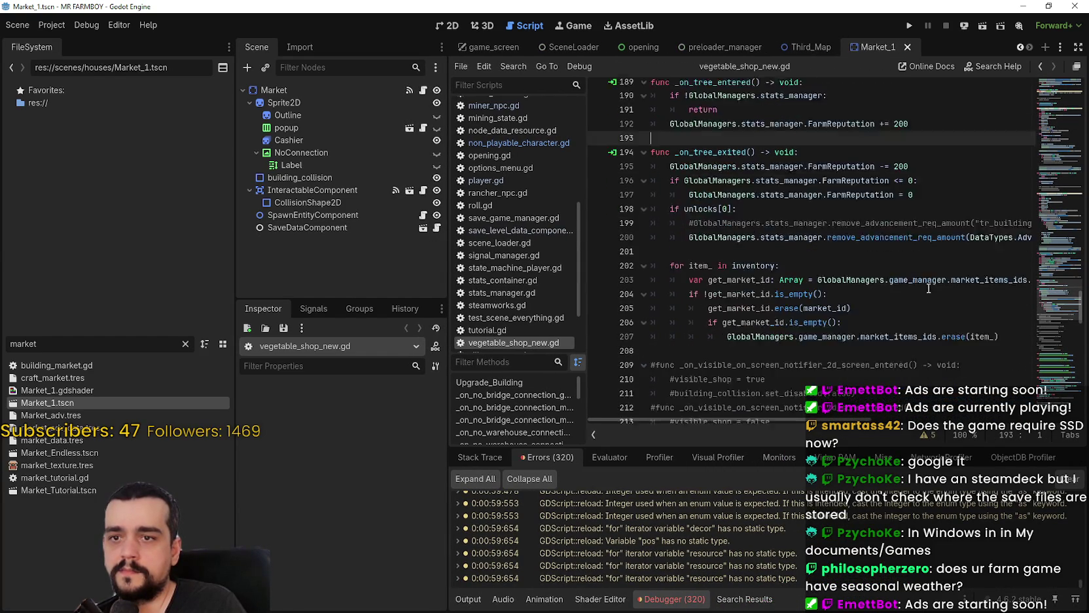
double_click(901, 215)
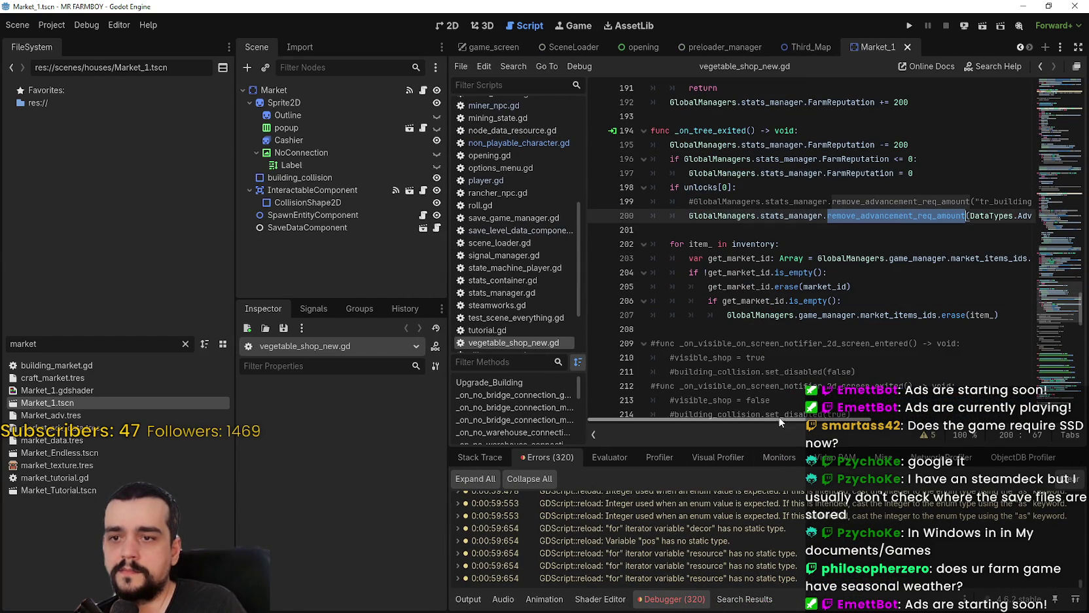
drag(787, 420, 734, 392)
click(745, 334)
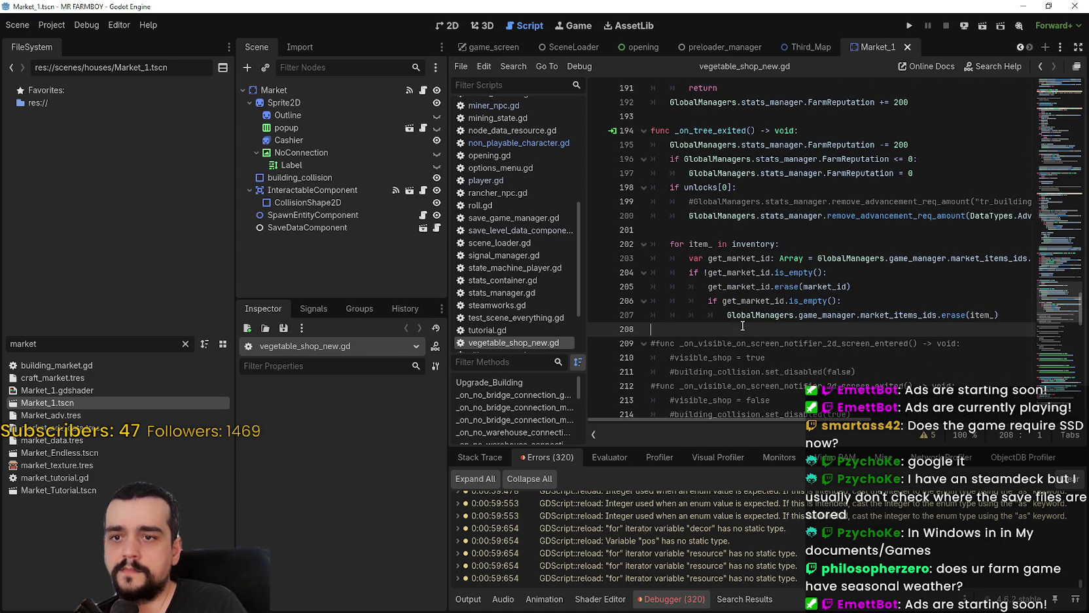
scroll(up, 3)
click(754, 320)
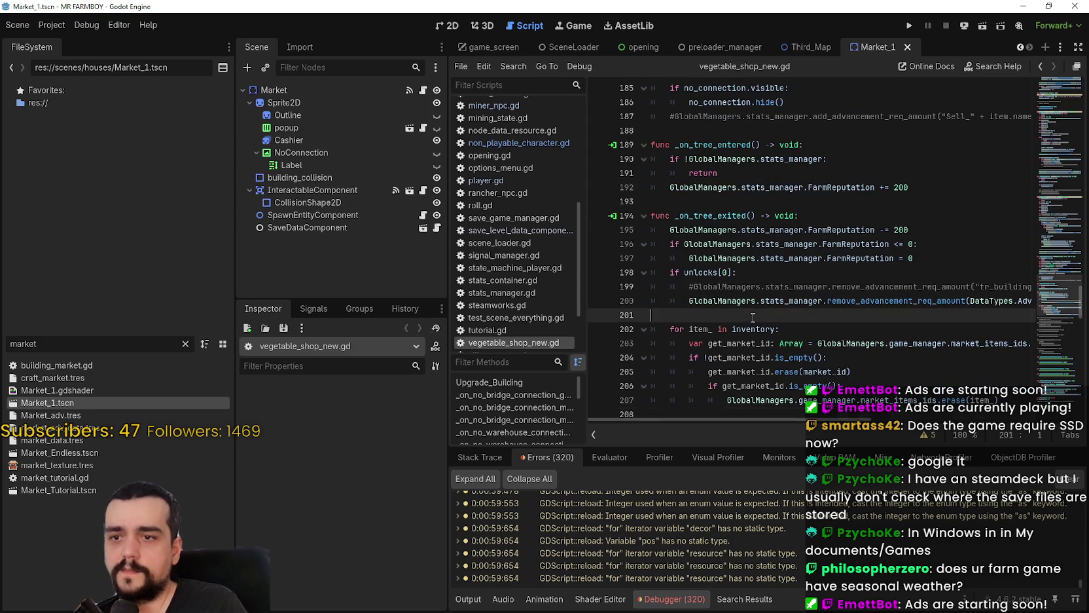
scroll(up, 3)
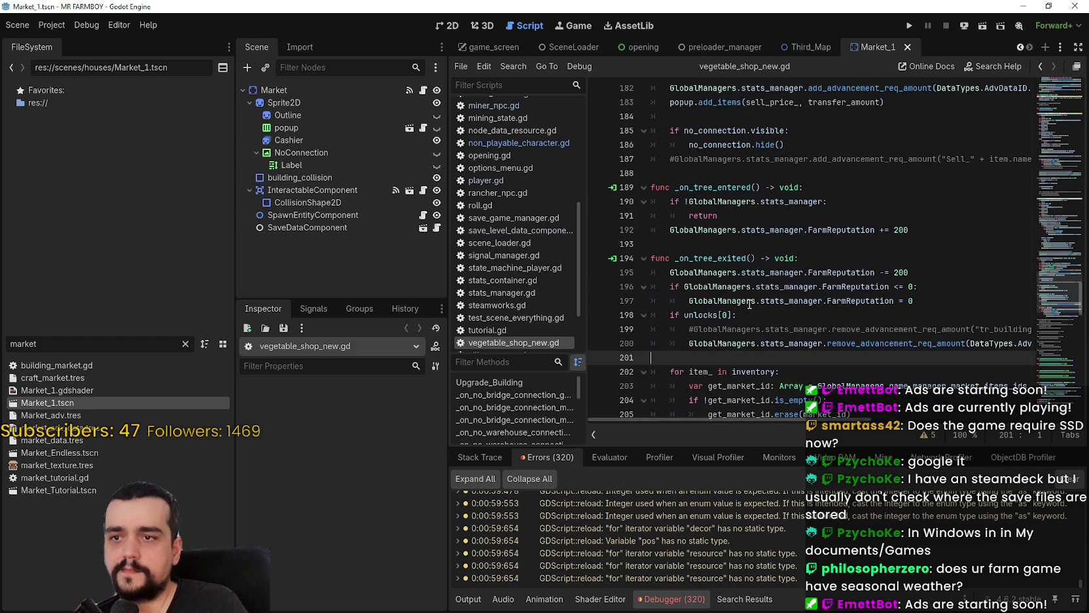
scroll(up, 3)
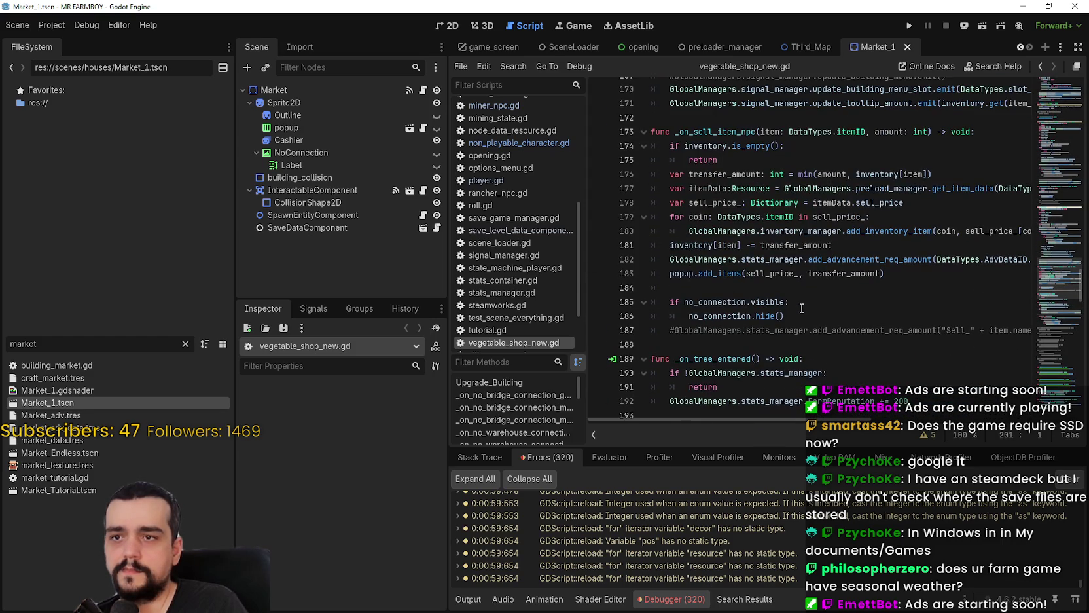
click(776, 289)
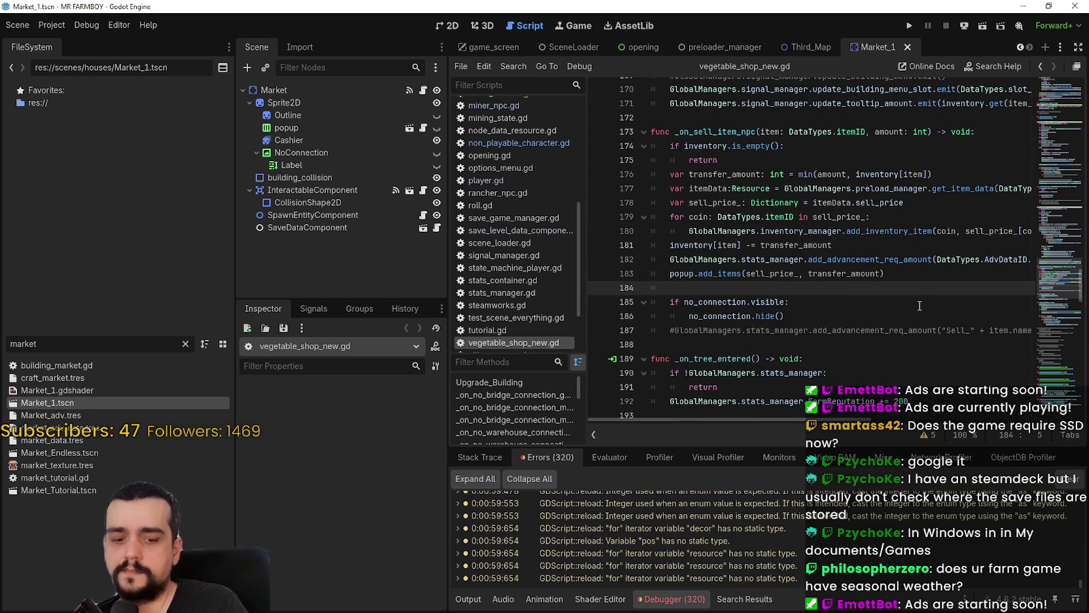
scroll(up, 3)
scroll(up, 3)
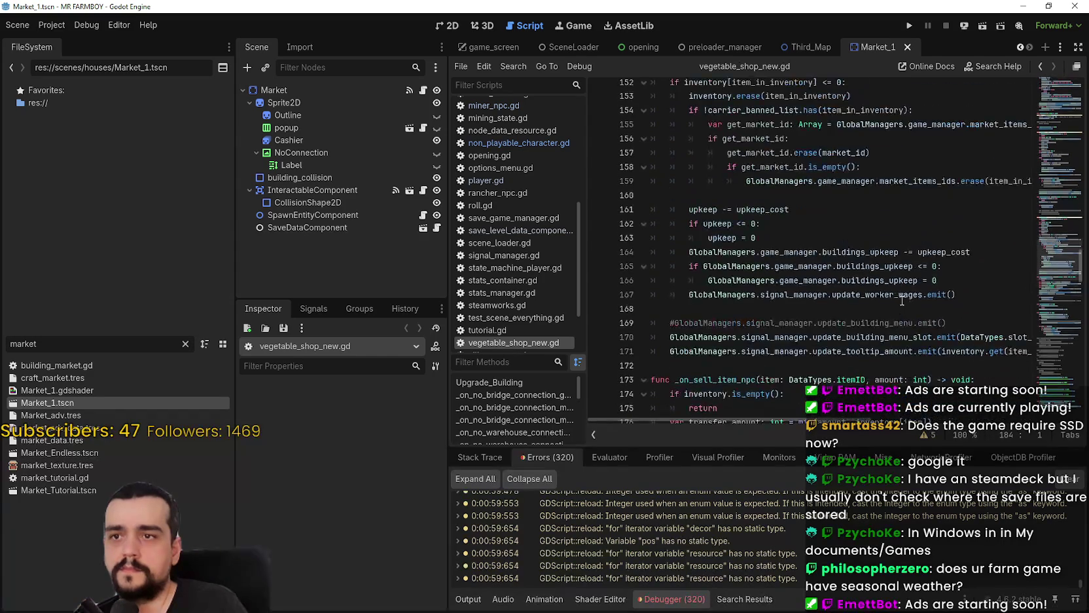
scroll(up, 3)
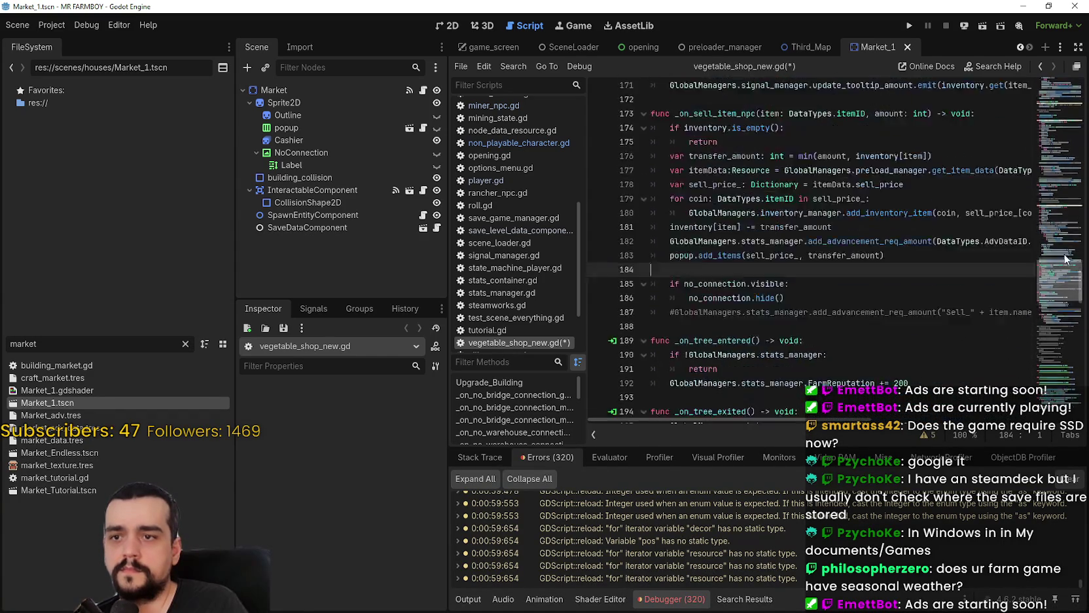
right_click(727, 102)
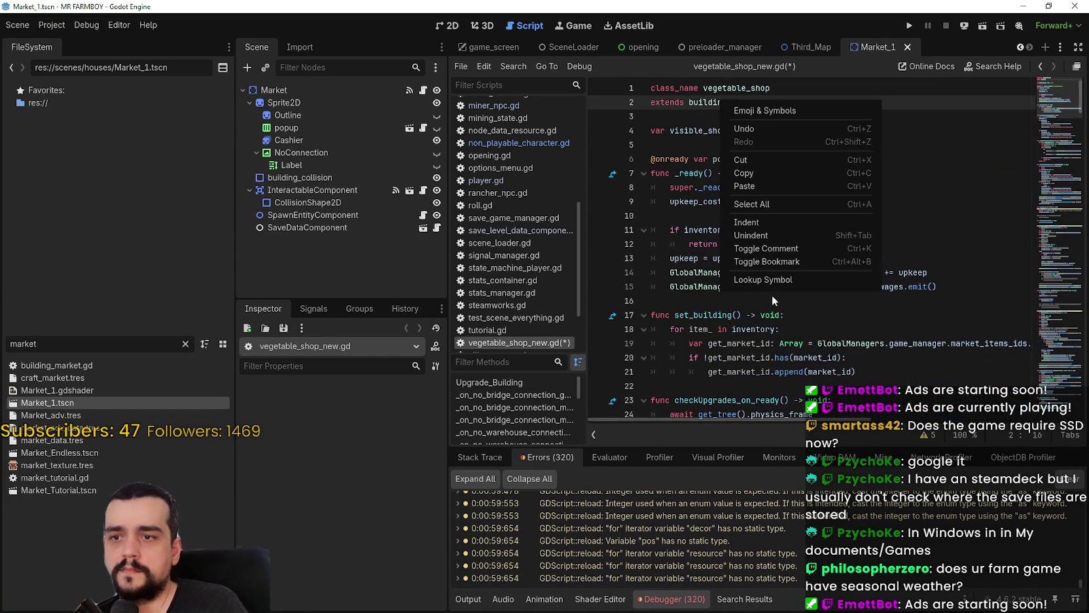
click(700, 242)
right_click(713, 106)
click(763, 280)
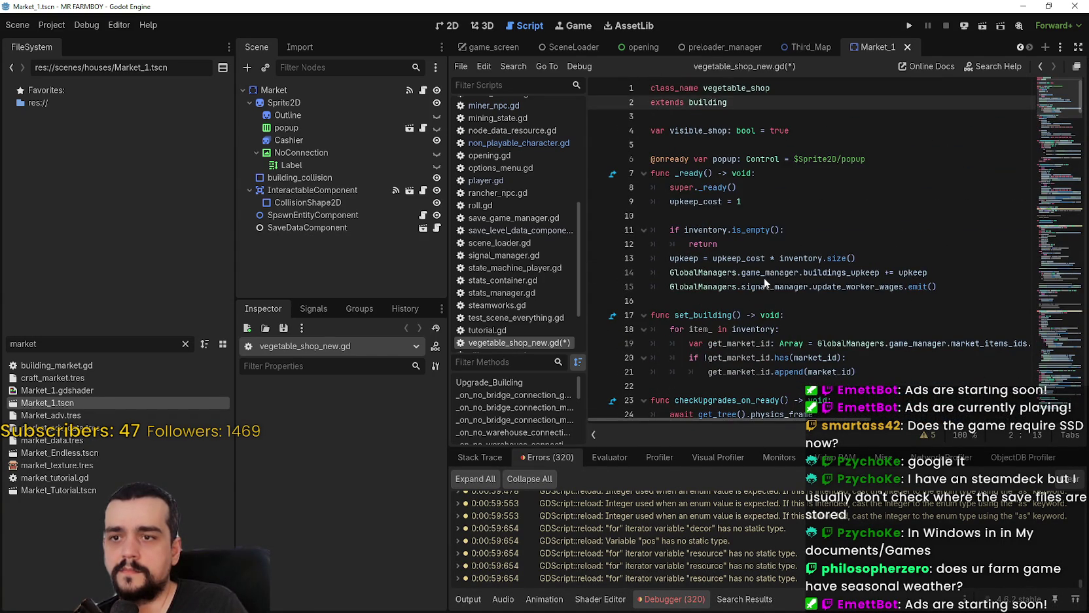
Scroll building.gd to remove_building and select the remove_advancement_req_amount call on line 289.
scroll(down, 3)
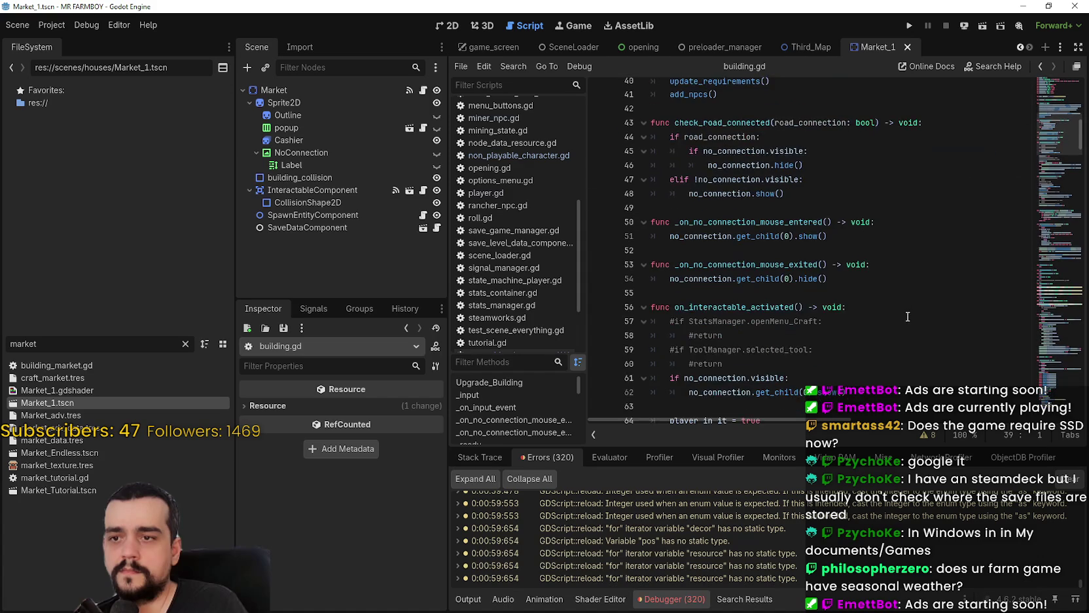
scroll(down, 3)
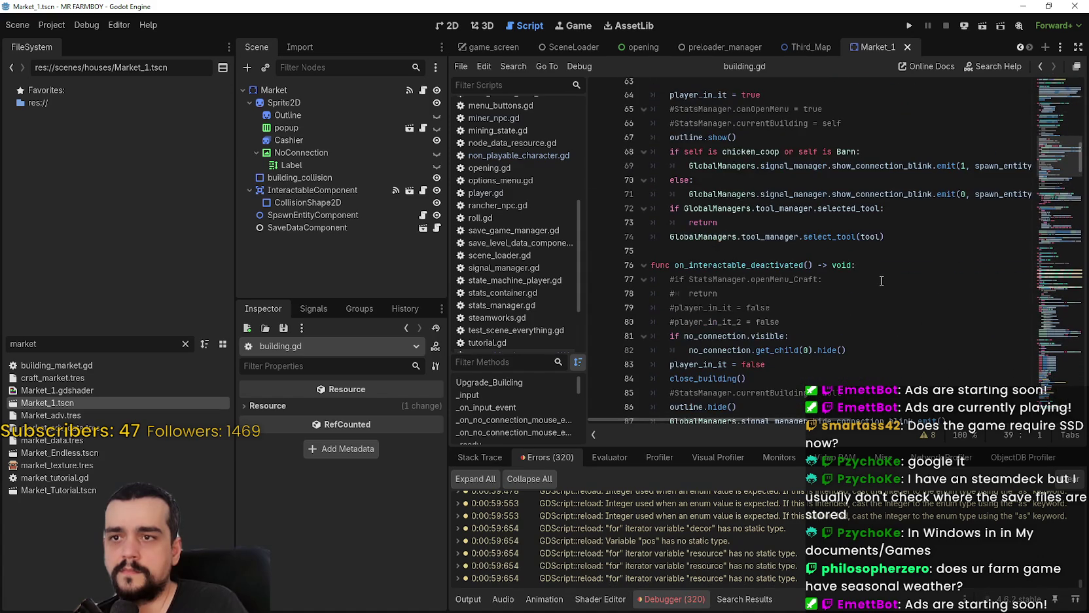
scroll(down, 3)
scroll(down, 3)
scroll(down, 3)
scroll(down, 3)
scroll(down, 3)
scroll(up, 3)
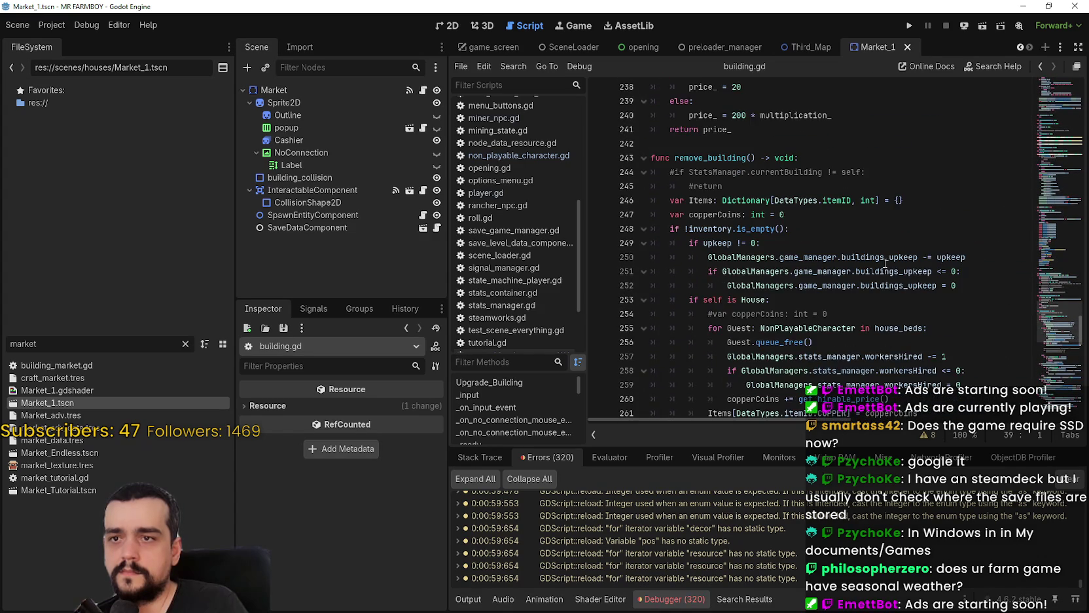
scroll(down, 3)
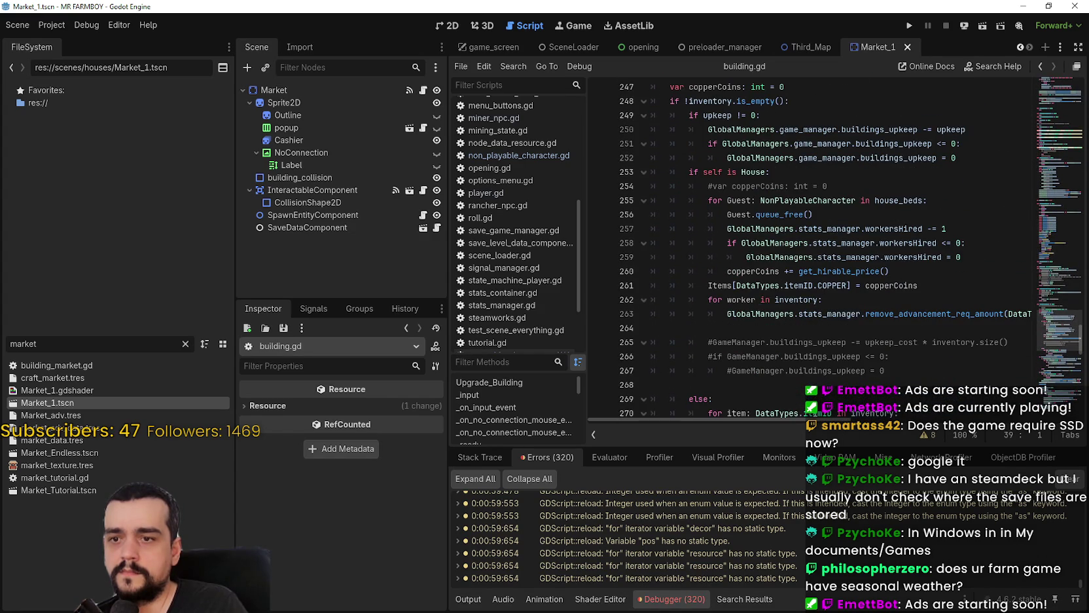
drag(811, 419, 756, 325)
scroll(down, 3)
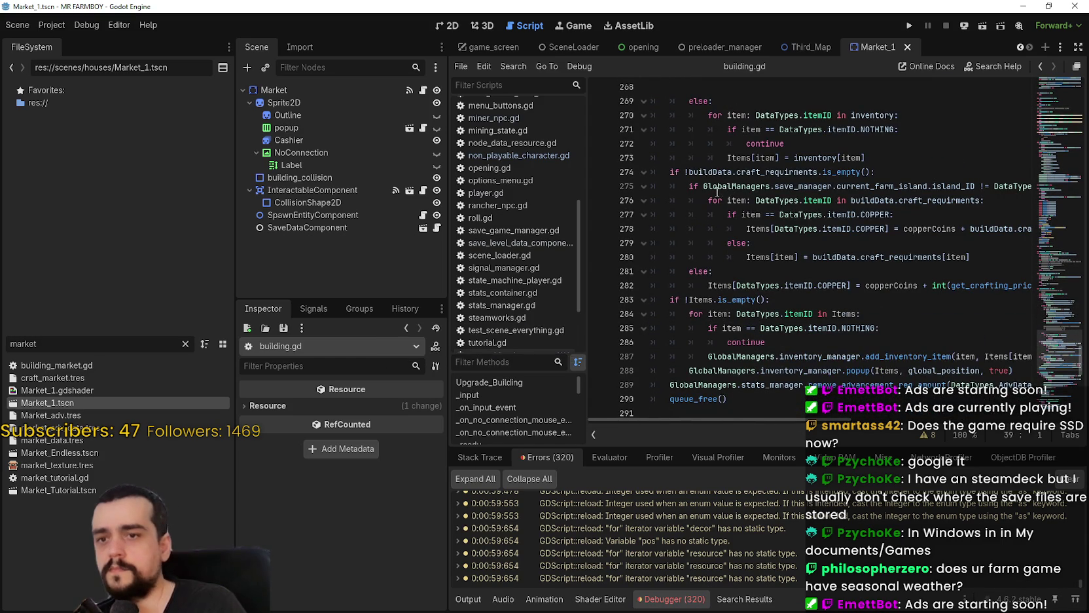
scroll(down, 3)
drag(826, 420, 759, 383)
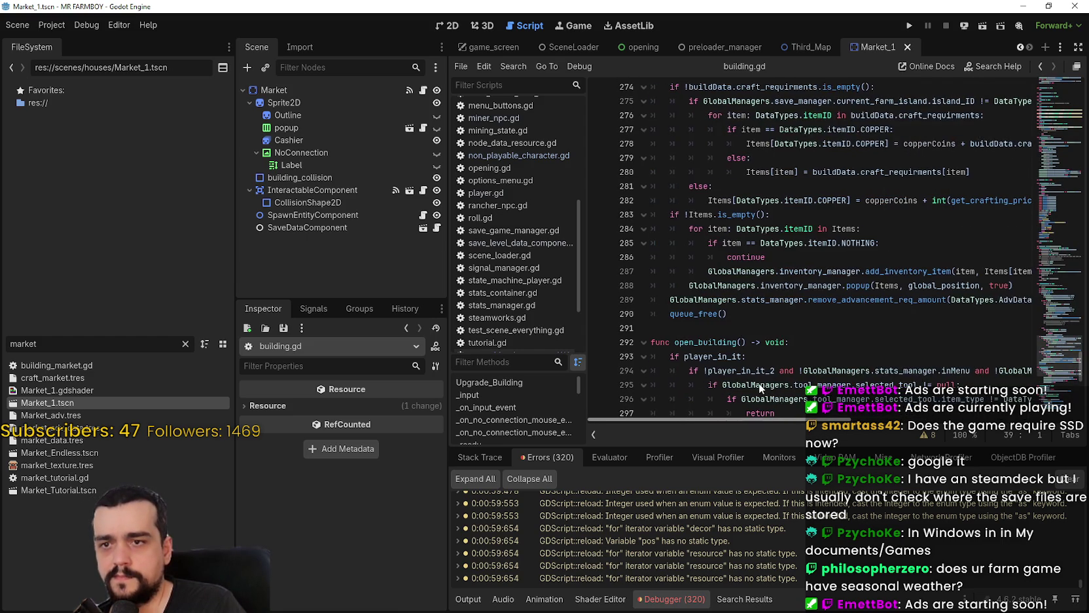
drag(828, 417, 928, 418)
drag(956, 299, 664, 299)
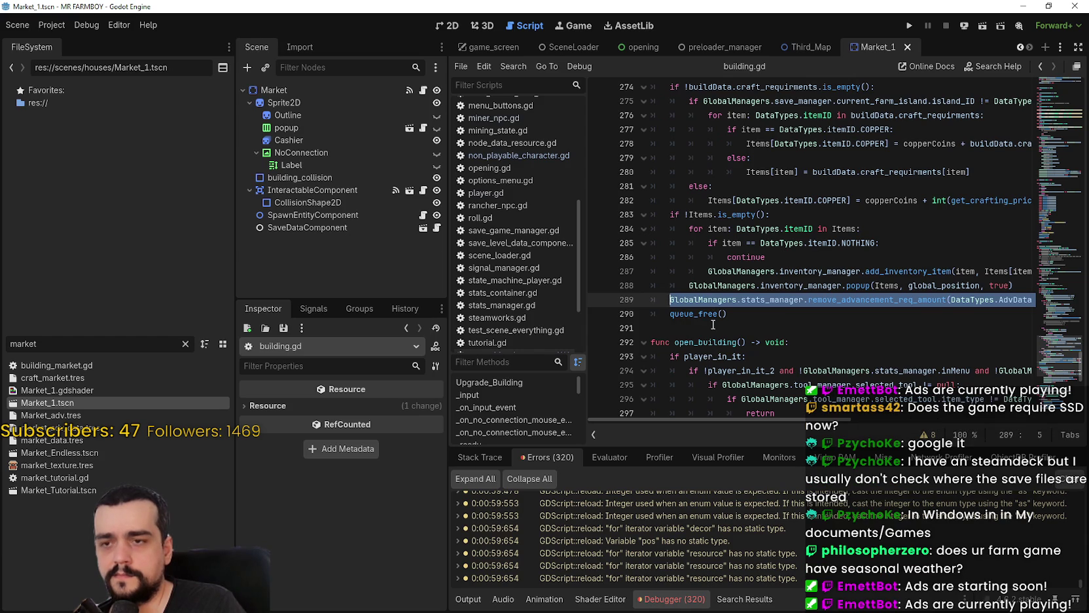
click(712, 328)
Select the GlobalManagers.stats_manager prefix on line 289.
scroll(down, 3)
scroll(down, 3)
scroll(down, 3)
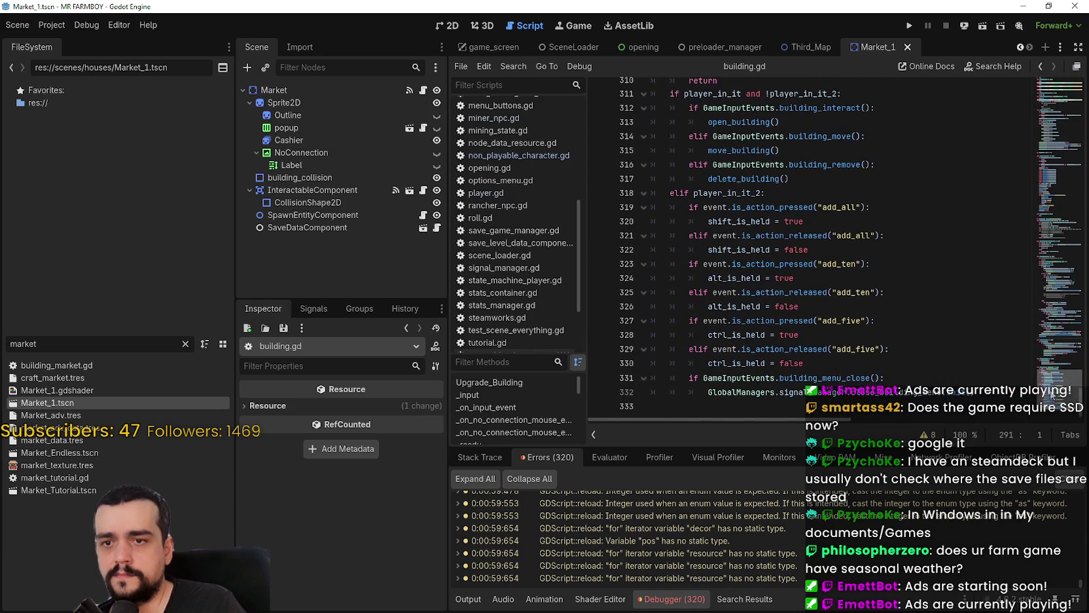
scroll(up, 3)
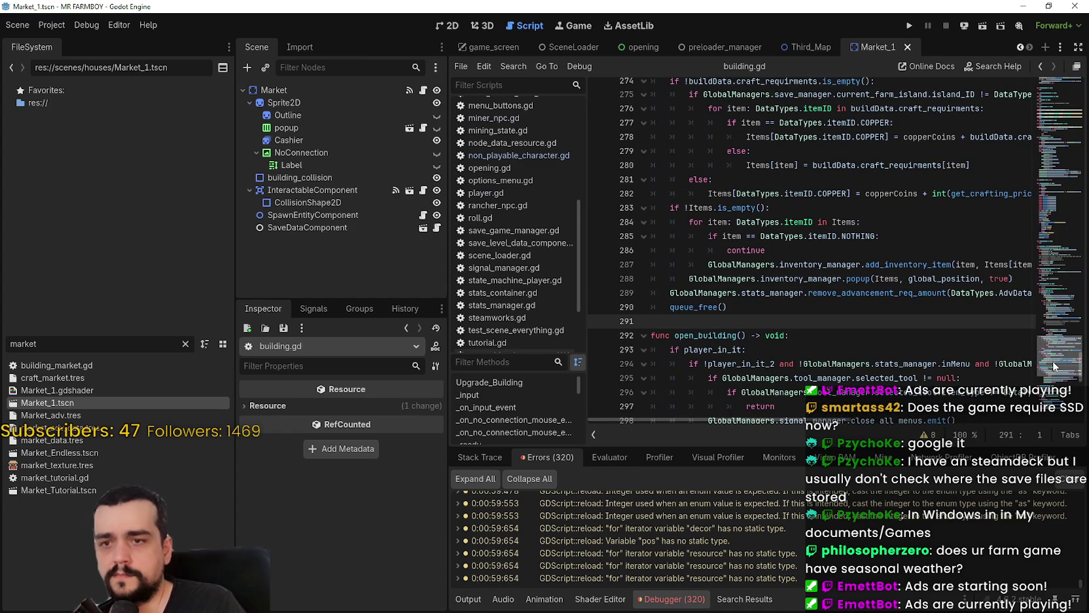
scroll(right, 3)
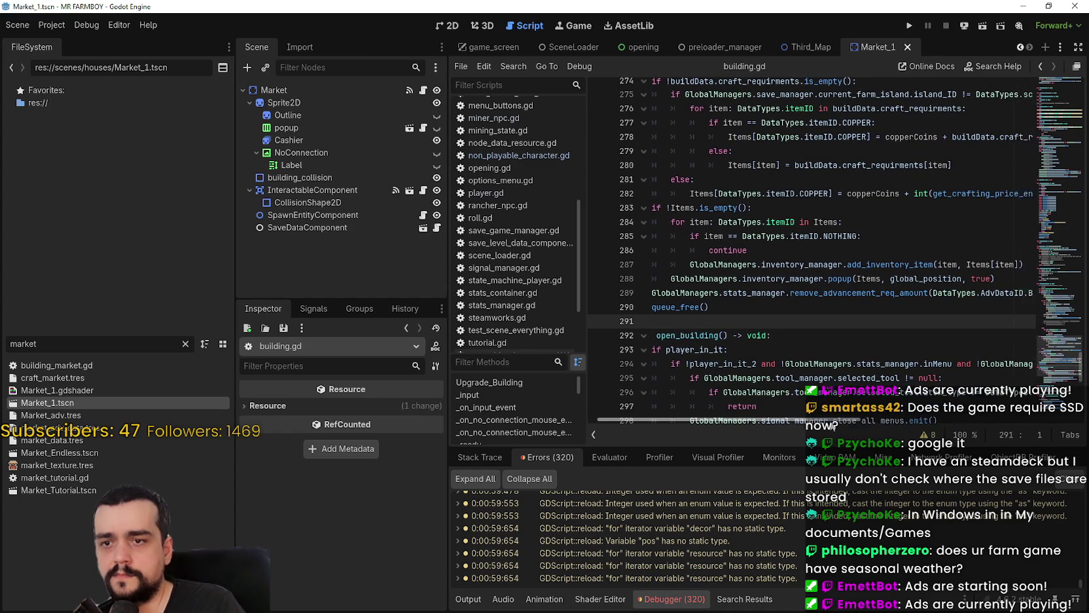
drag(865, 419, 766, 412)
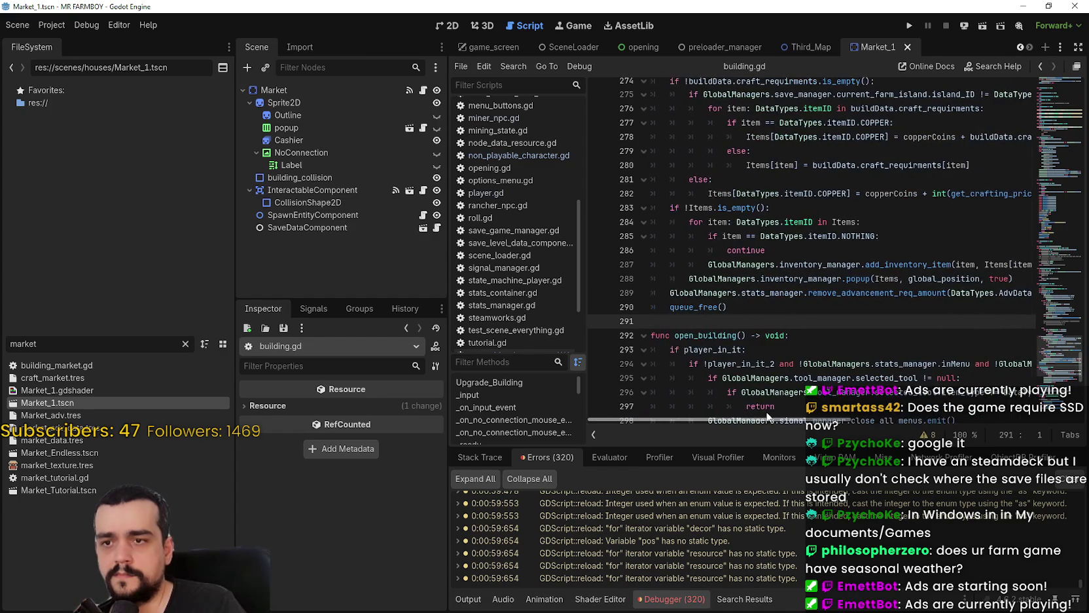
scroll(right, 3)
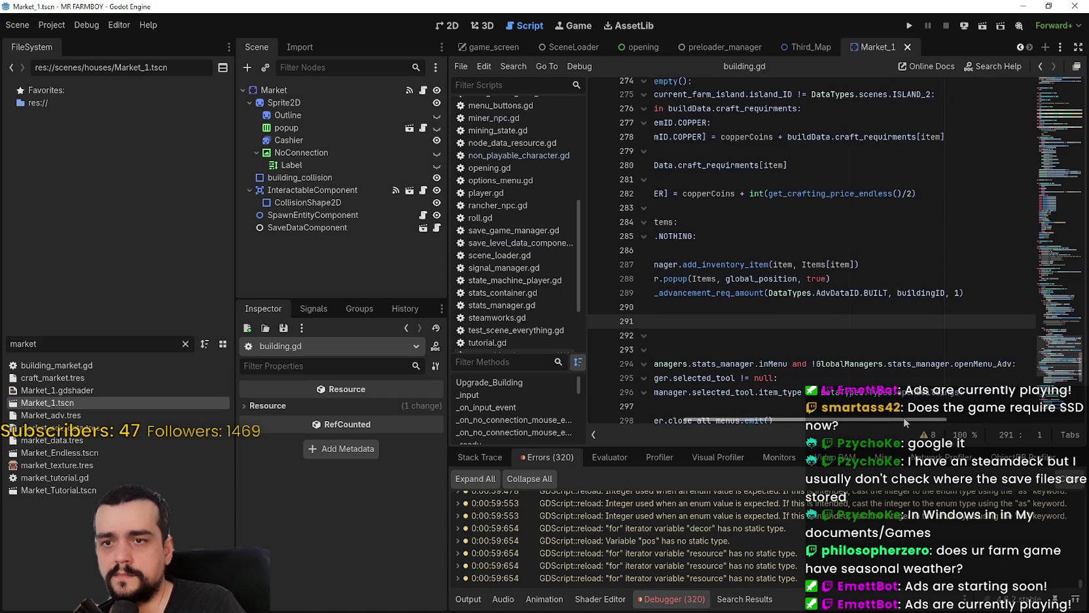
scroll(left, 3)
drag(756, 295, 716, 298)
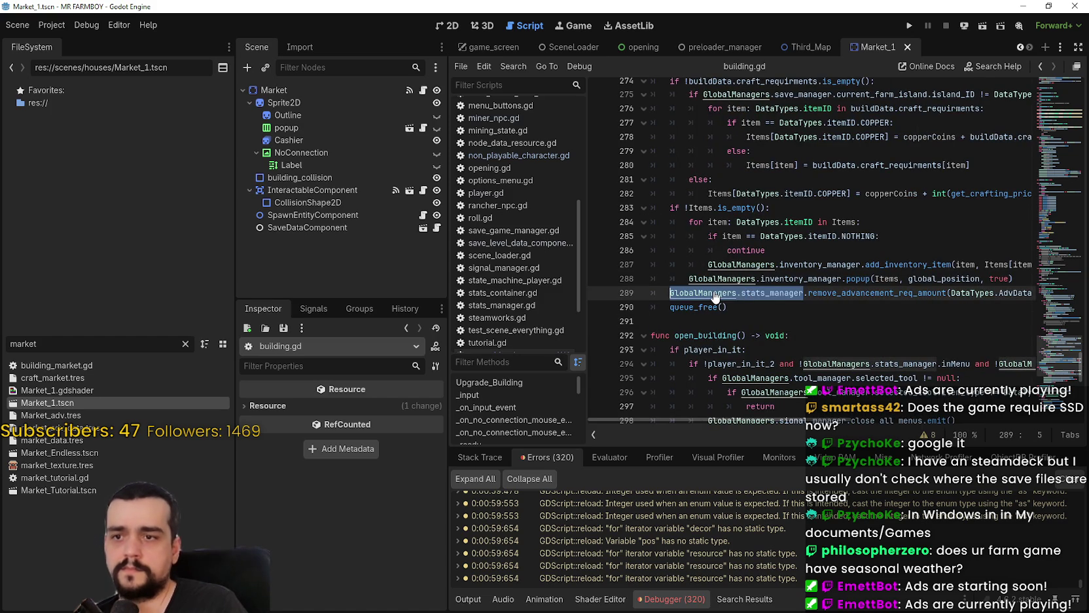
Search all project files for GlobalManagers.stats_manager.add_advancement.
key(ctrl+shift+f)
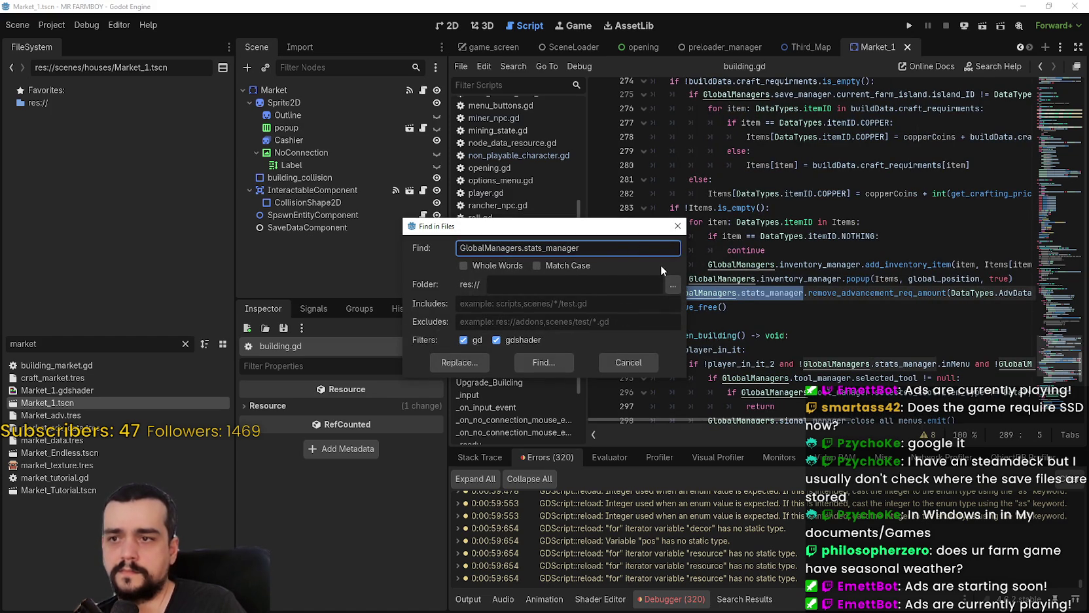
text(.add)
text(_)
text(advancement)
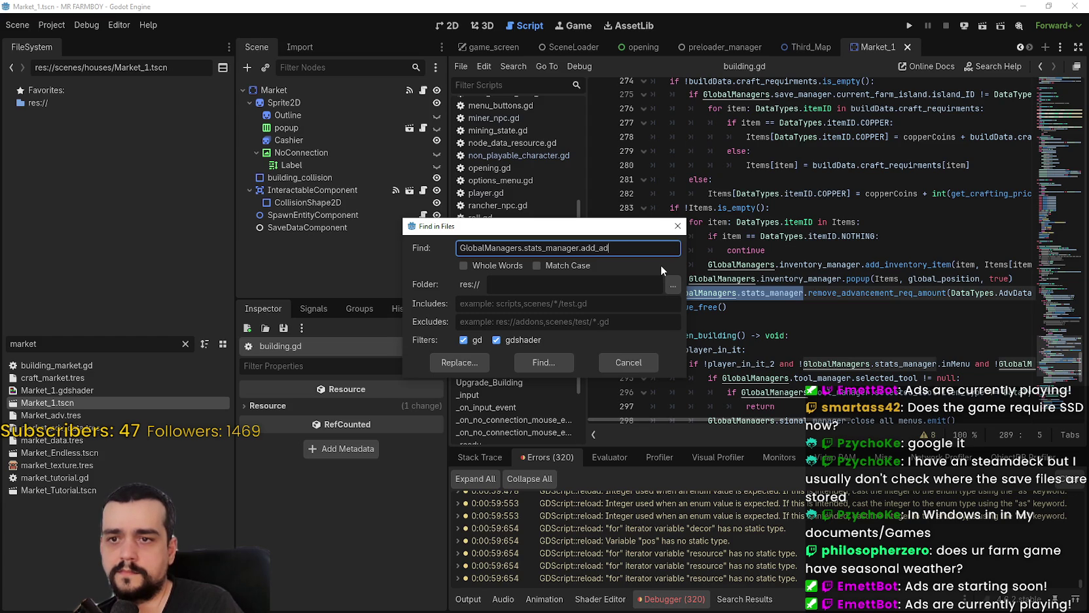
key(Return)
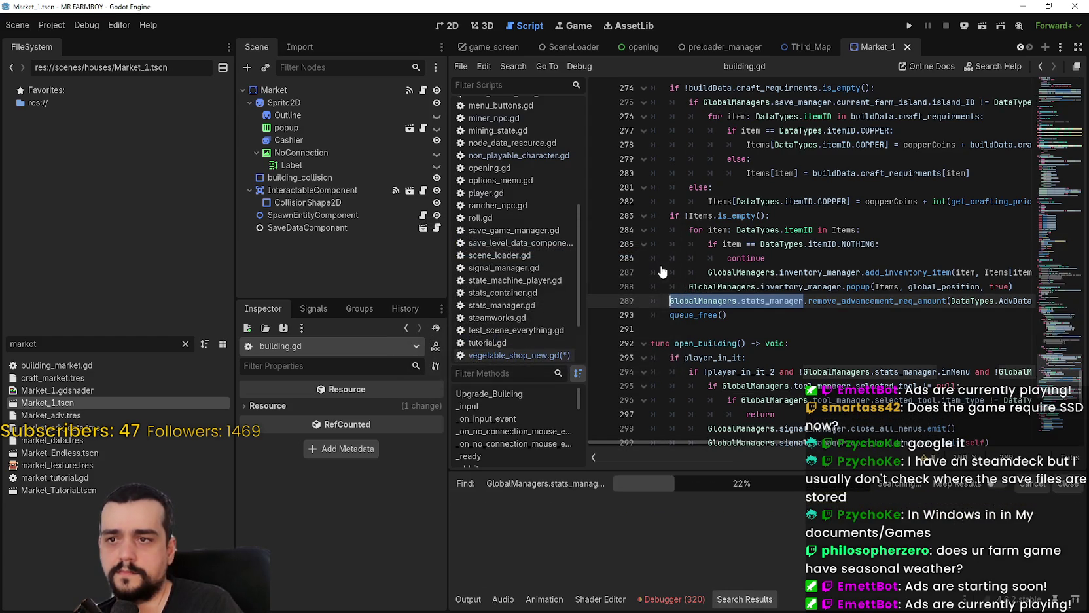
Scroll through the matches in advancement, shop, NPC and manager scripts.
scroll(down, 3)
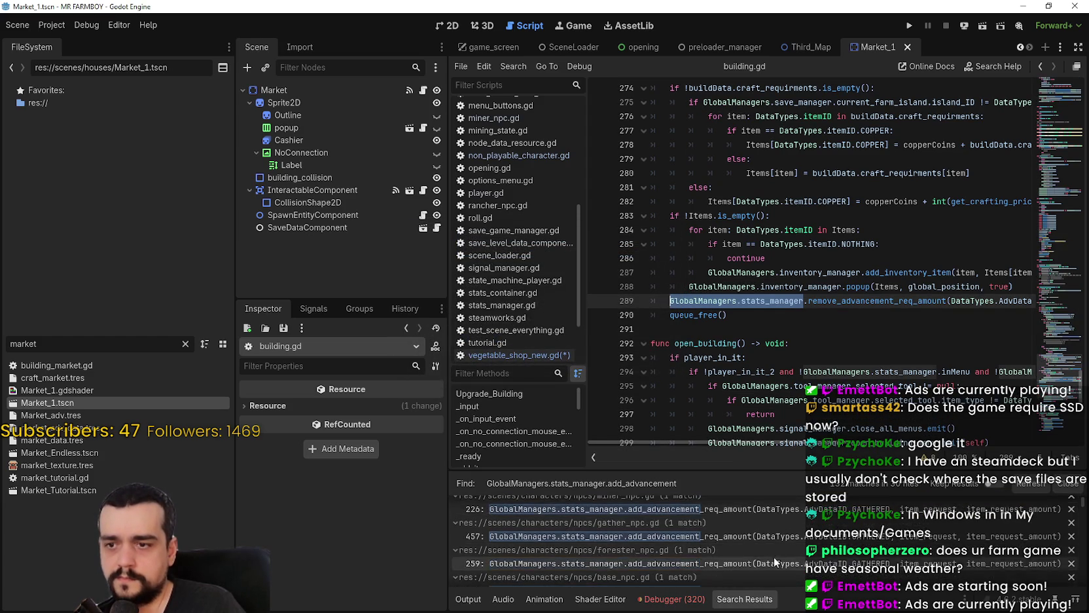
scroll(down, 3)
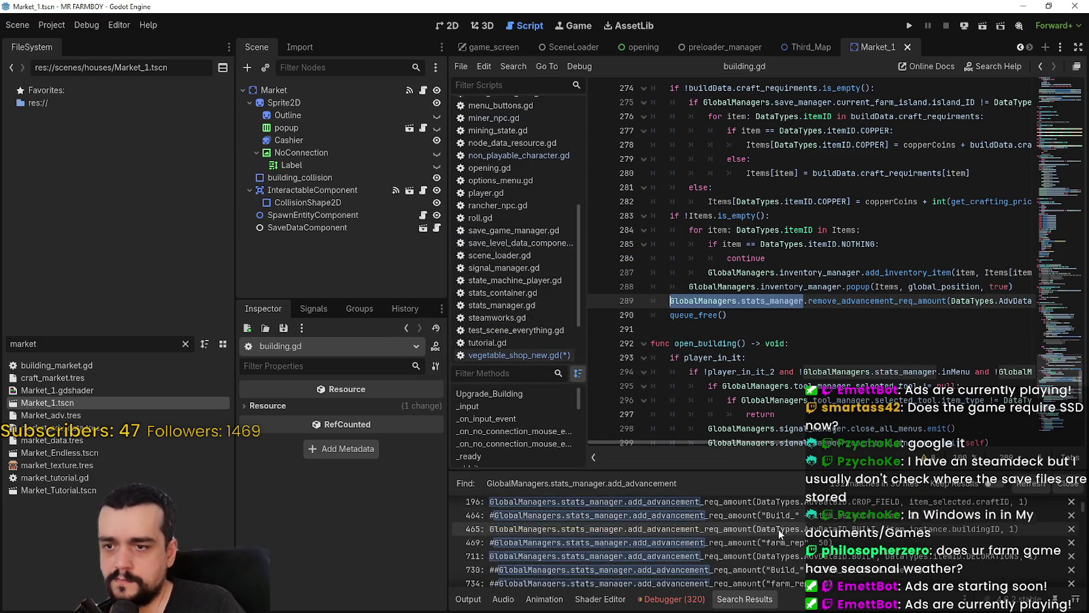
scroll(down, 3)
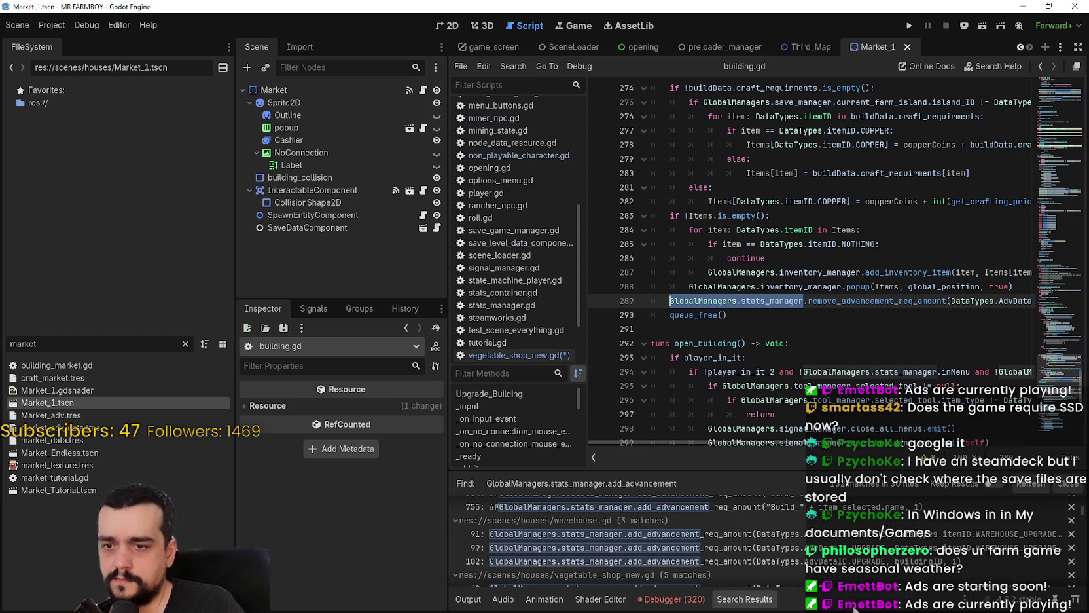
scroll(down, 3)
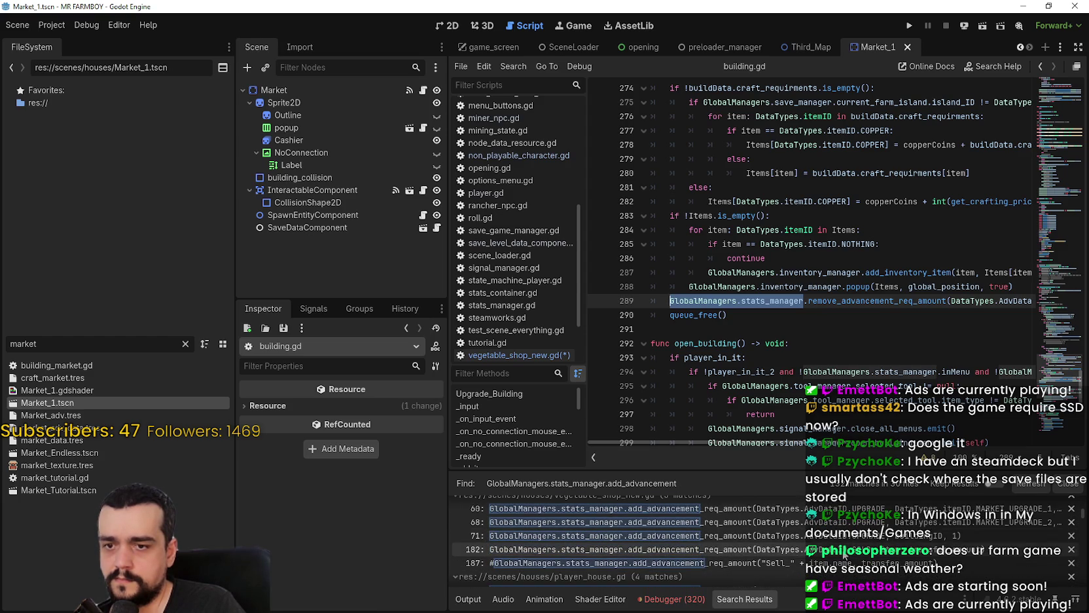
scroll(down, 3)
scroll(down, 3)
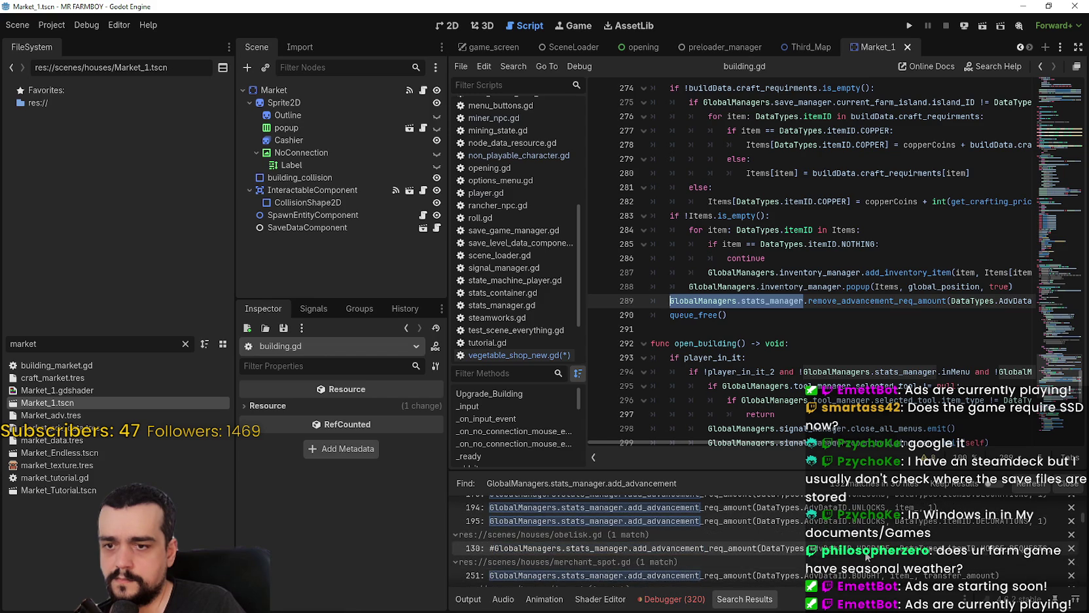
scroll(down, 3)
scroll(down, 3)
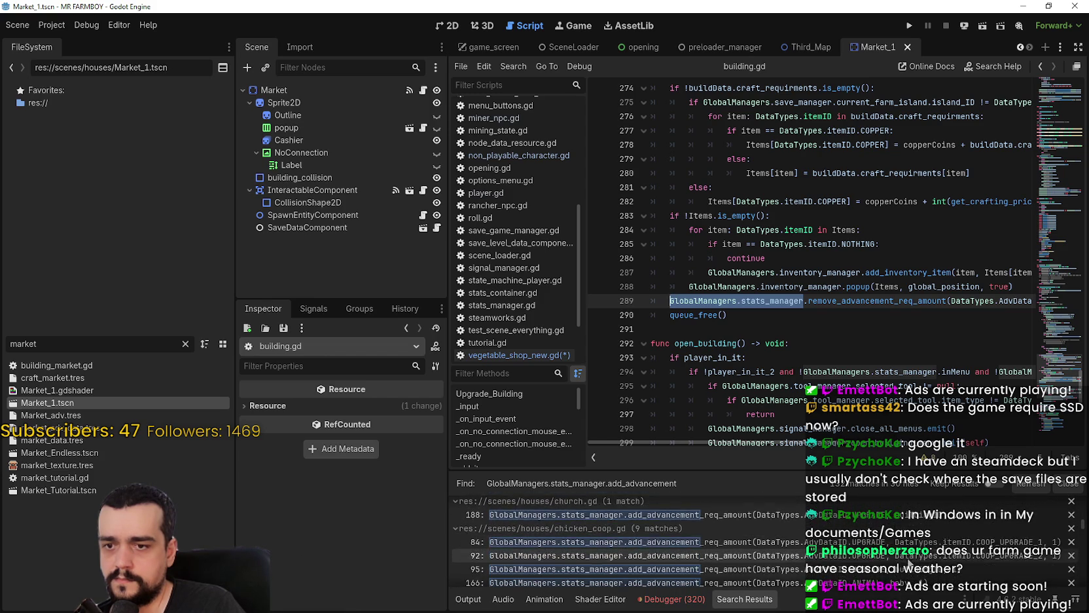
scroll(down, 3)
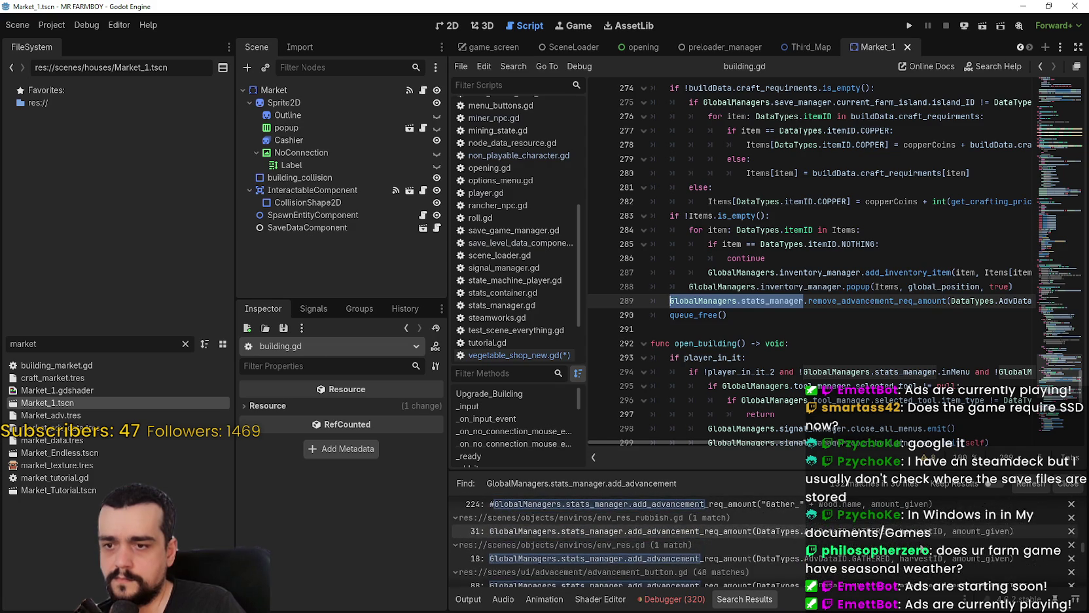
scroll(down, 3)
scroll(down, 3)
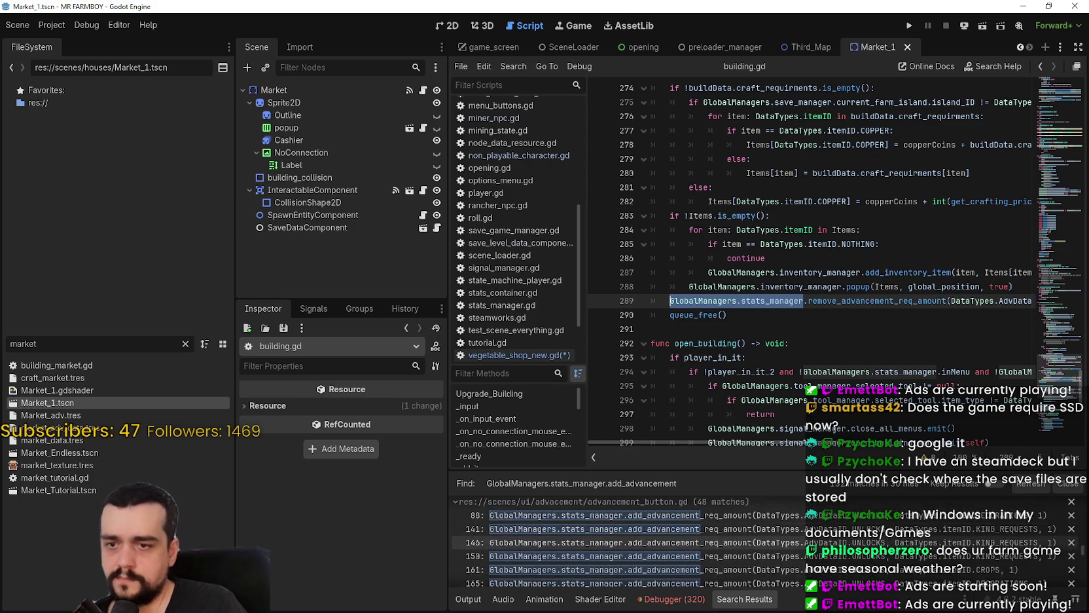
scroll(down, 3)
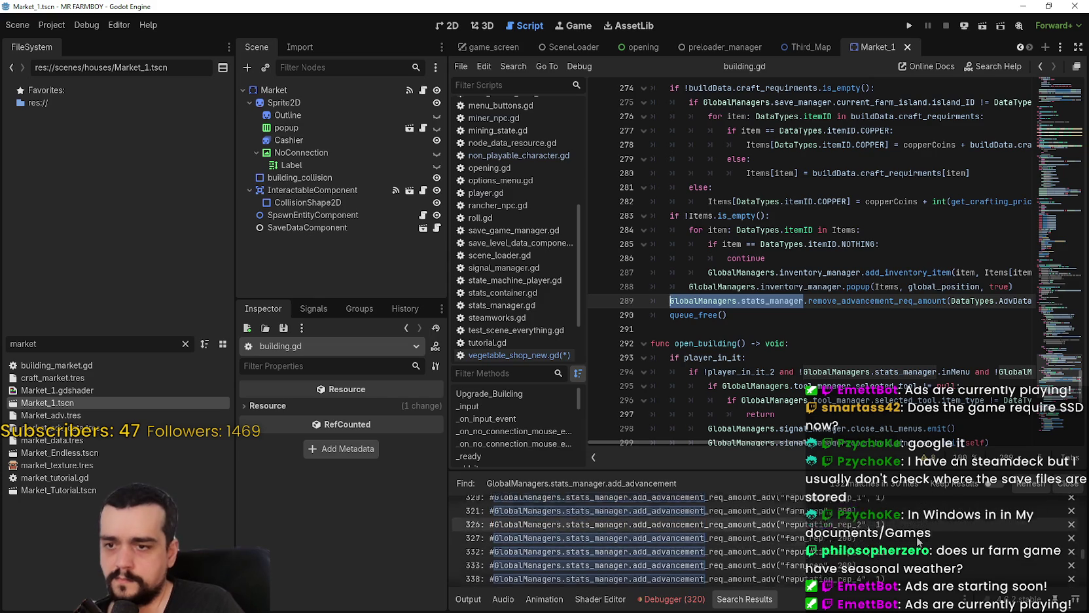
drag(1082, 558, 1084, 488)
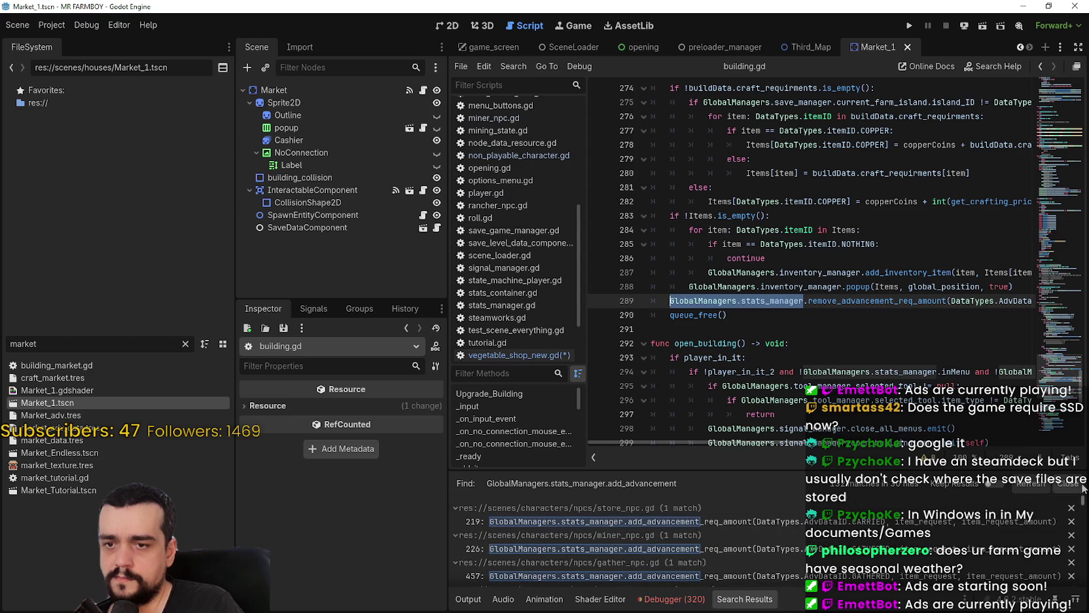
drag(779, 444, 804, 434)
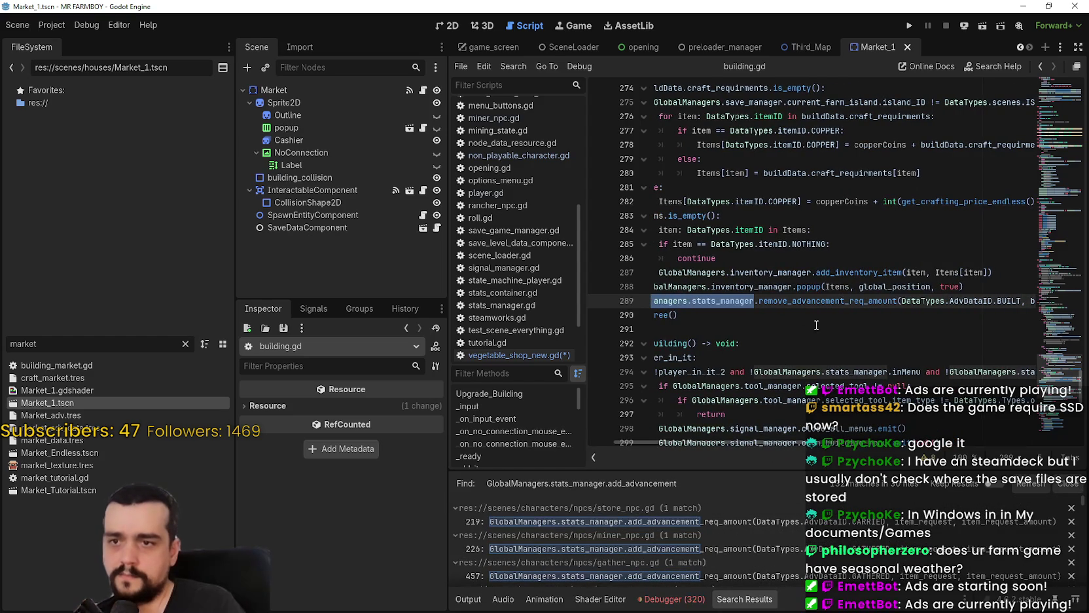
key(ctrl+shift+f)
Extend the search to add_advancement_req_amount(DataTypes.AdvDataID.BUILT, then cancel the repeat search.
click(660, 256)
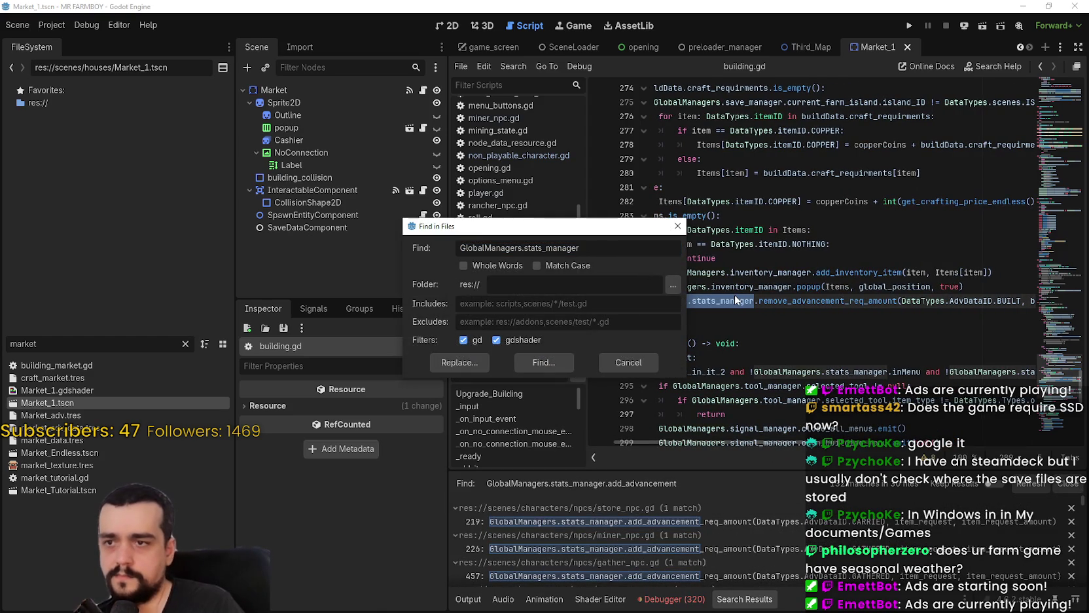
text(.)
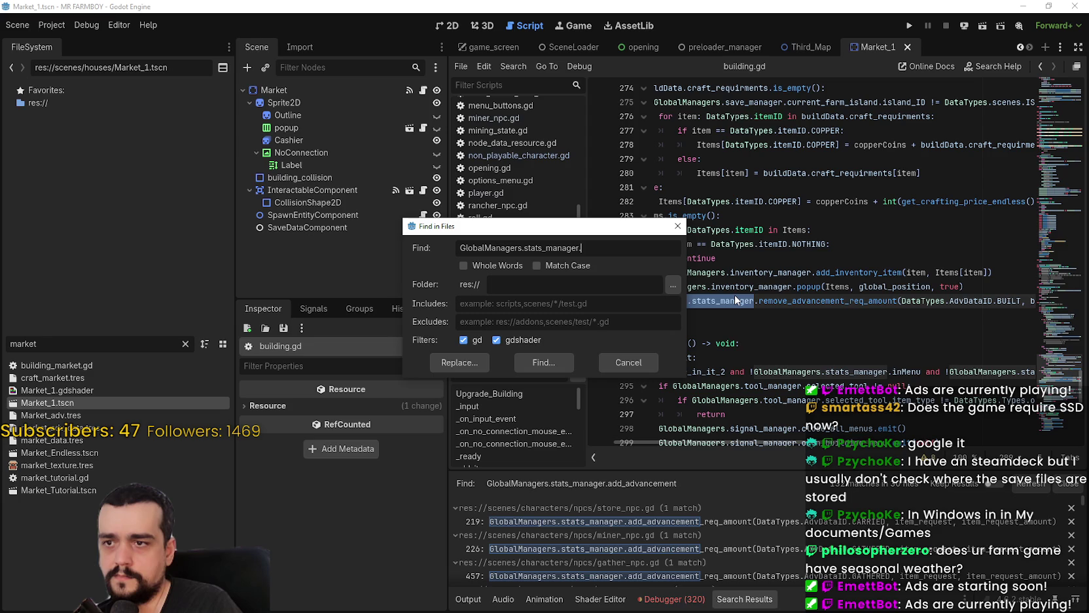
text(add_a)
text(dvancement_re)
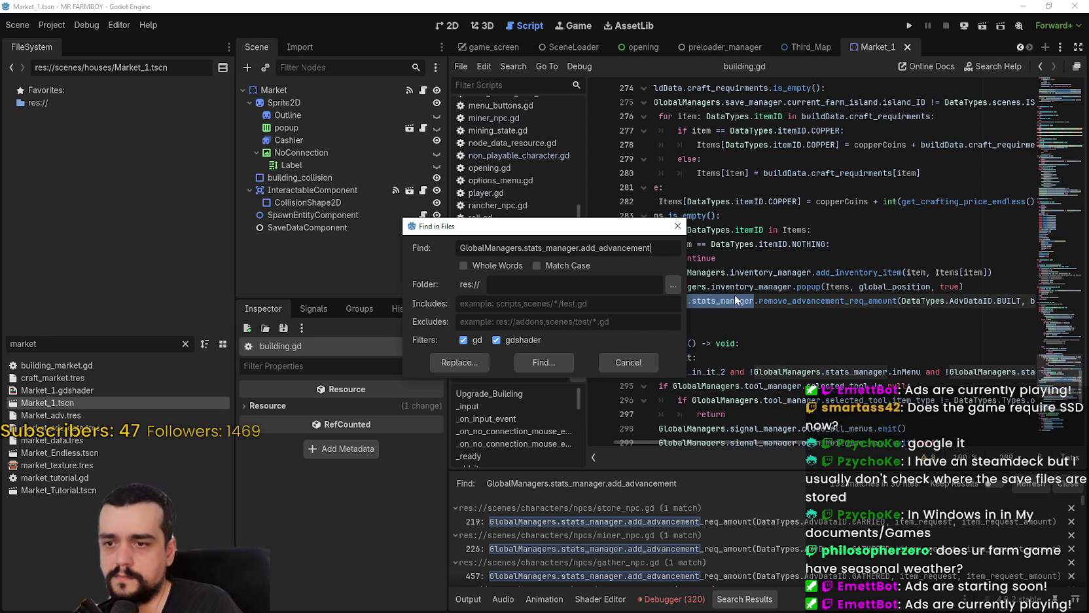
text(q_amou)
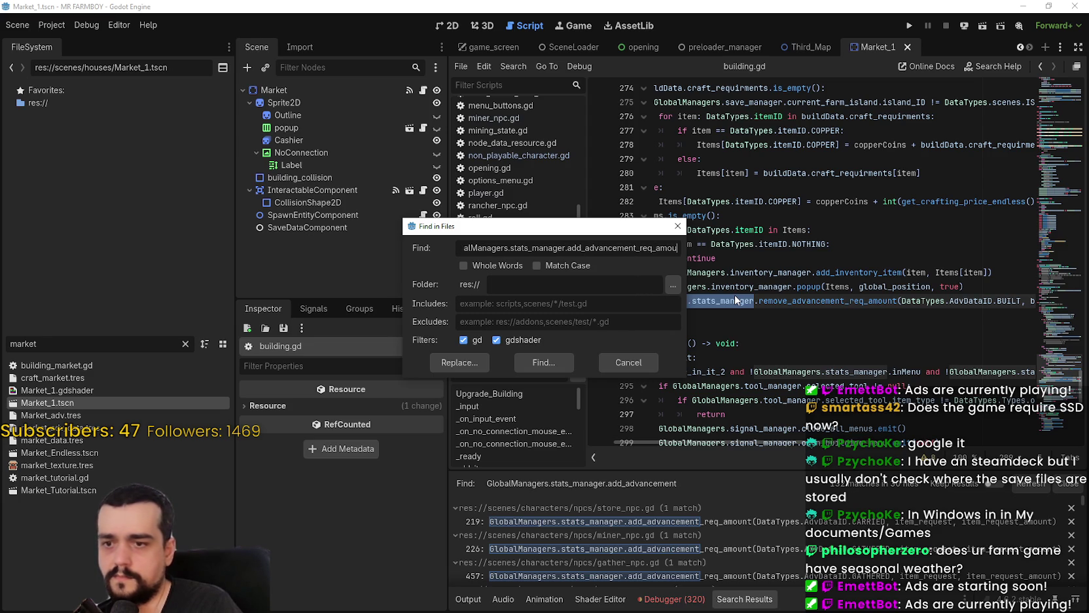
text(nt(Data)
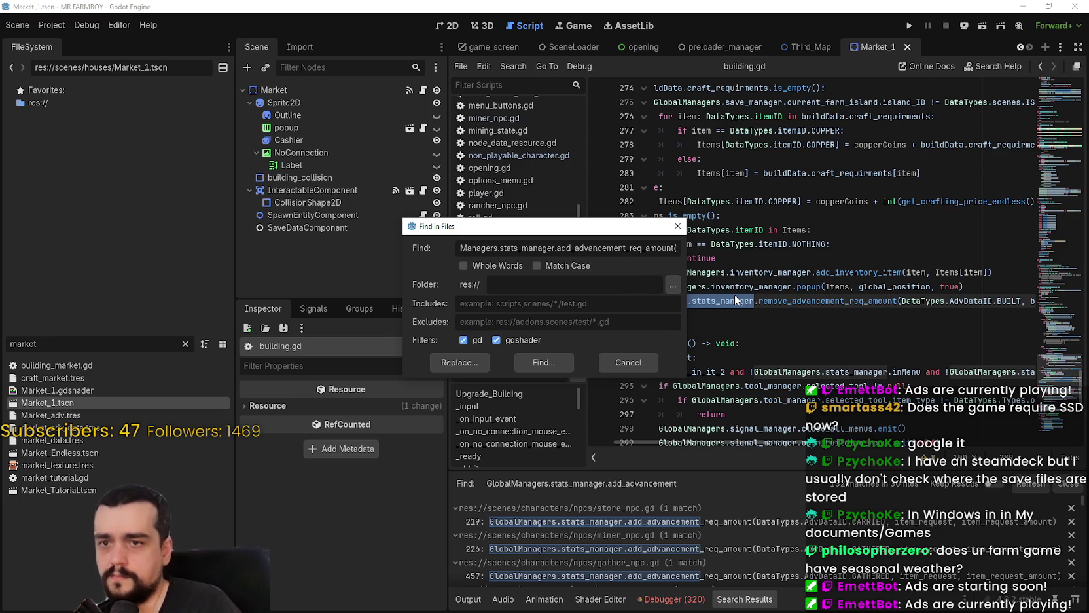
text(Types)
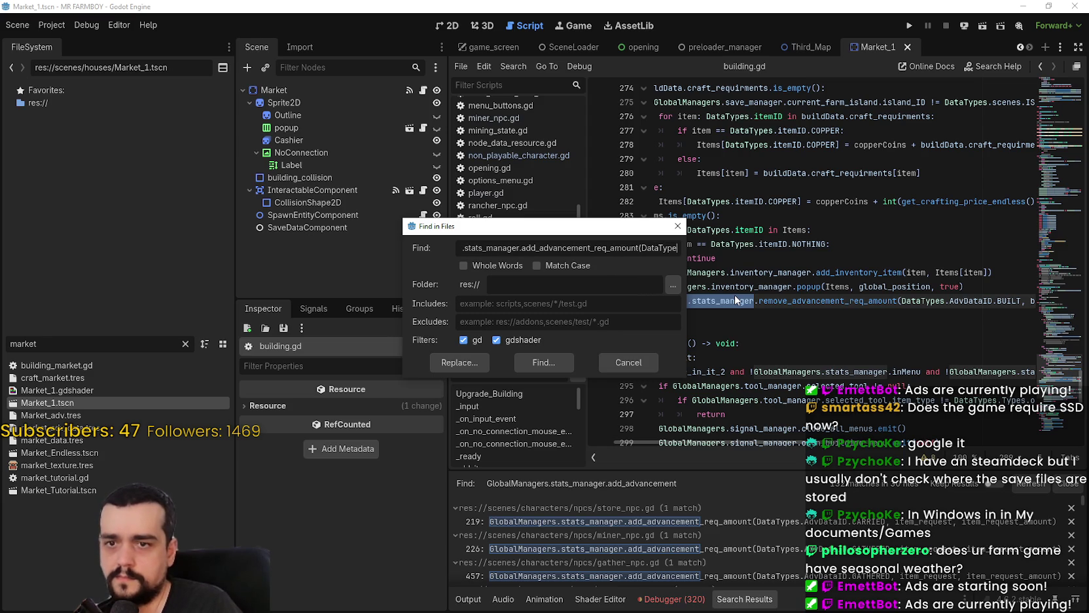
text(.A)
text(vDataID.)
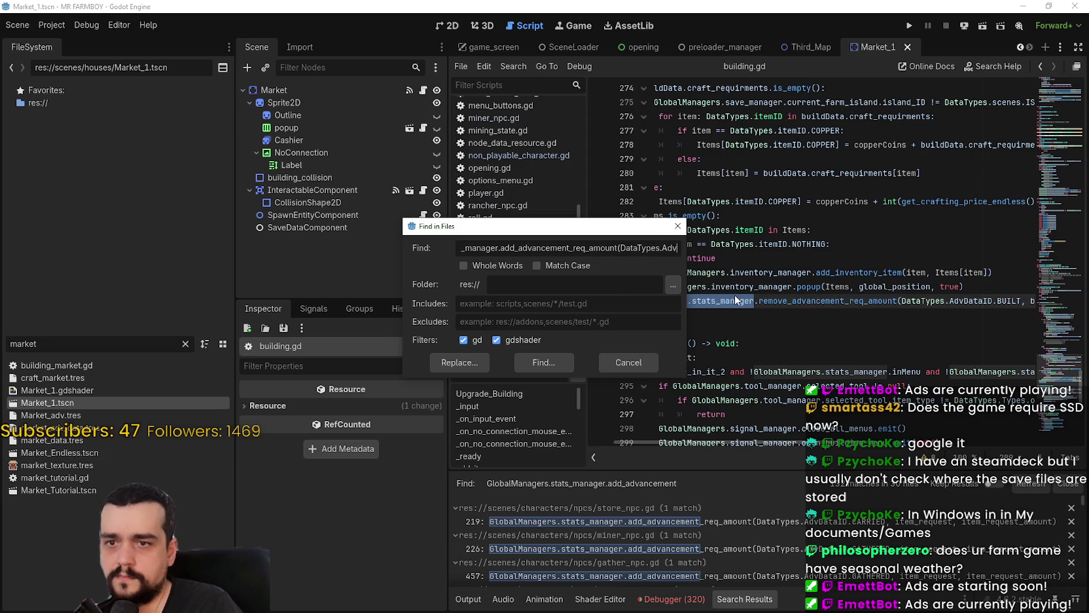
text(BUILT)
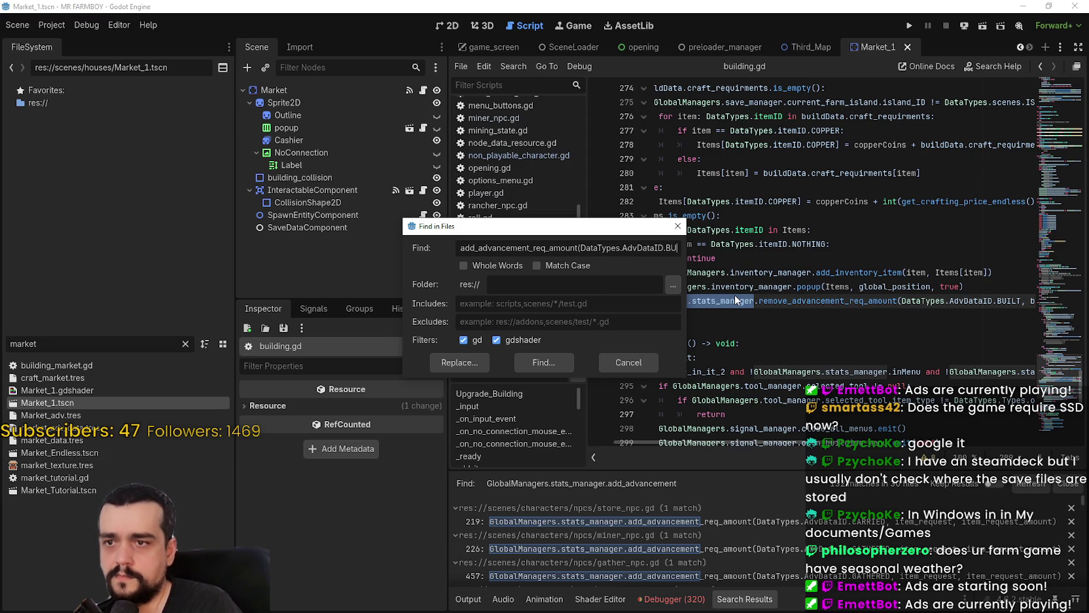
key(Return)
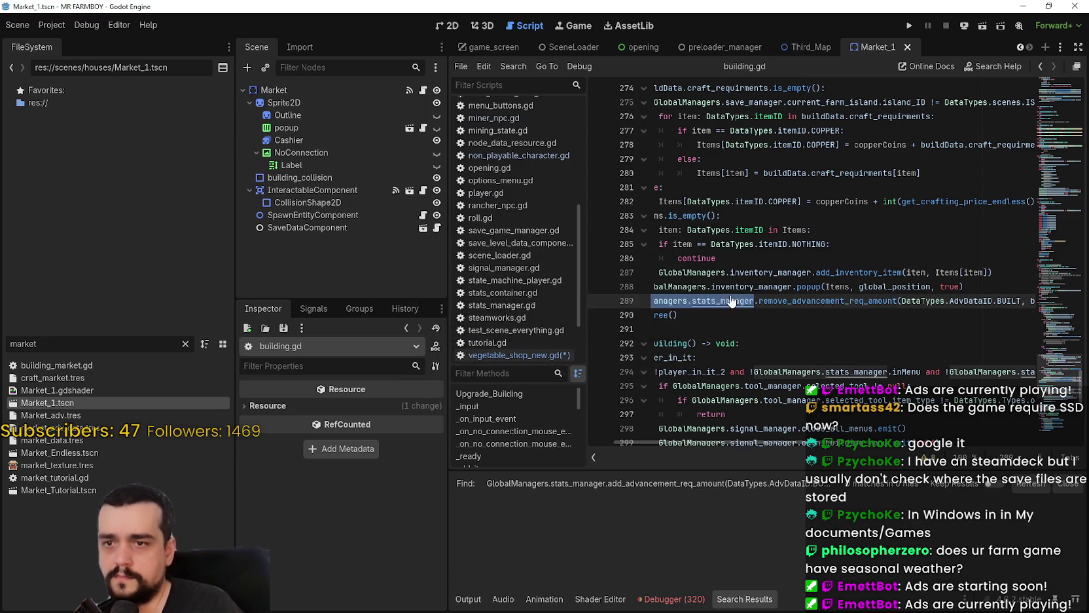
key(ctrl+shift+f)
click(607, 251)
drag(607, 250, 349, 227)
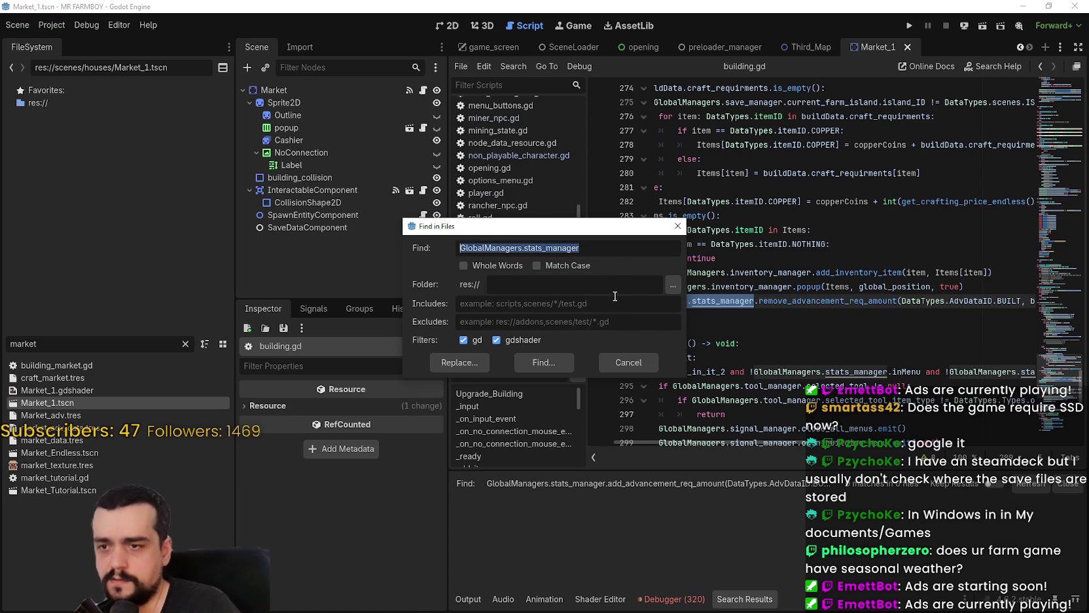
click(630, 364)
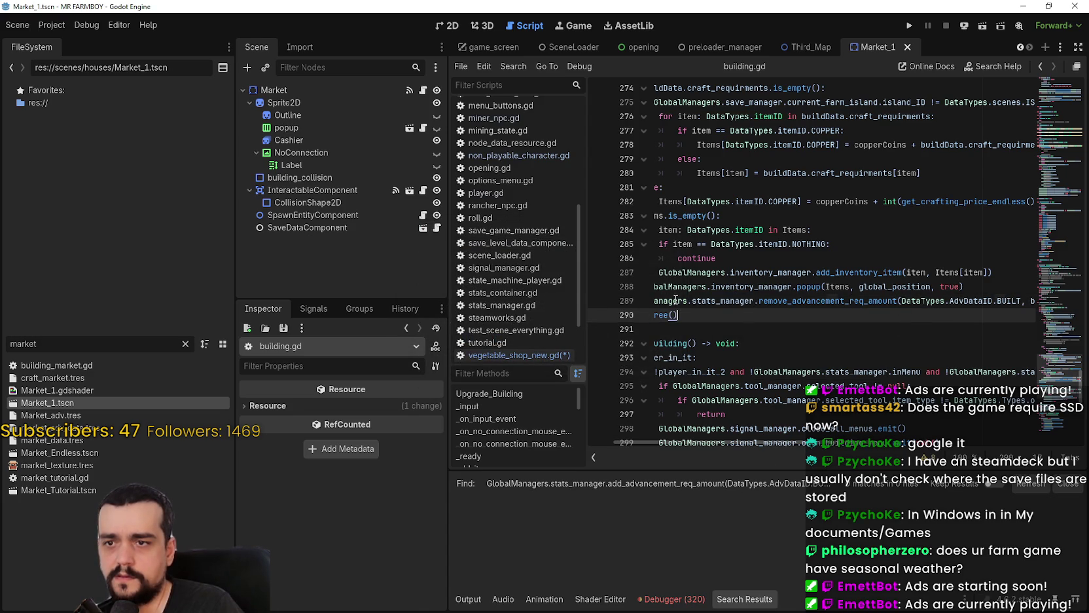
Search line 289's call with 'remove' changed to 'add' and open the line 465 match.
drag(652, 301, 898, 301)
drag(973, 301, 1018, 302)
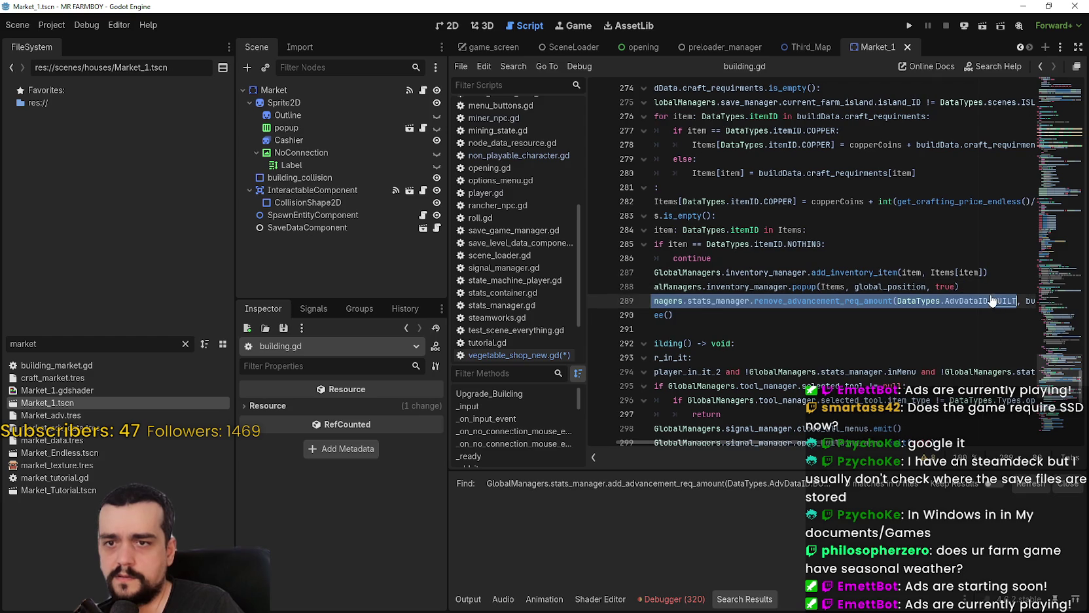
key(ctrl+shift+f)
triple_click(567, 248)
click(555, 248)
drag(615, 247, 580, 247)
click(609, 246)
text(add)
click(532, 364)
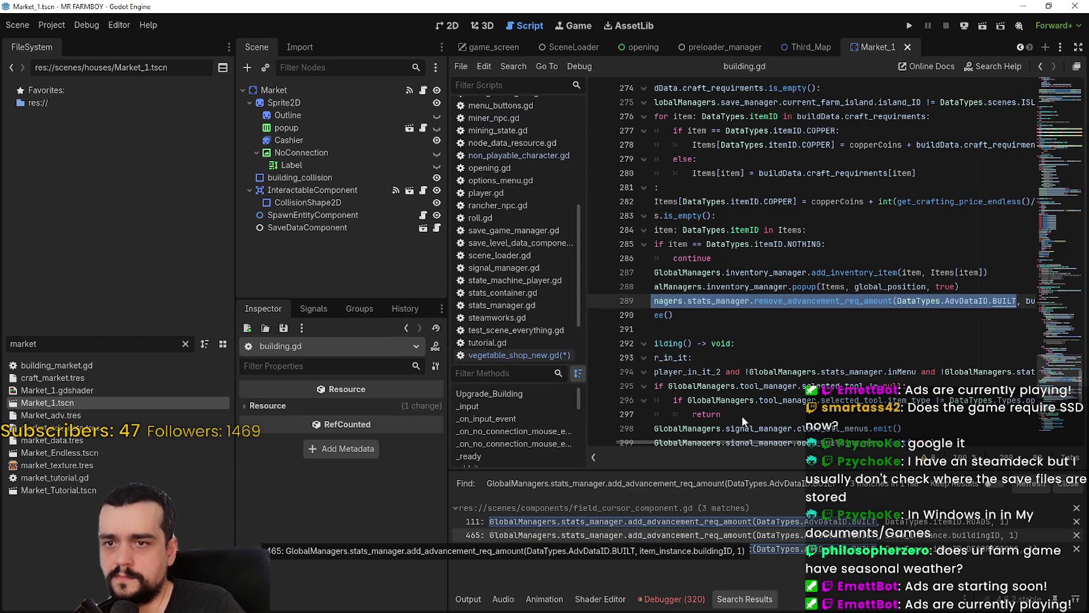
click(774, 300)
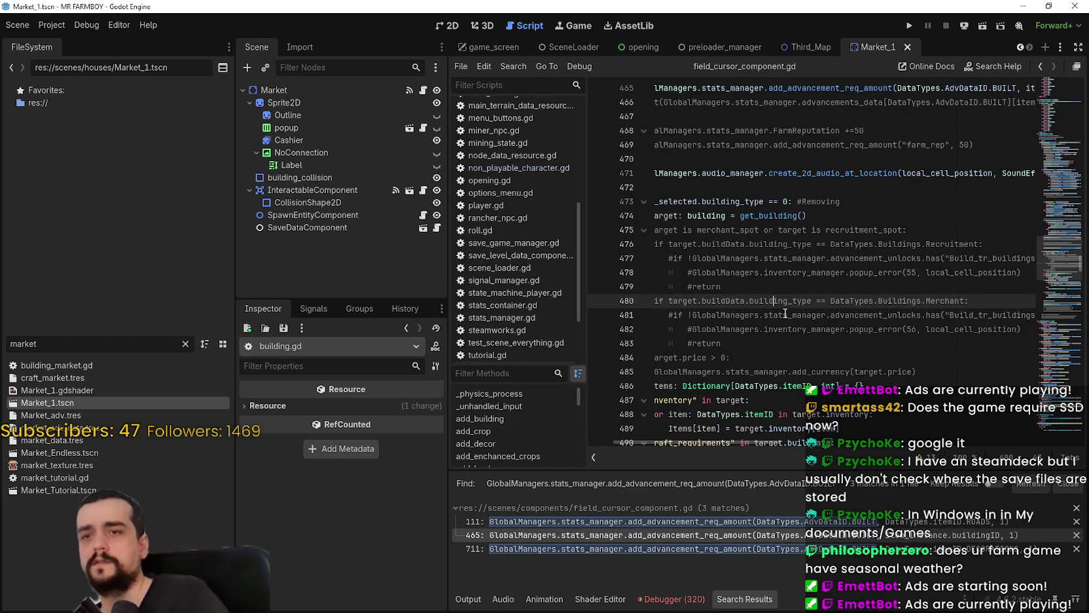
click(808, 241)
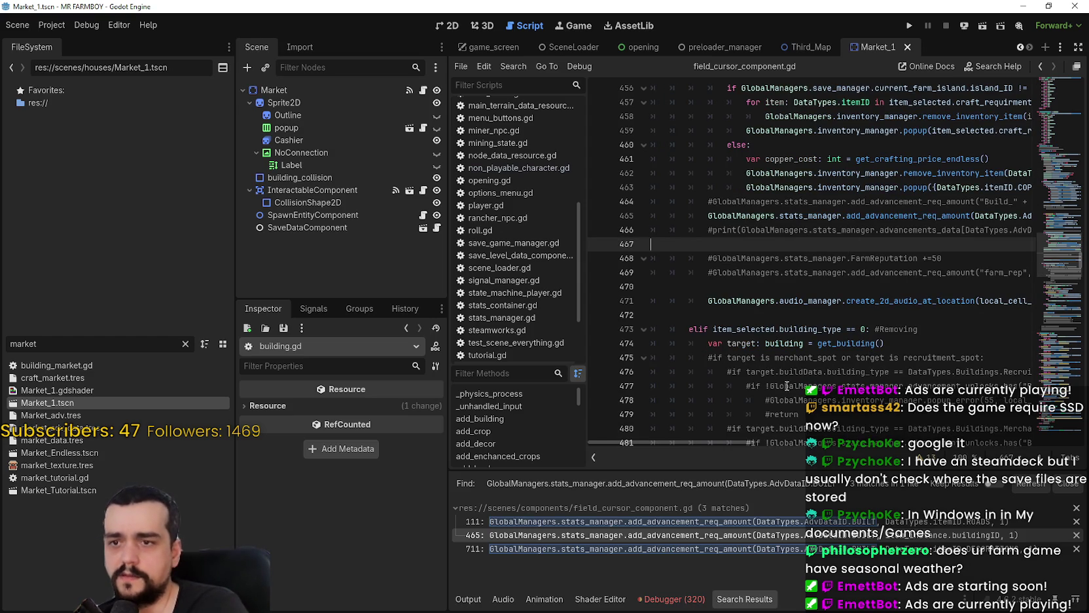
drag(724, 441, 726, 438)
scroll(up, 3)
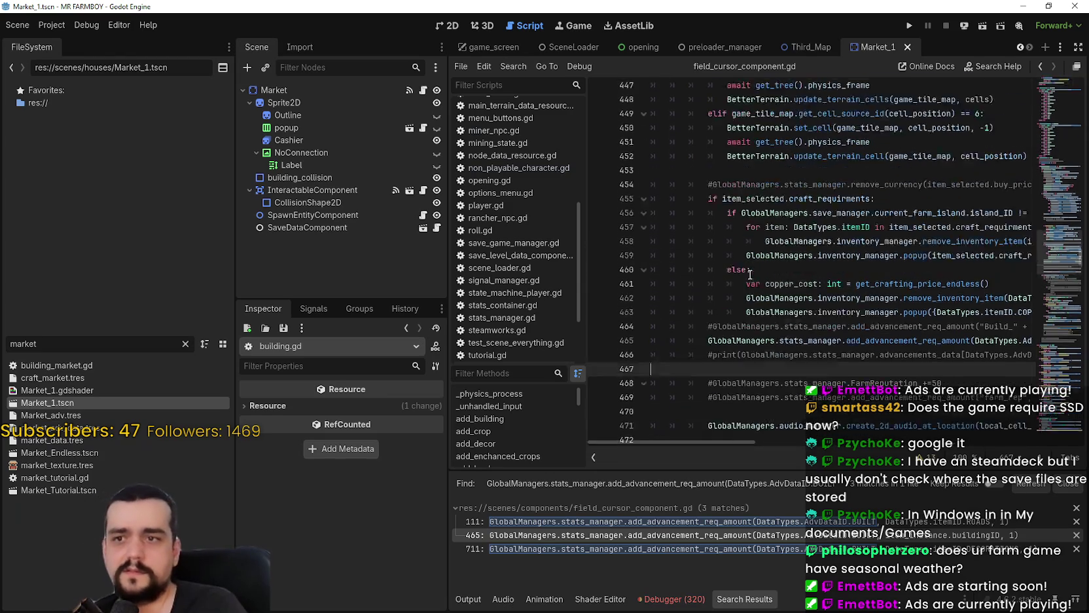
scroll(down, 3)
click(698, 252)
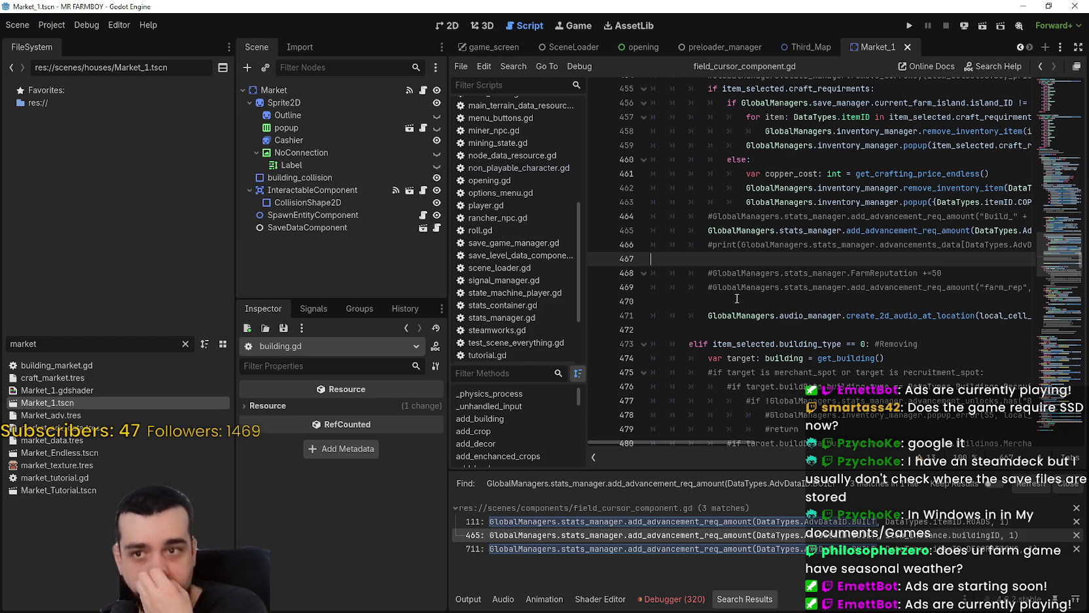
click(756, 245)
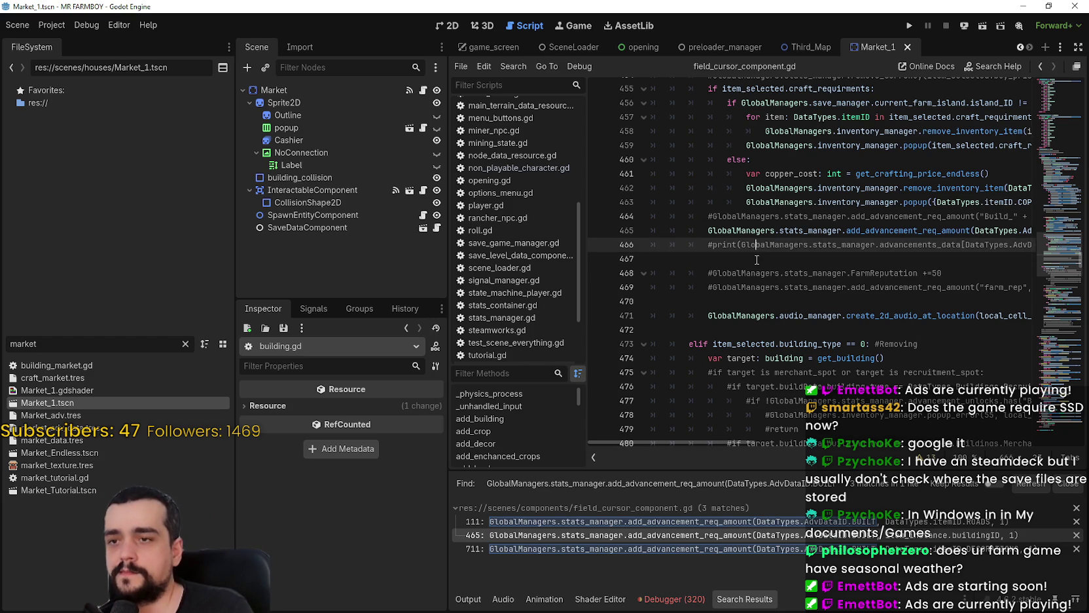
click(757, 258)
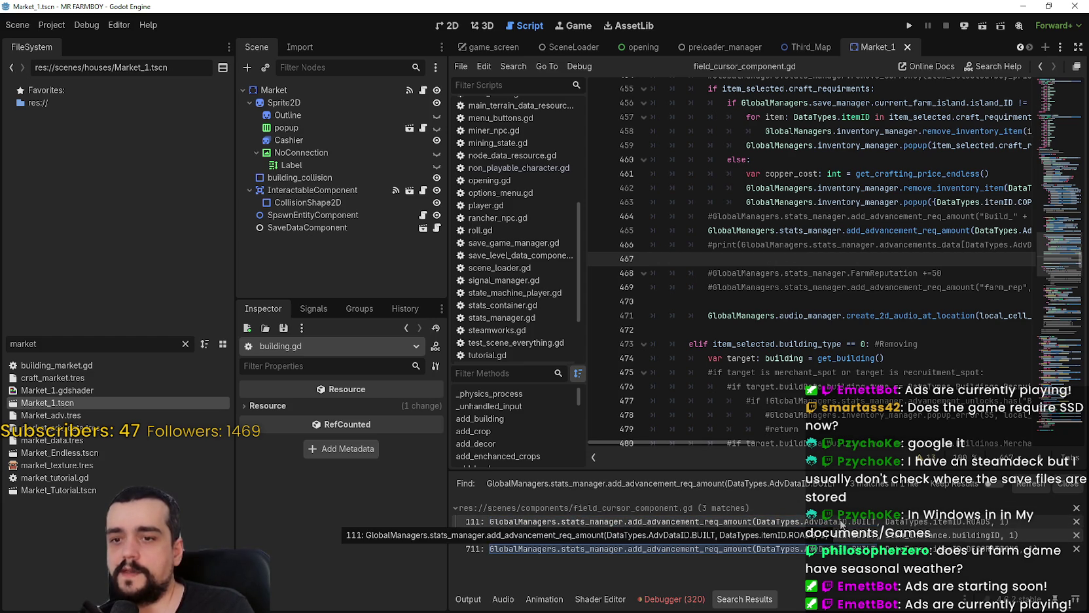
click(953, 522)
click(929, 535)
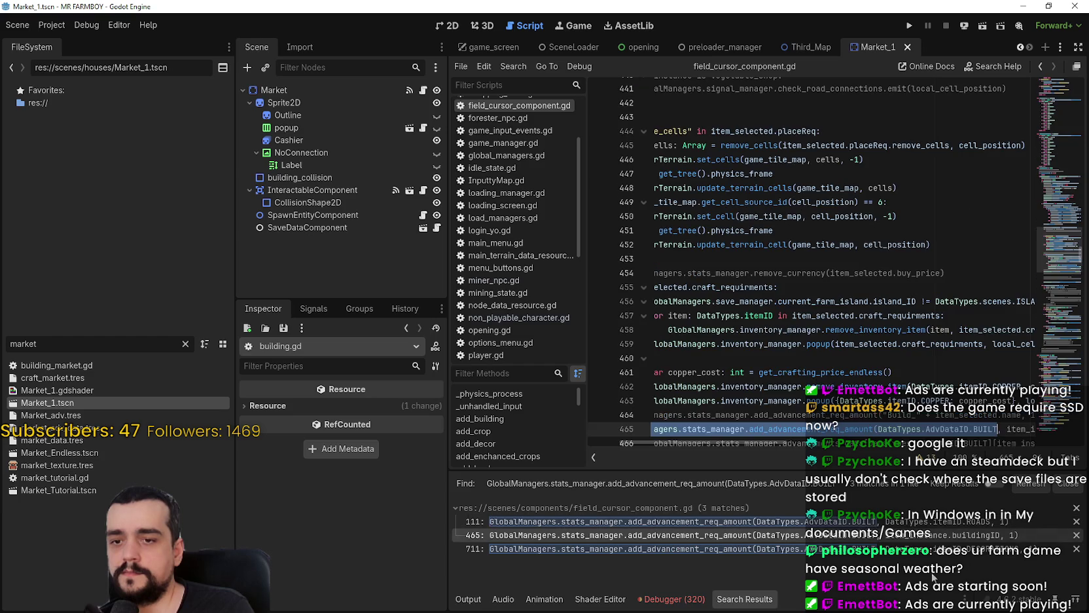
Leave field_cursor_component.gd for the 2D view of the Market_1 scene's market sprite.
drag(721, 445, 649, 434)
click(777, 433)
scroll(down, 3)
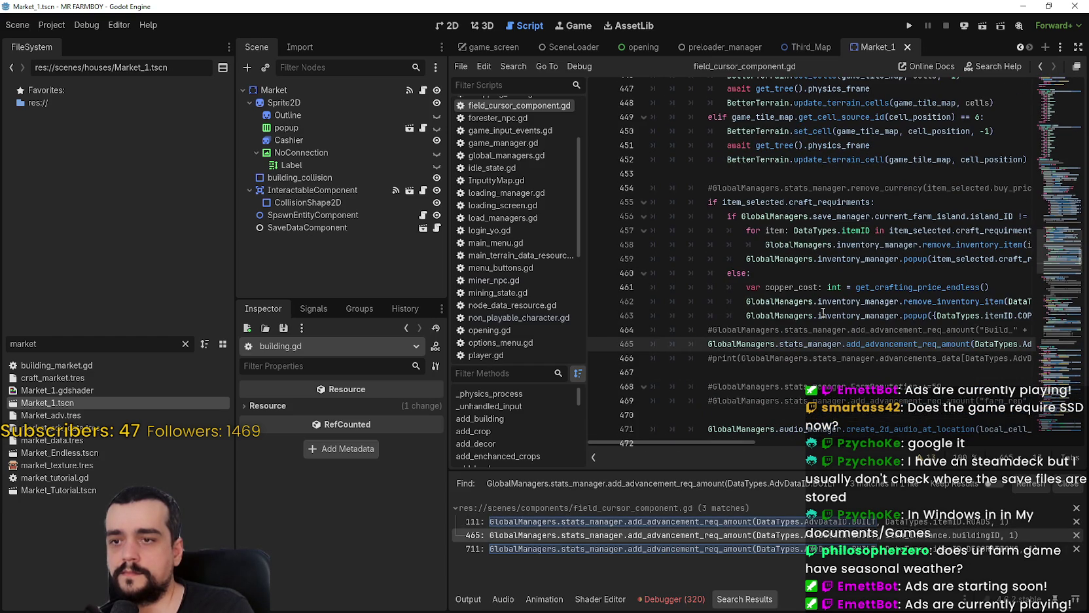
mouse_move(822, 313)
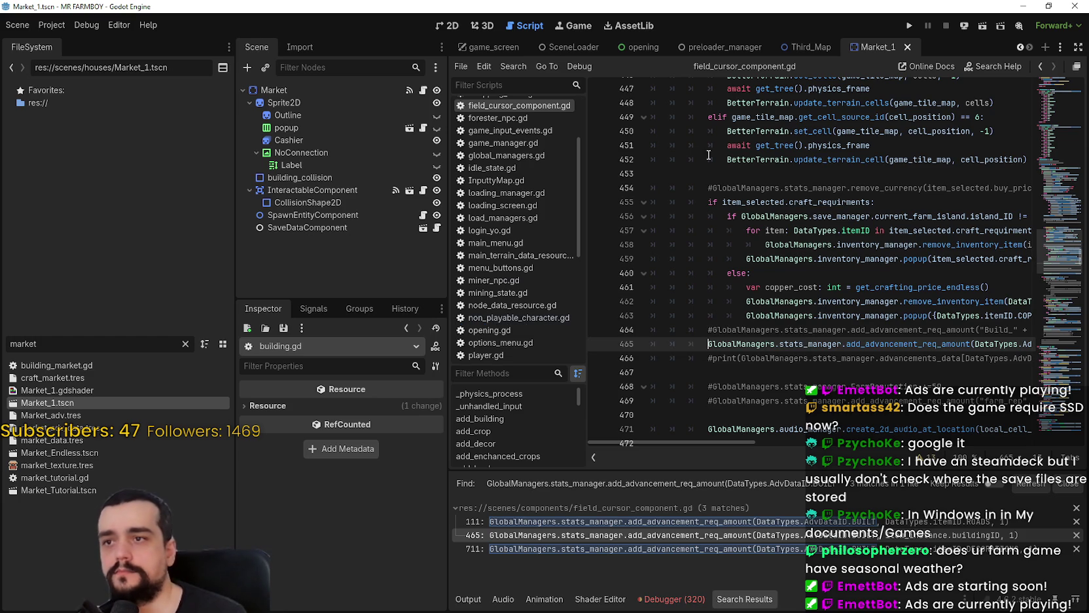
click(449, 25)
scroll(up, 3)
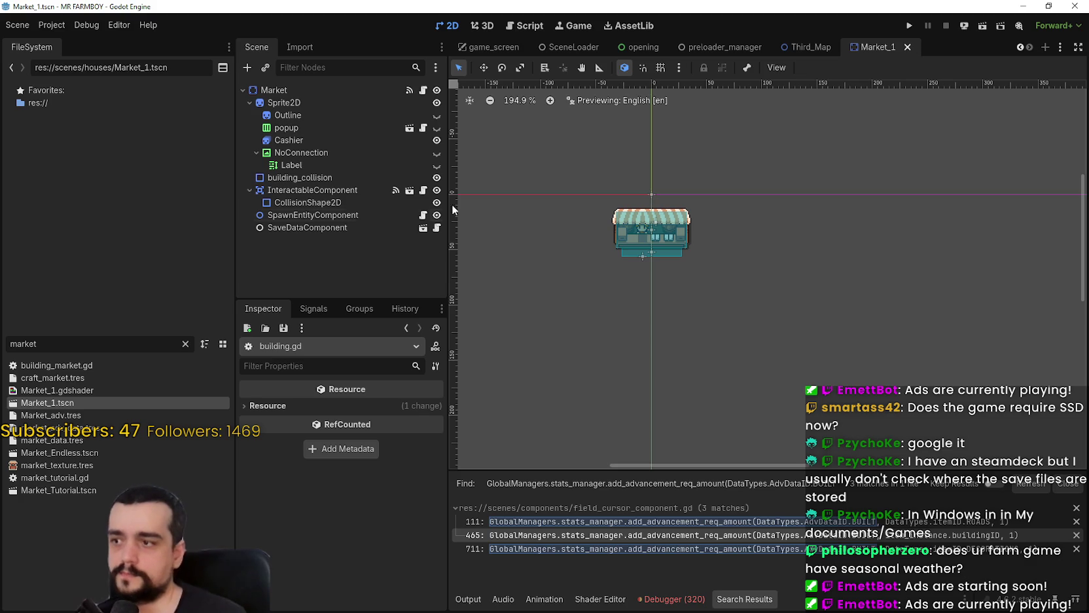
Replace the FileSystem filter with 'advancem' and open AdvancementSystem.tscn.
click(185, 344)
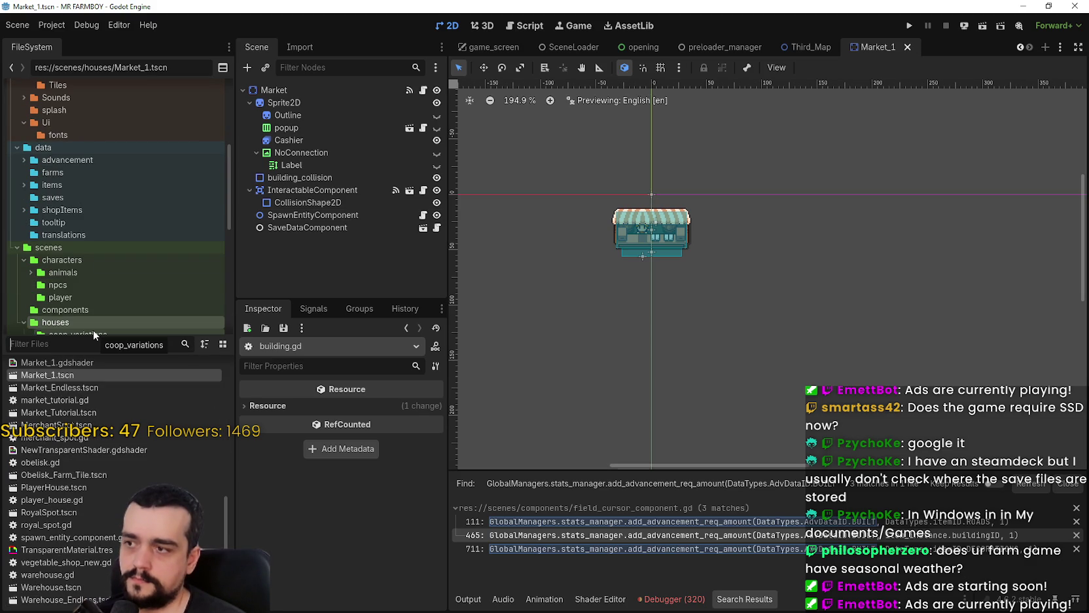
text(advancem)
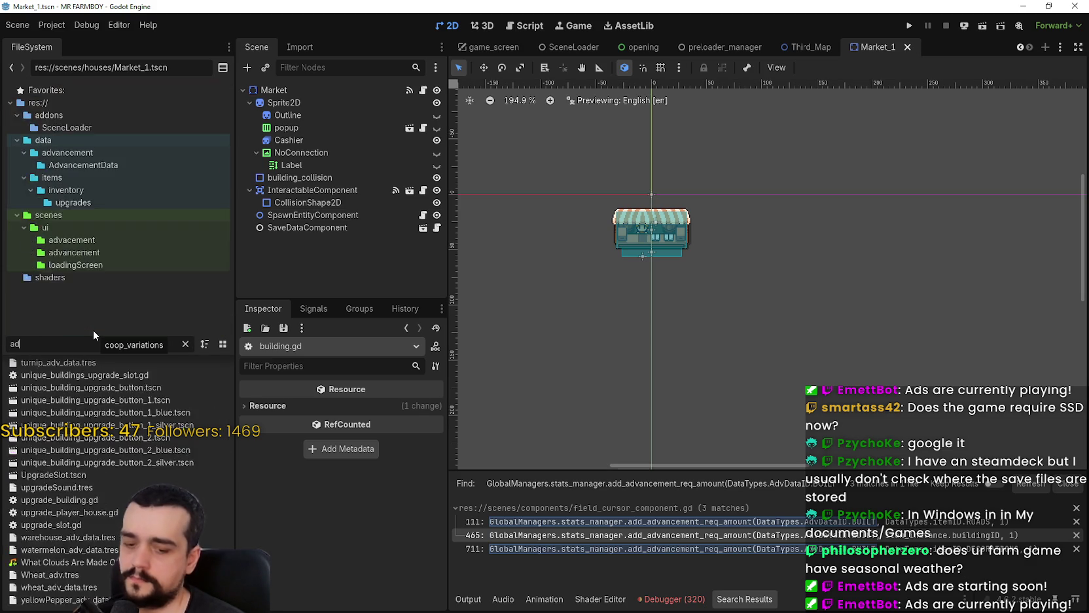
click(93, 416)
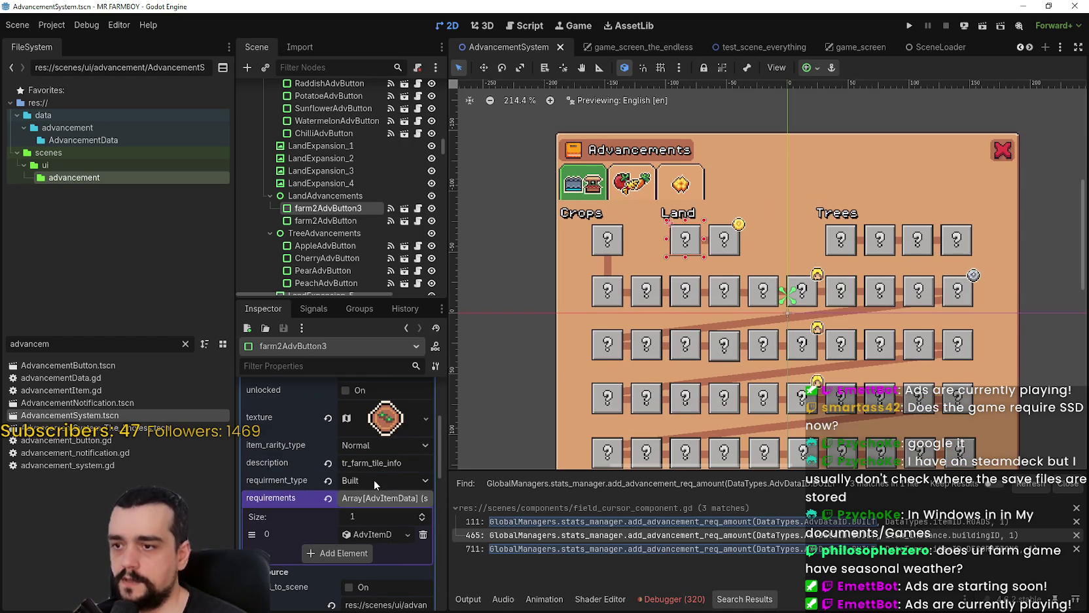
Set farm2AdvButton3's Market requirement advDataID to Unlocks, save, and reopen field_cursor_component.gd at line 465.
click(384, 478)
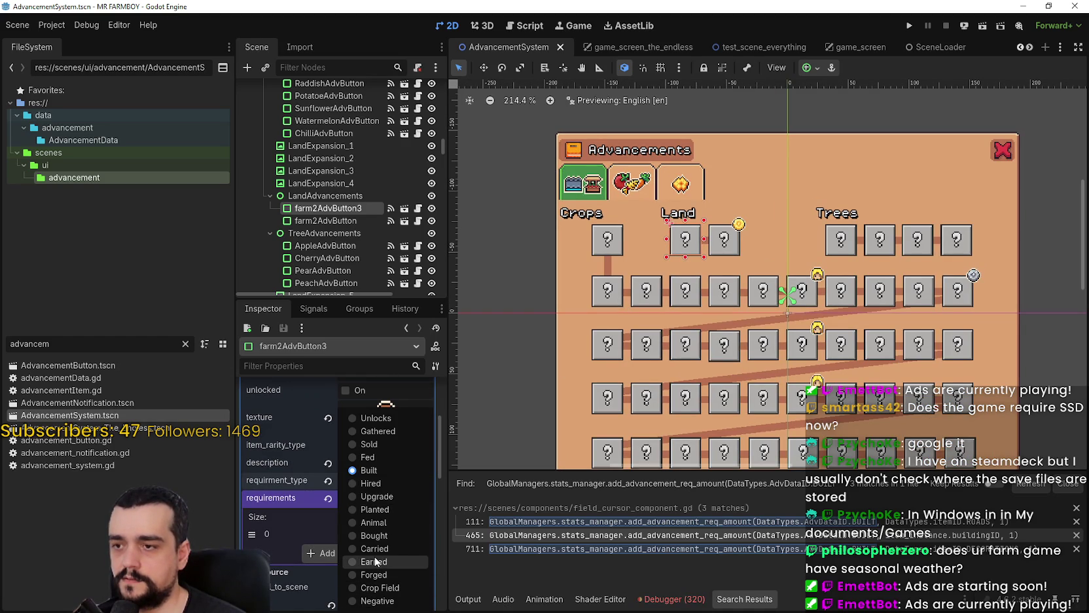
click(384, 472)
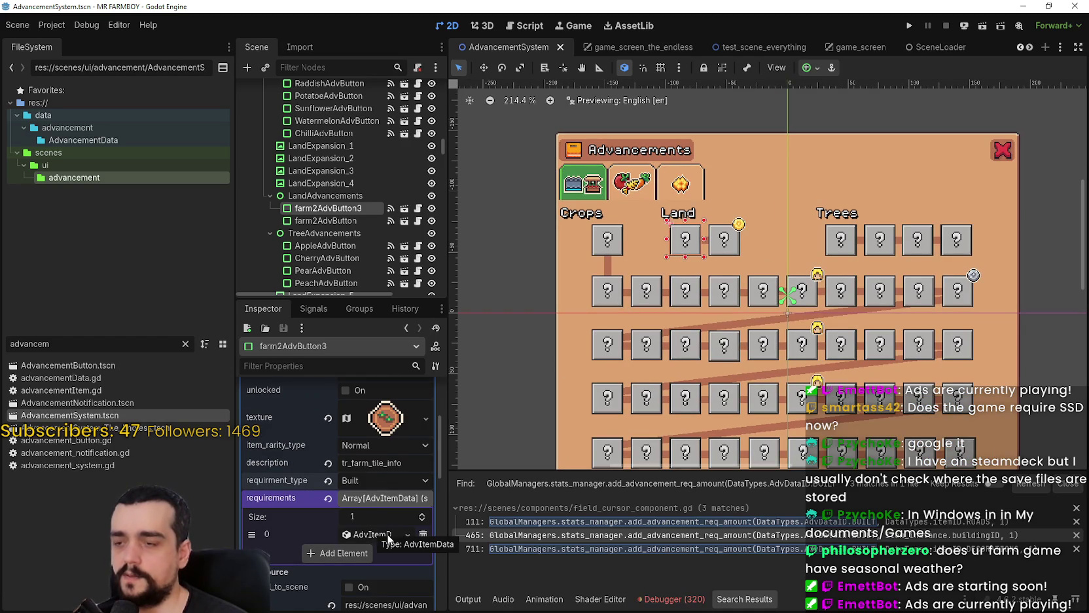
click(376, 536)
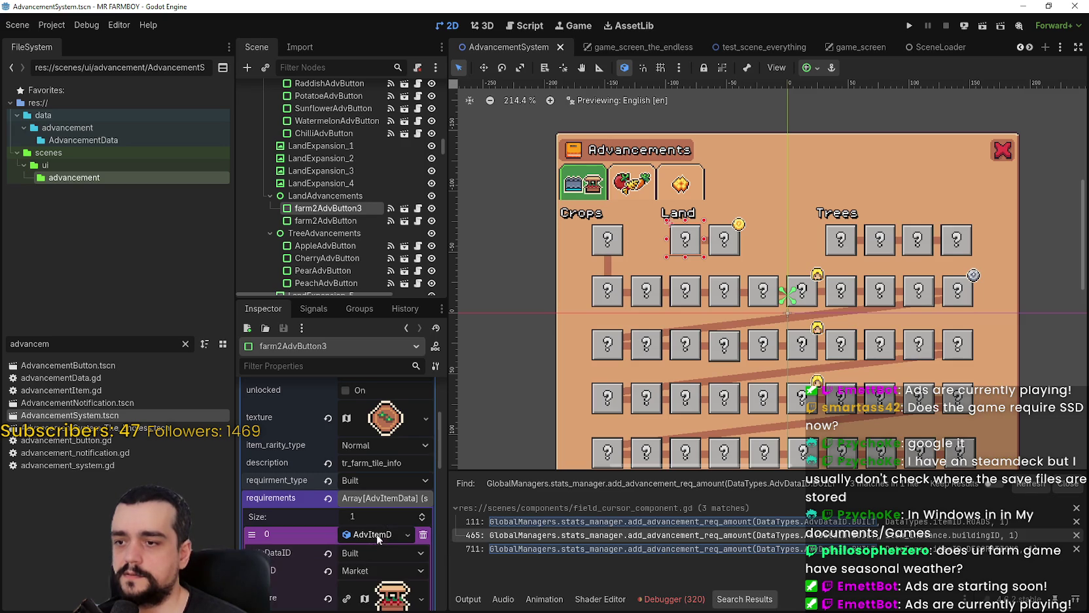
scroll(down, 3)
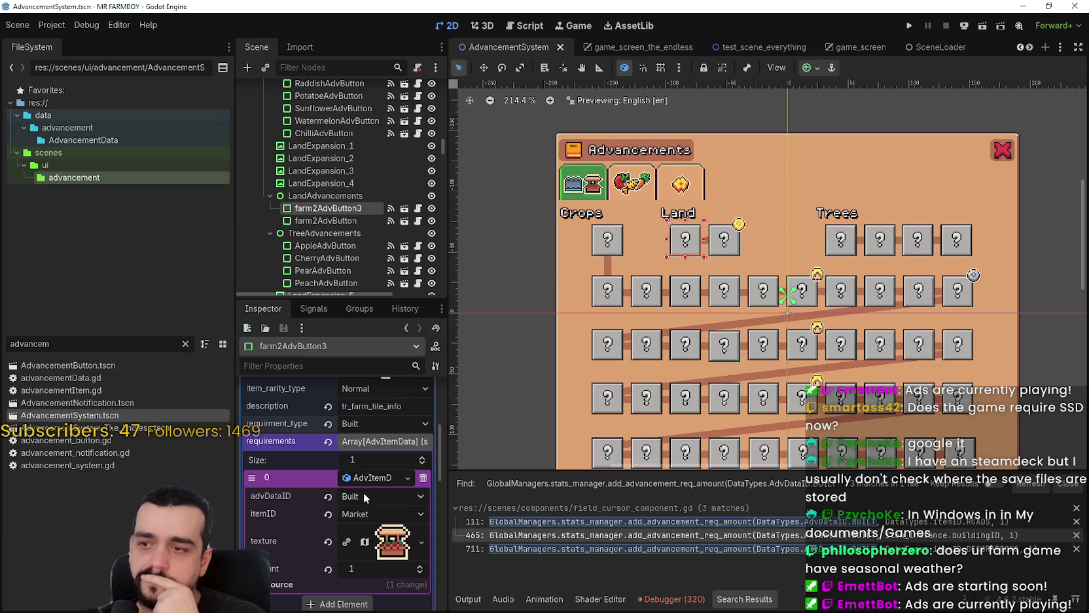
click(364, 491)
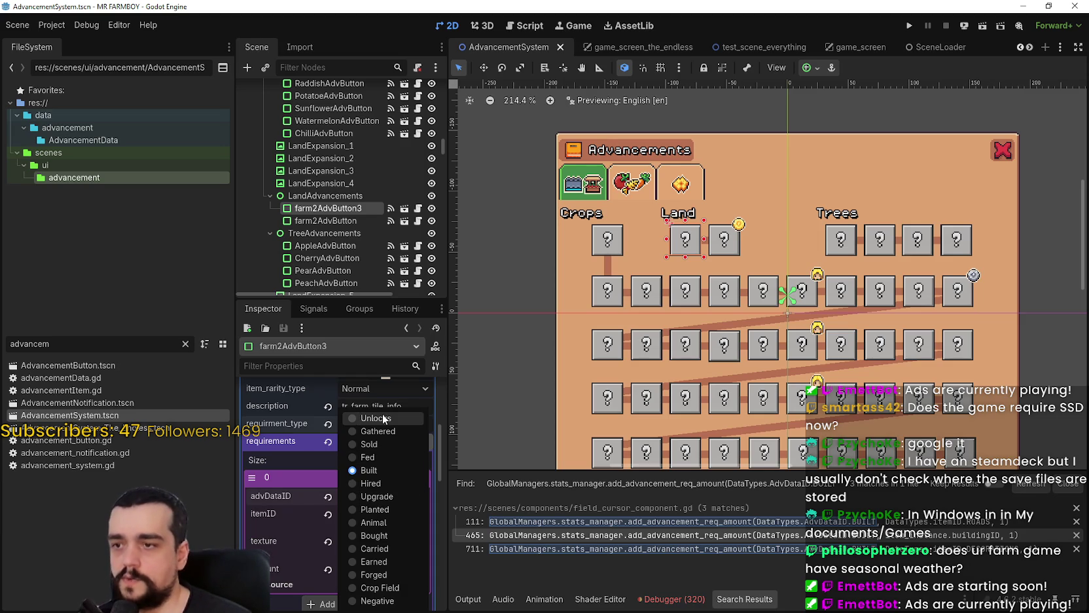
click(385, 417)
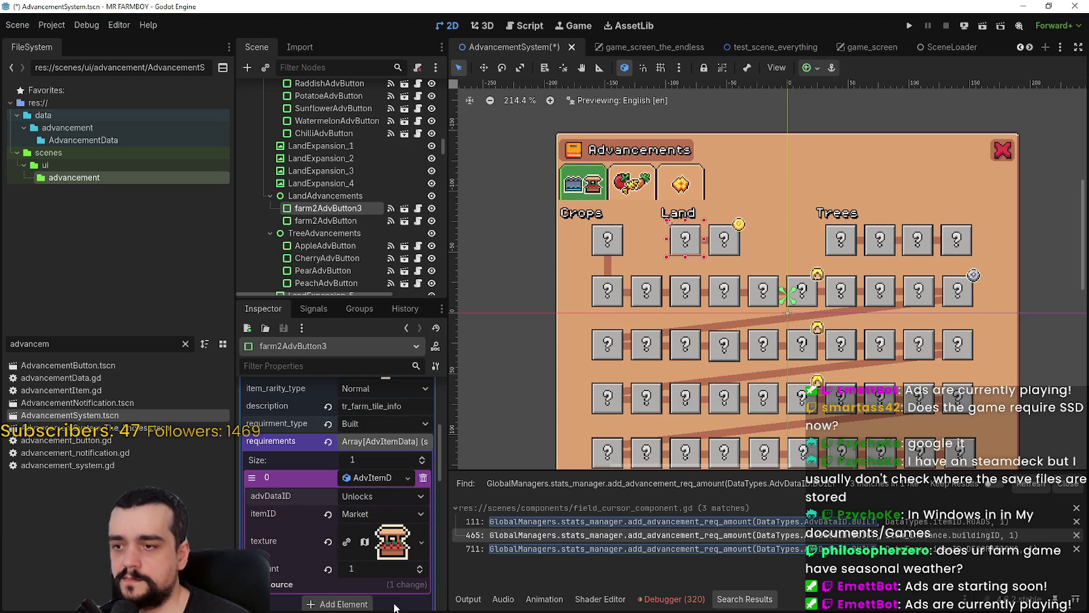
key(ctrl+s)
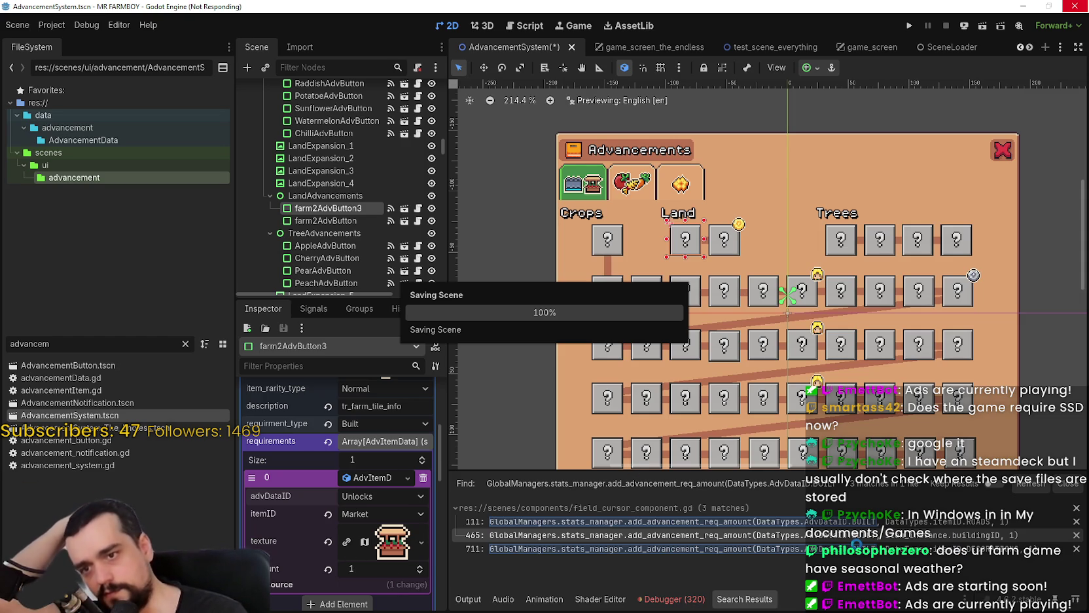
click(798, 538)
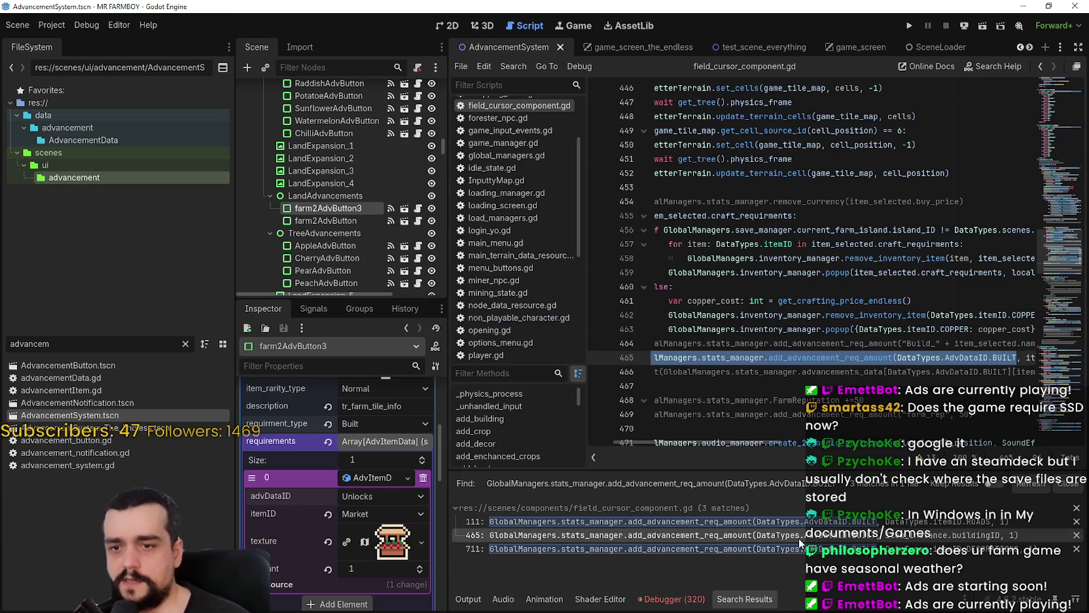
Insert a new empty line 466 after line 465 and start it with 'if'.
click(1002, 344)
drag(1030, 354, 1034, 360)
click(1034, 360)
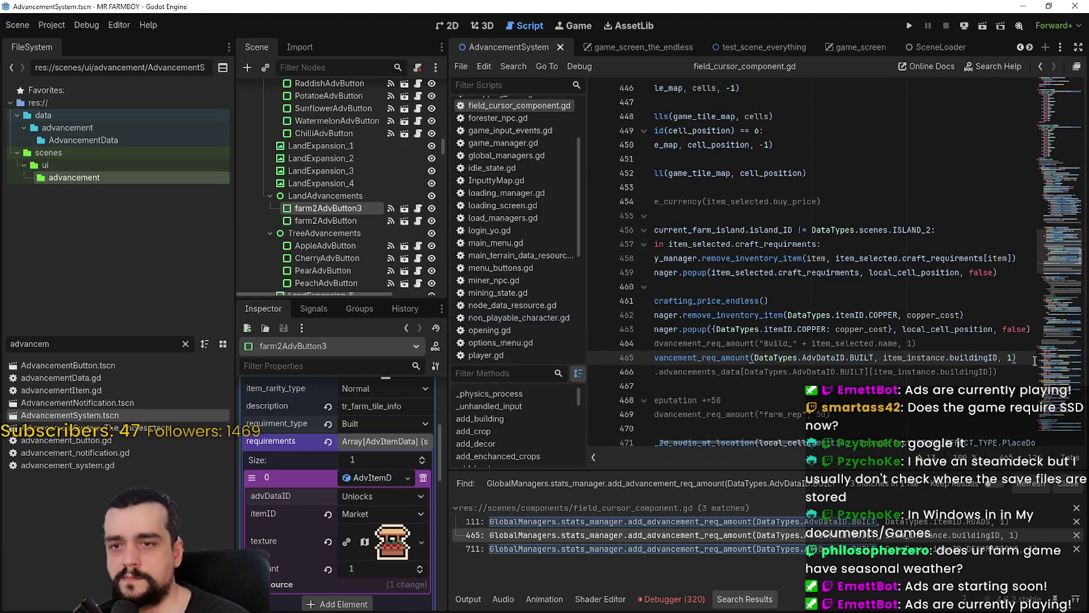
key(Return)
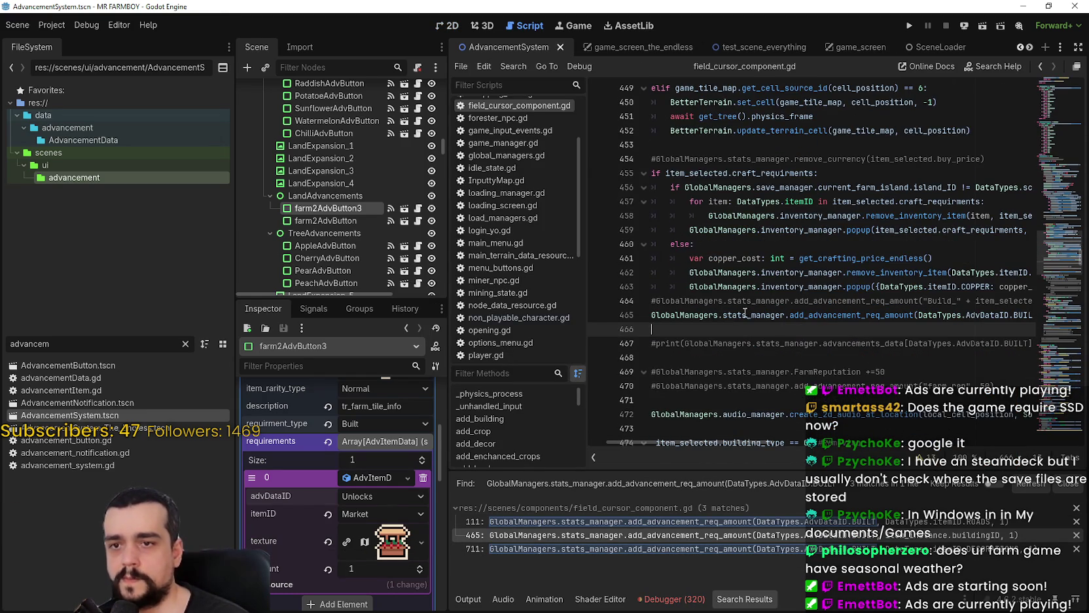
key(Up)
key(ctrl+shift+Right)
key(ctrl+shift+Right)
key(ctrl+shift+Right)
click(724, 325)
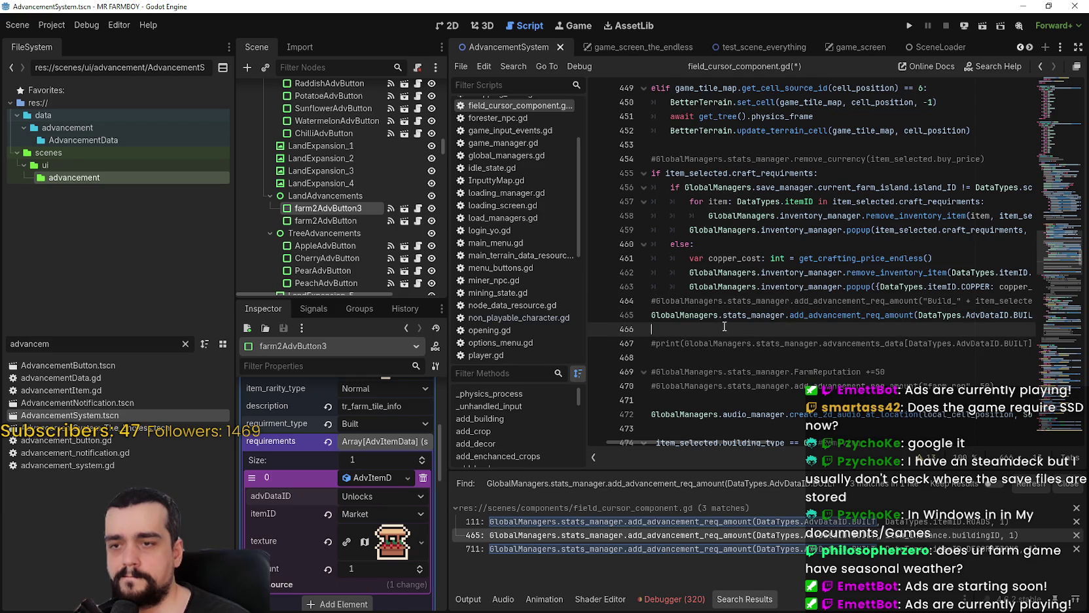
key(Up)
key(ctrl+shift+Right)
key(ctrl+shift+Right)
key(ctrl+shift+Right)
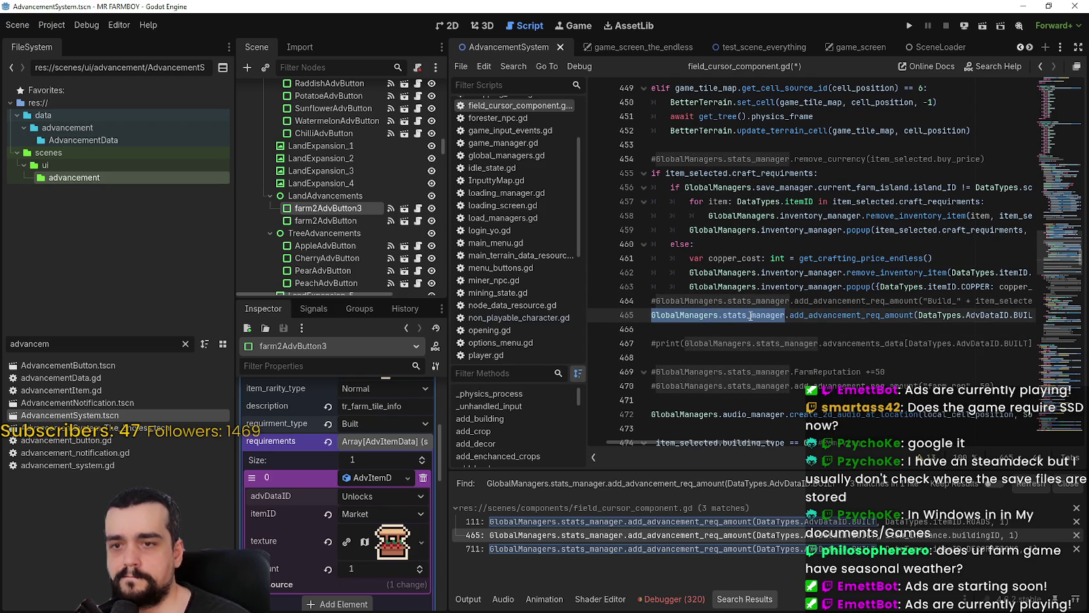
drag(771, 443, 714, 420)
click(818, 329)
text(if)
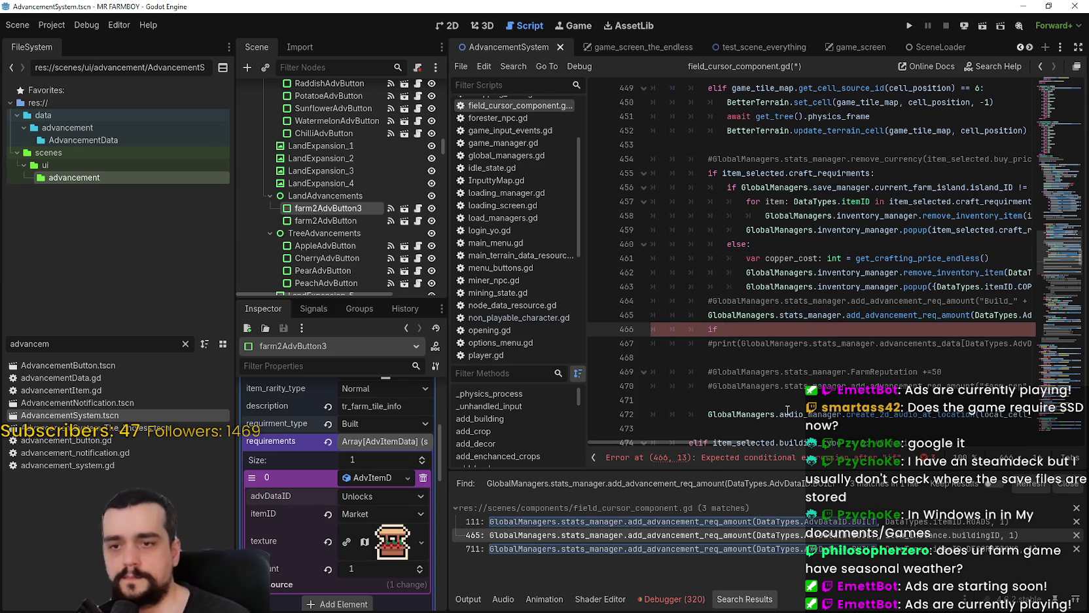
drag(761, 438, 703, 435)
click(673, 365)
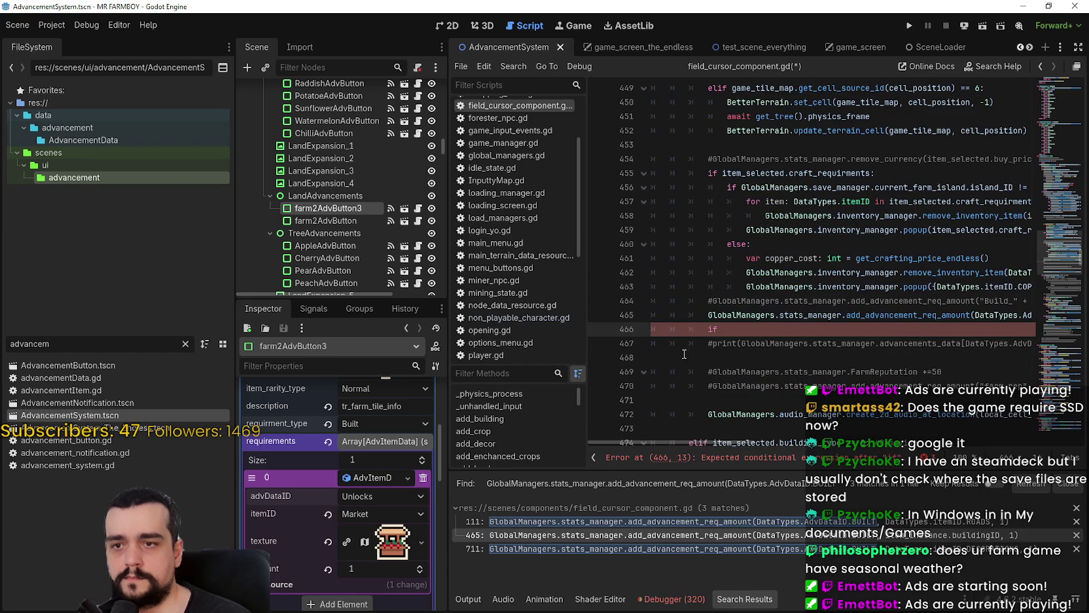
Copy item_instance.buildingID from line 465 and paste it after the if on line 466.
drag(879, 318, 1039, 312)
double_click(964, 315)
drag(965, 315, 909, 313)
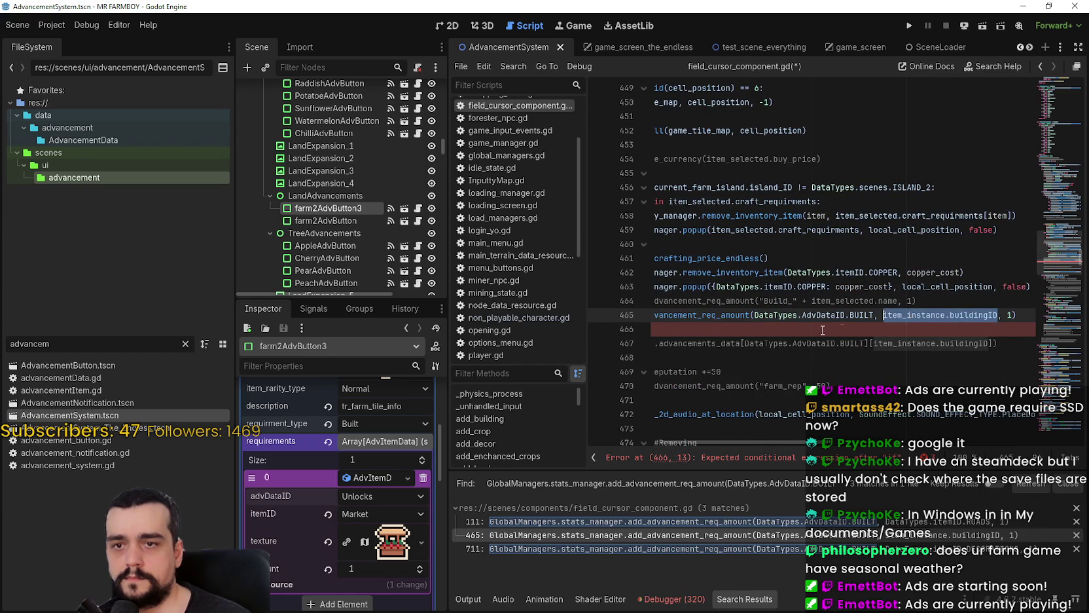
click(818, 330)
click(762, 328)
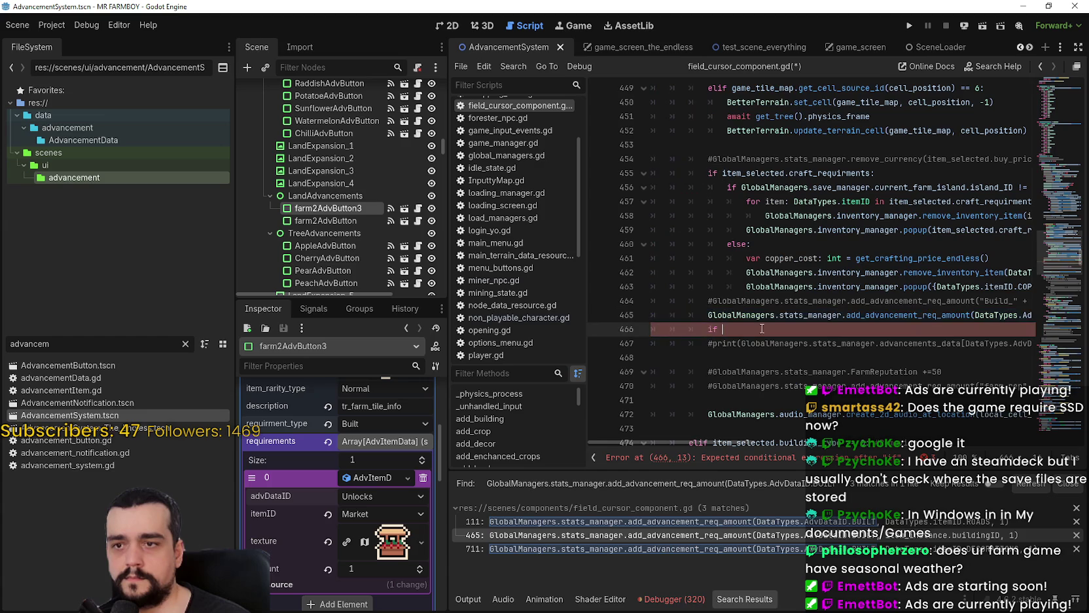
key(ctrl+v)
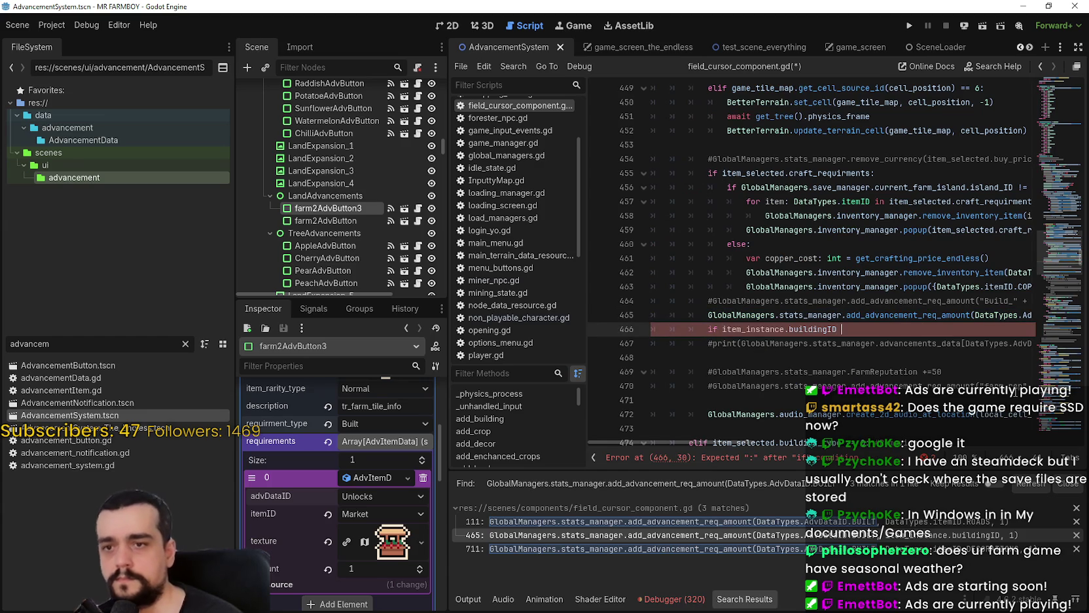
Finish the condition: == DataTypes.itemID.MARKET or item_instance.buildingID == DataTypes.itemID.COOP:.
text(== Data)
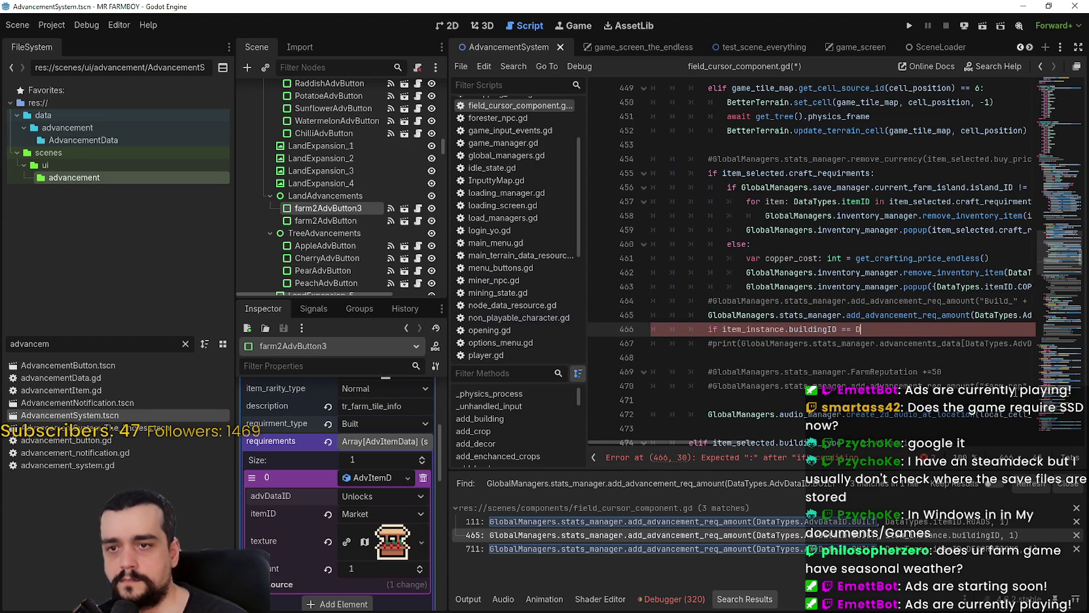
key(Return)
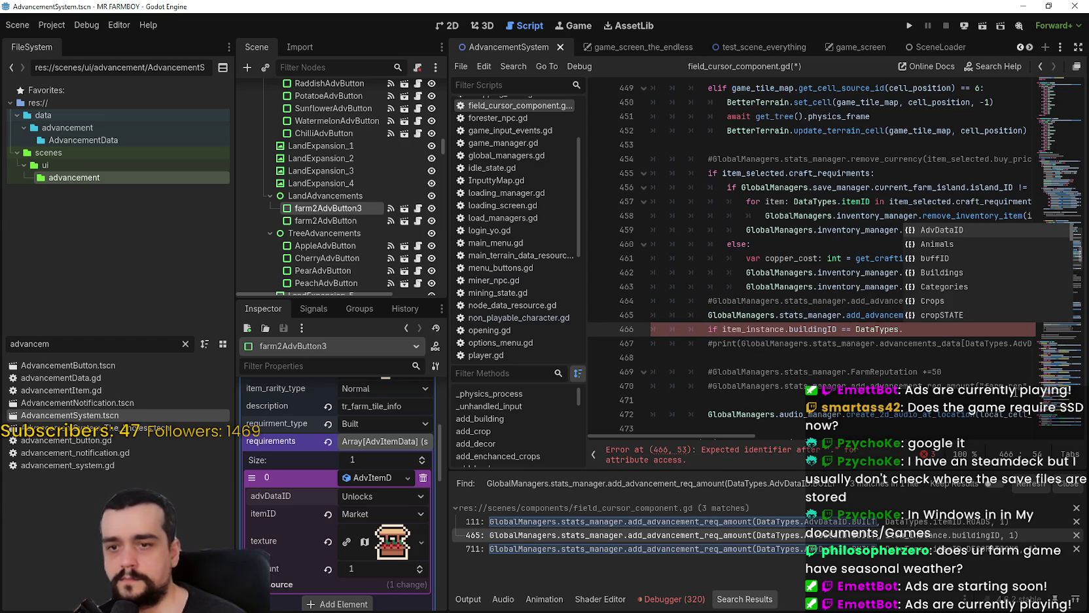
text(itemID.)
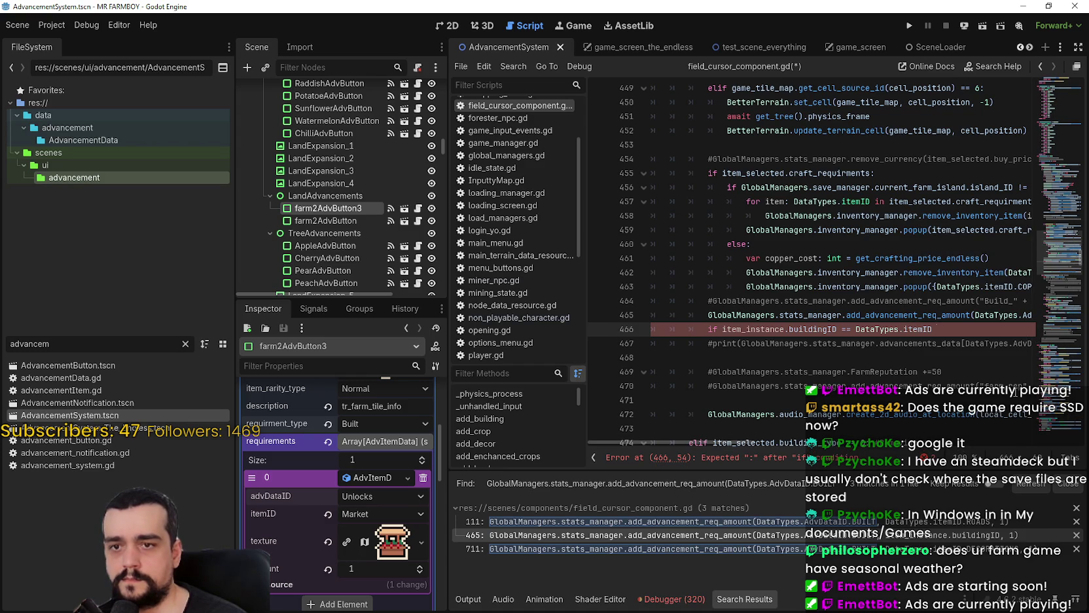
text(M)
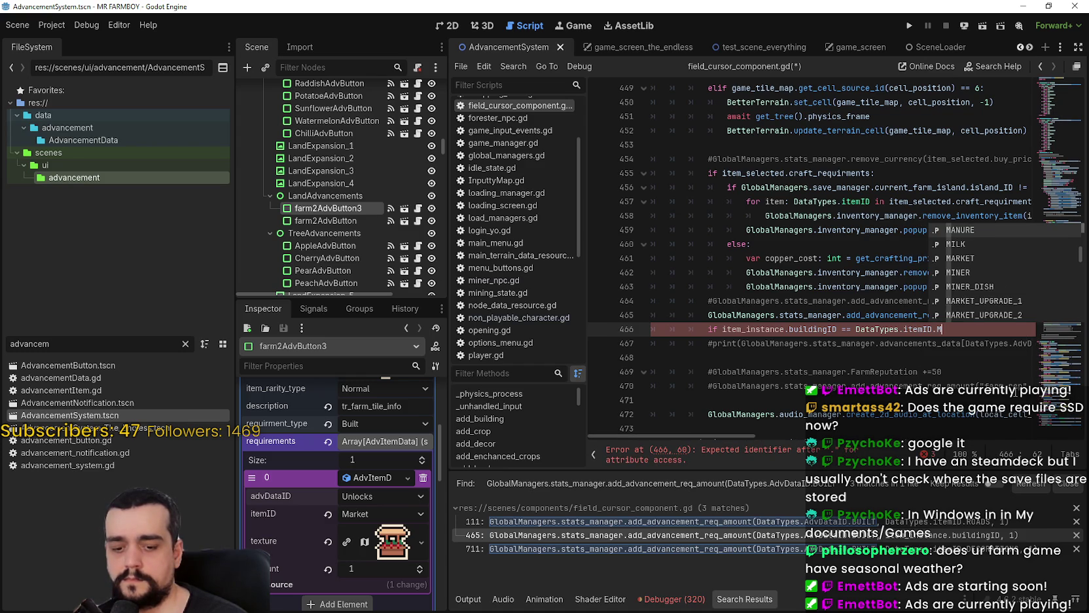
text(AR)
key(Return)
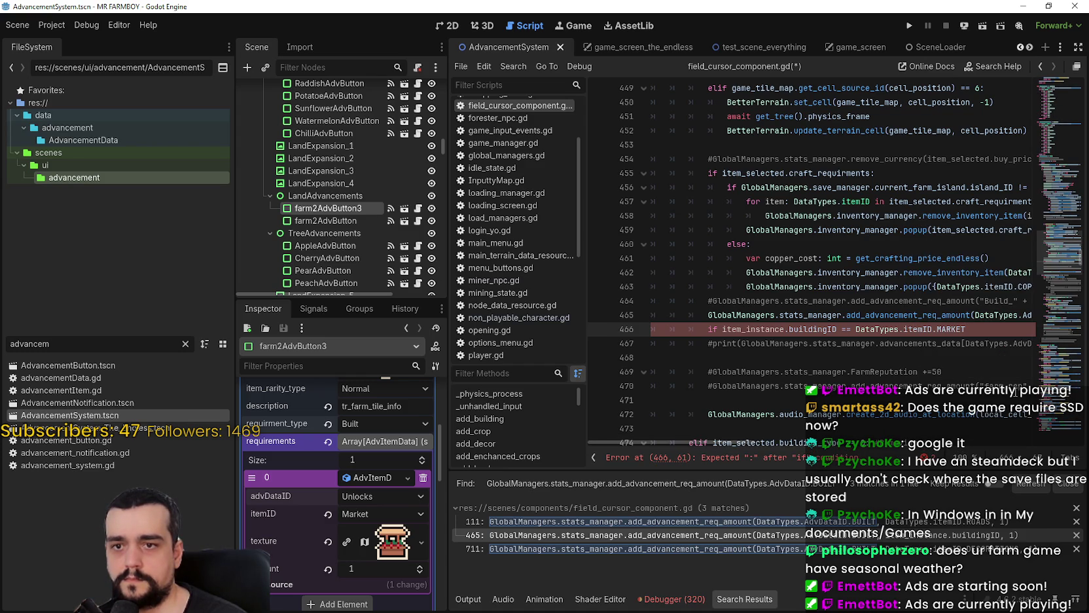
text( or)
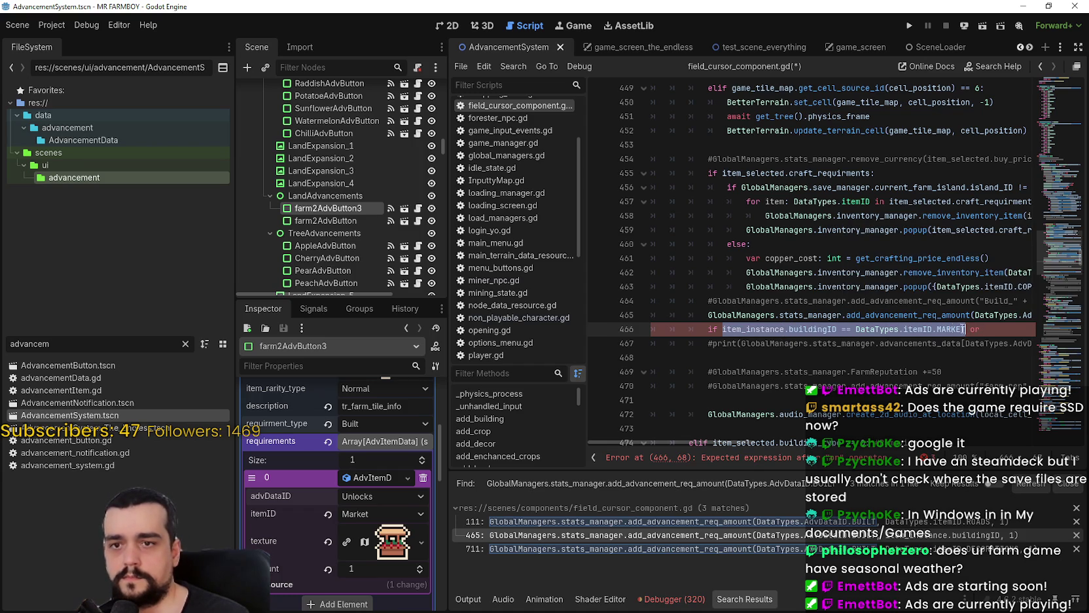
text( item_instance.buildingID == DataTypes.itemID.C)
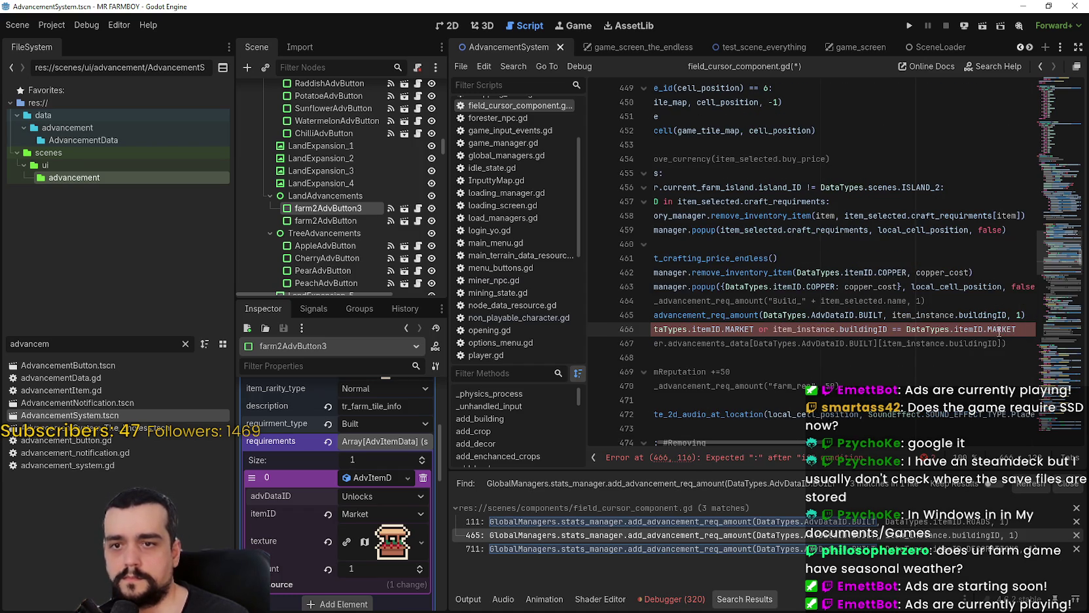
text(oo)
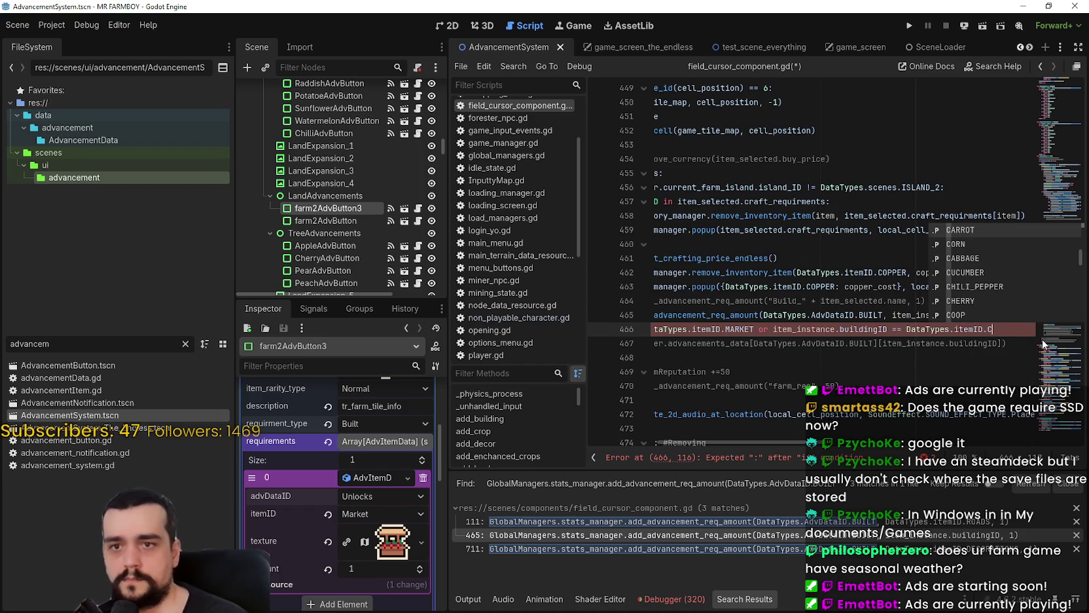
key(Return)
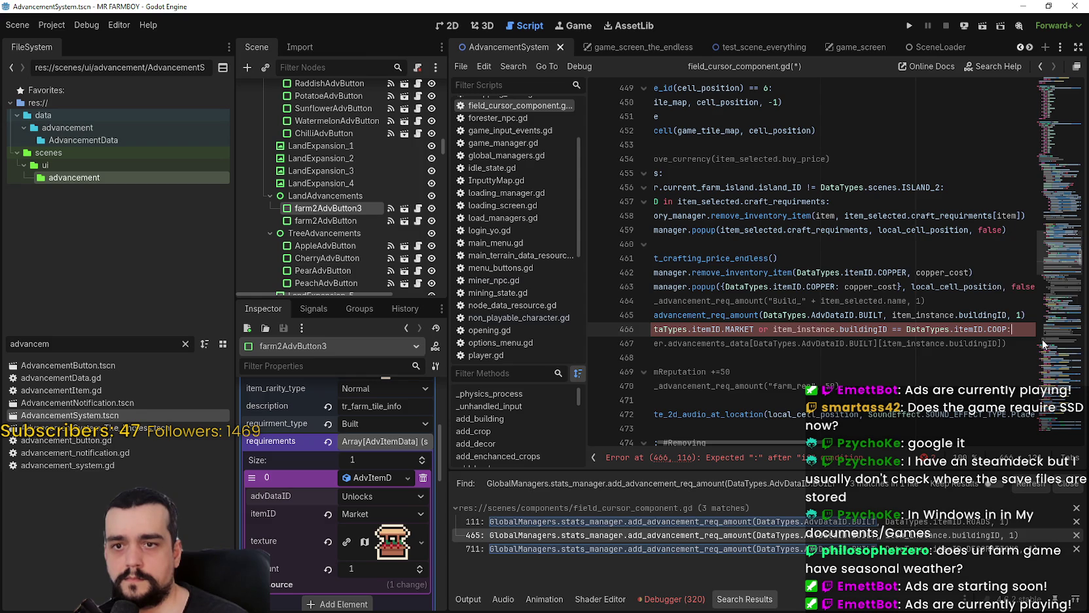
text(:)
key(Return)
key(ctrl+z)
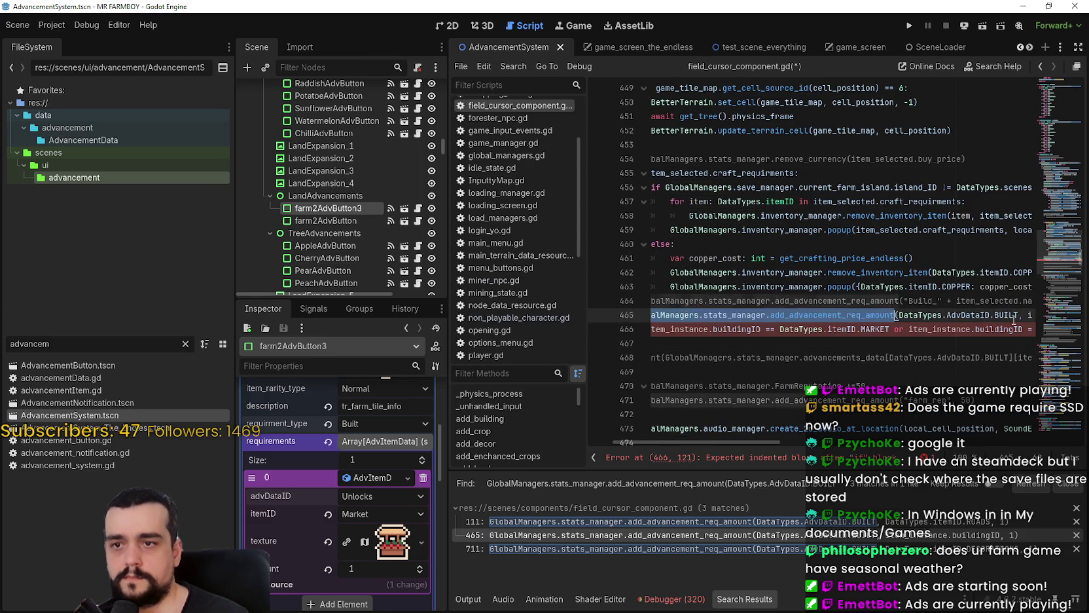
Paste the line-465 call under the if-check and change BUILT to UNLOCKS.
key(ctrl+shift+z)
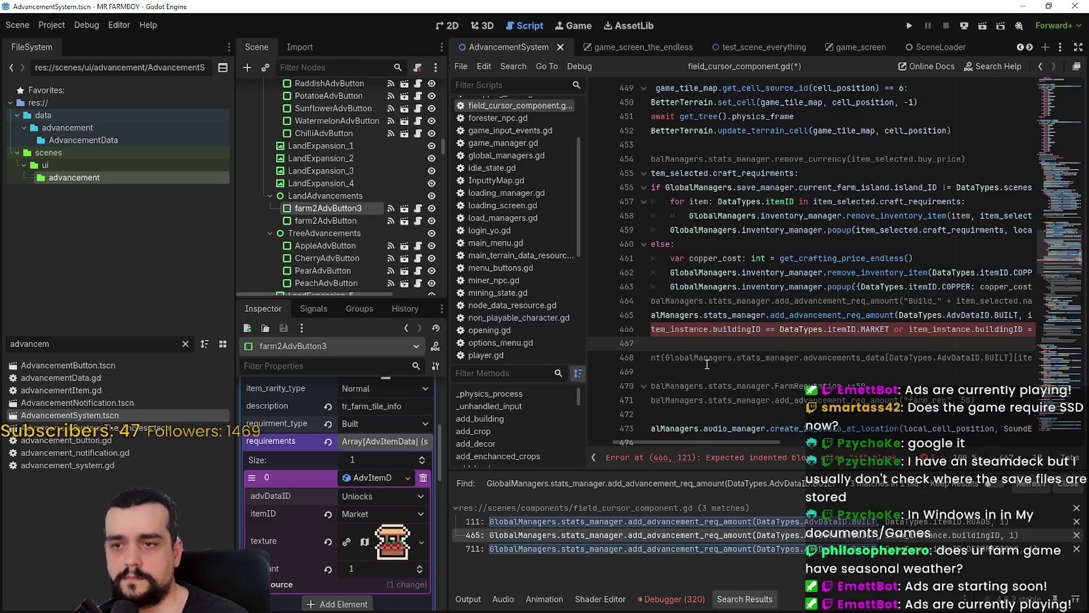
key(ctrl+v)
click(865, 343)
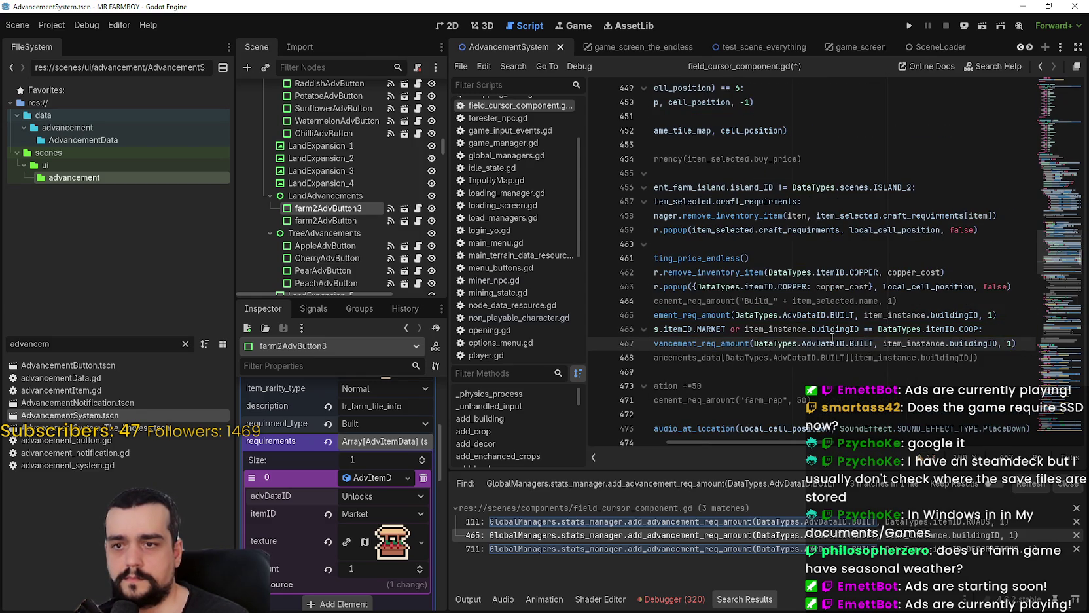
double_click(857, 340)
text(Un)
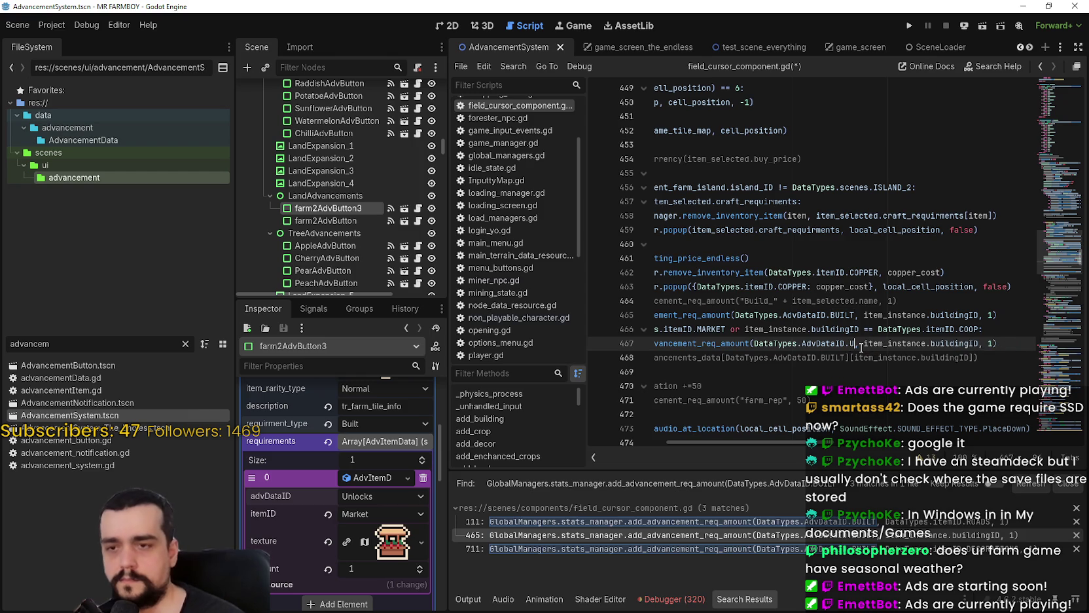
key(Return)
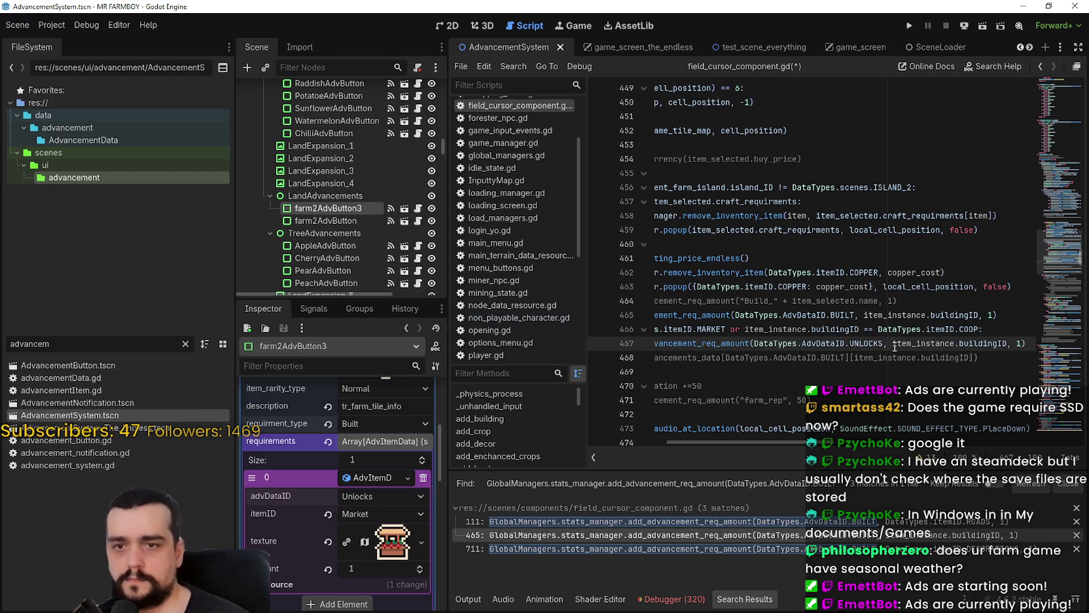
Rename add_advancement_req_amount to set_advancement_req_amount on line 467.
drag(800, 444, 740, 445)
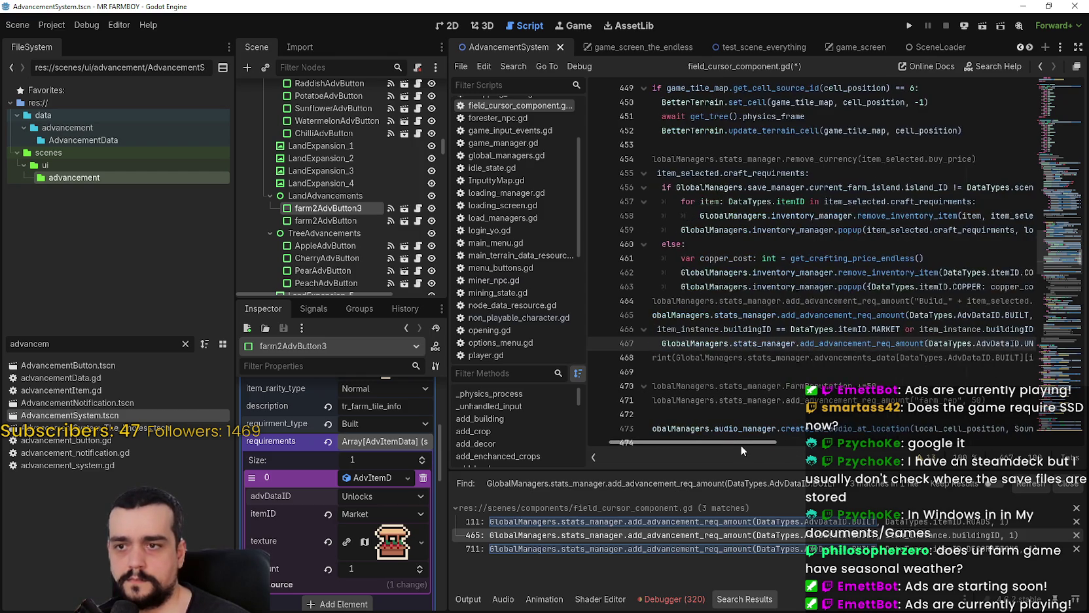
double_click(826, 344)
text(set)
text(_advancement)
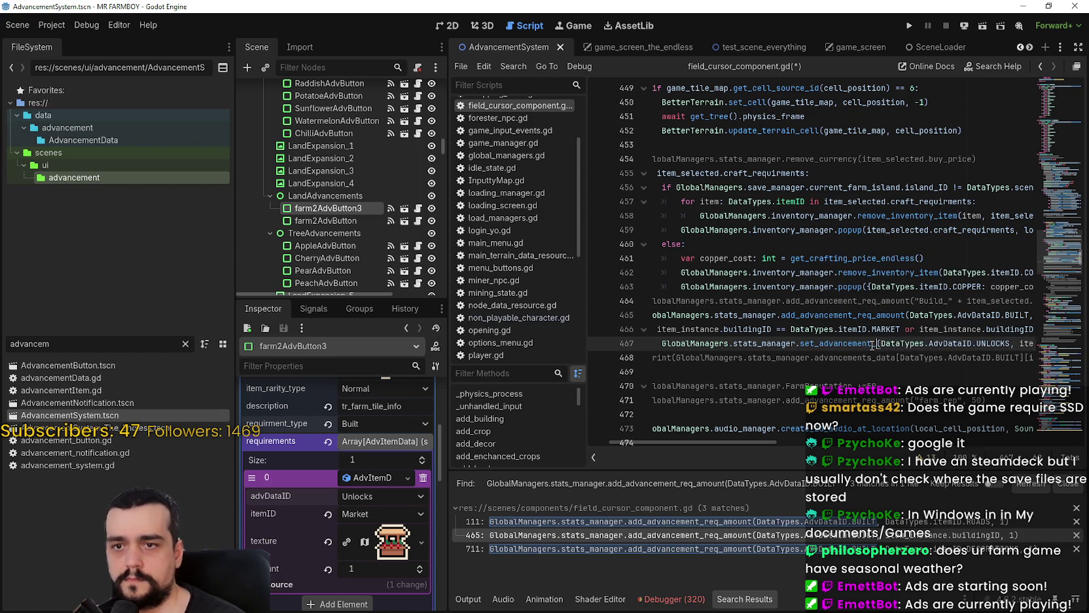
text(_req_amount)
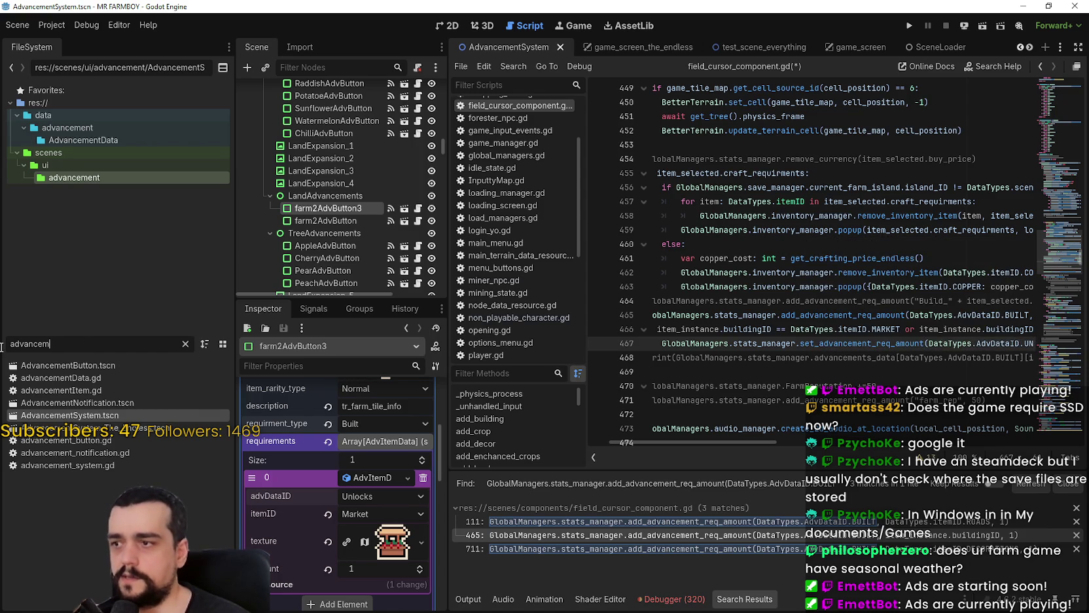
double_click(99, 337)
text(stats)
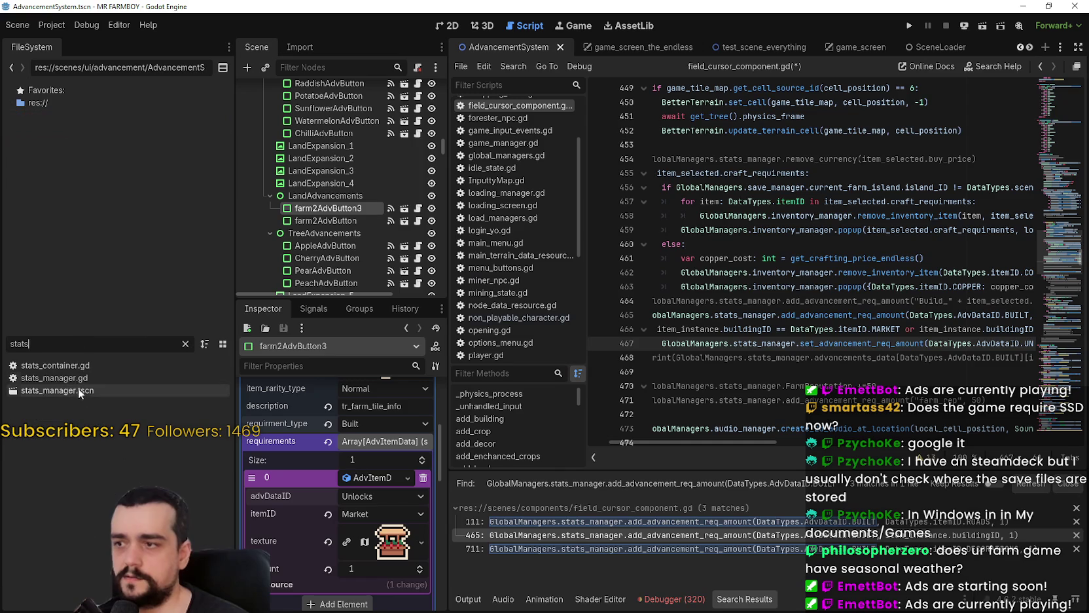
click(77, 378)
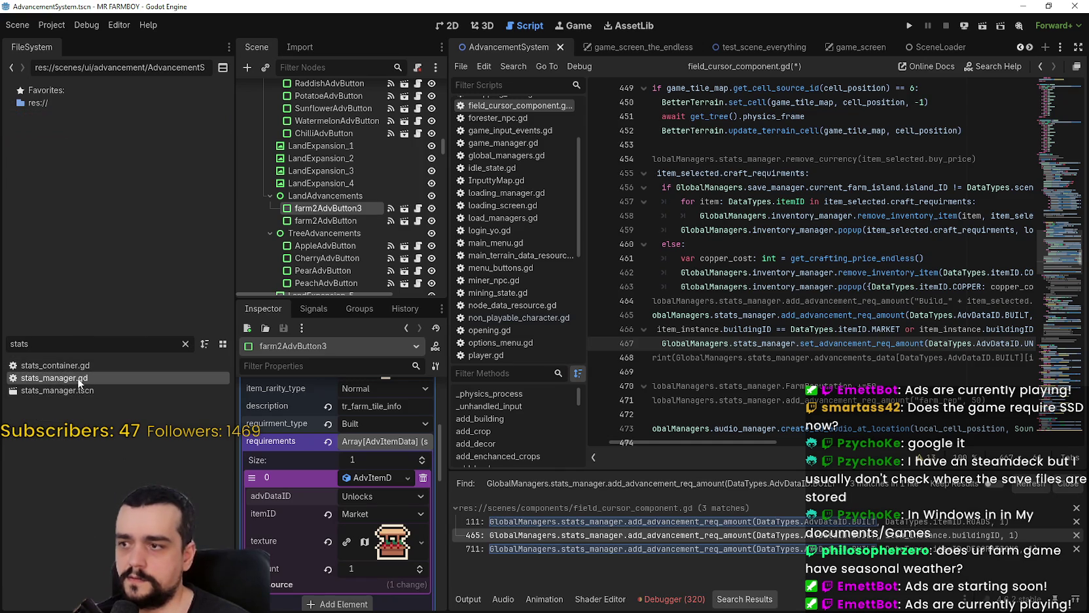
scroll(up, 3)
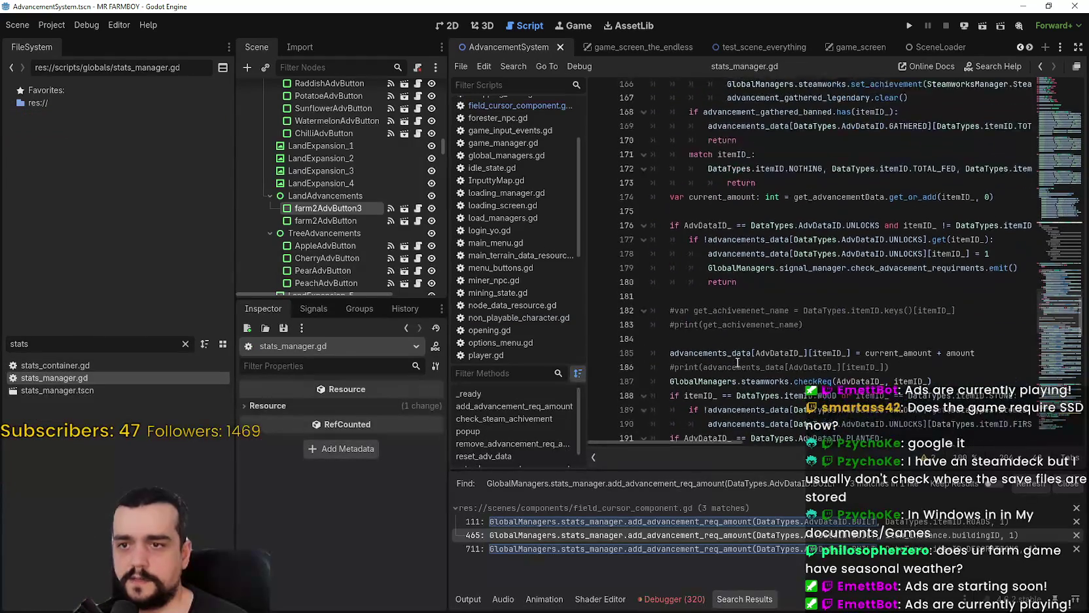
scroll(up, 3)
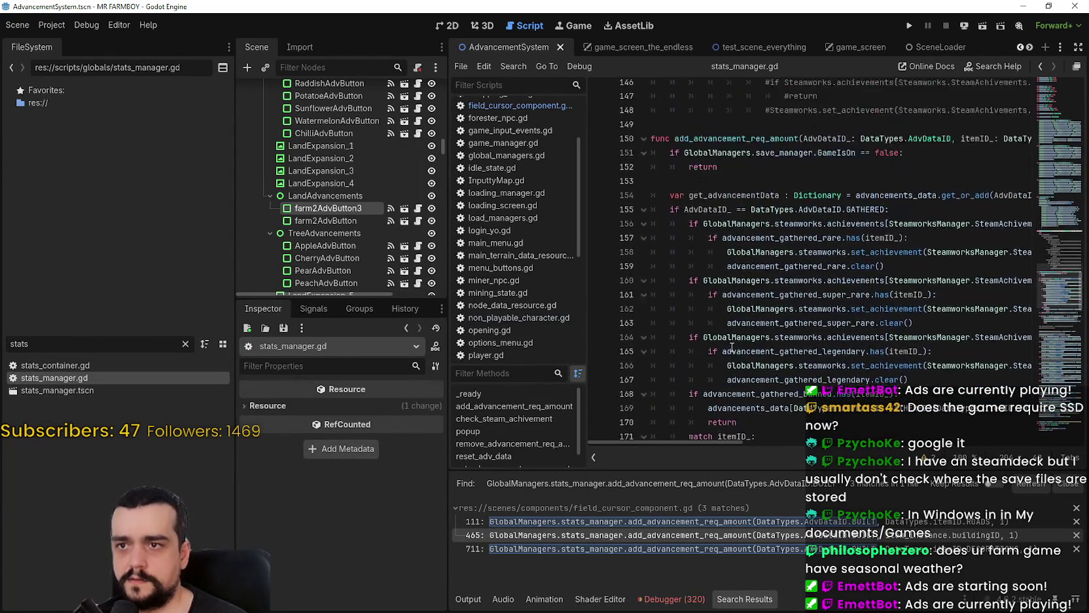
double_click(715, 266)
drag(1049, 262, 988, 371)
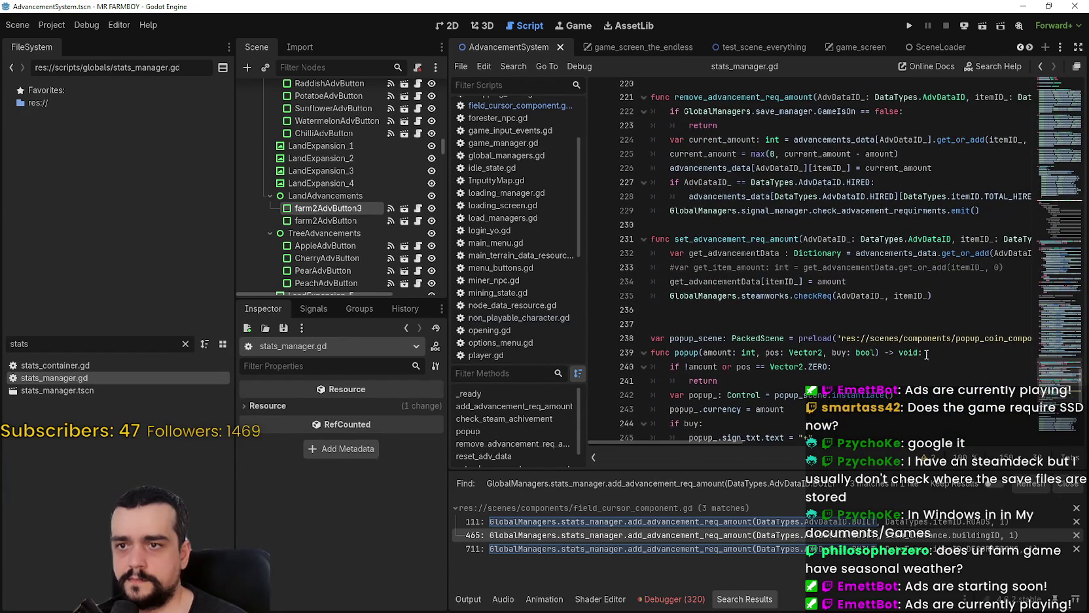
double_click(722, 242)
scroll(up, 3)
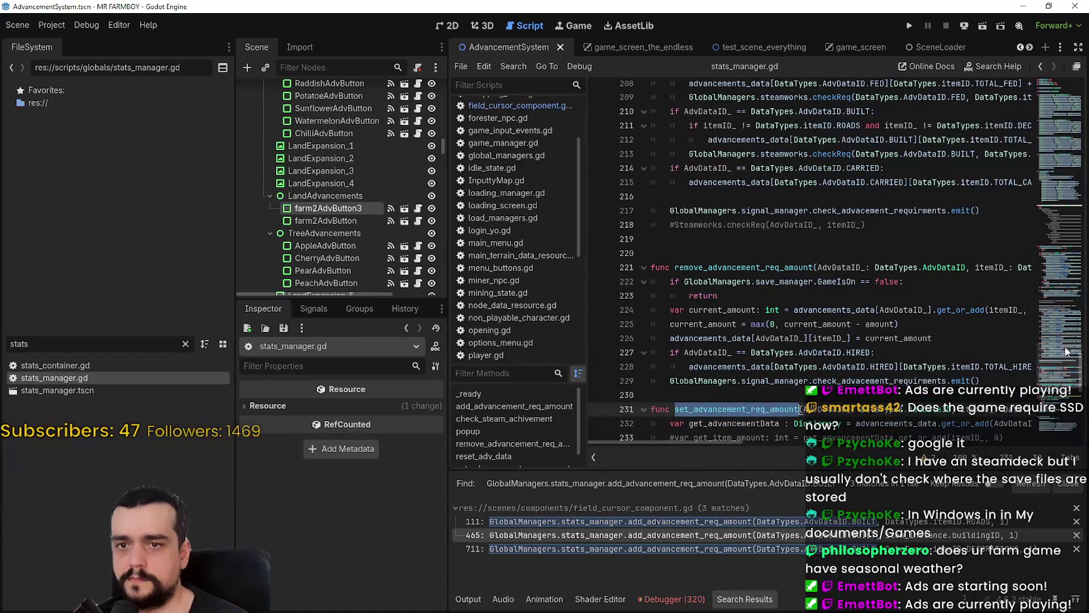
click(1059, 362)
scroll(down, 3)
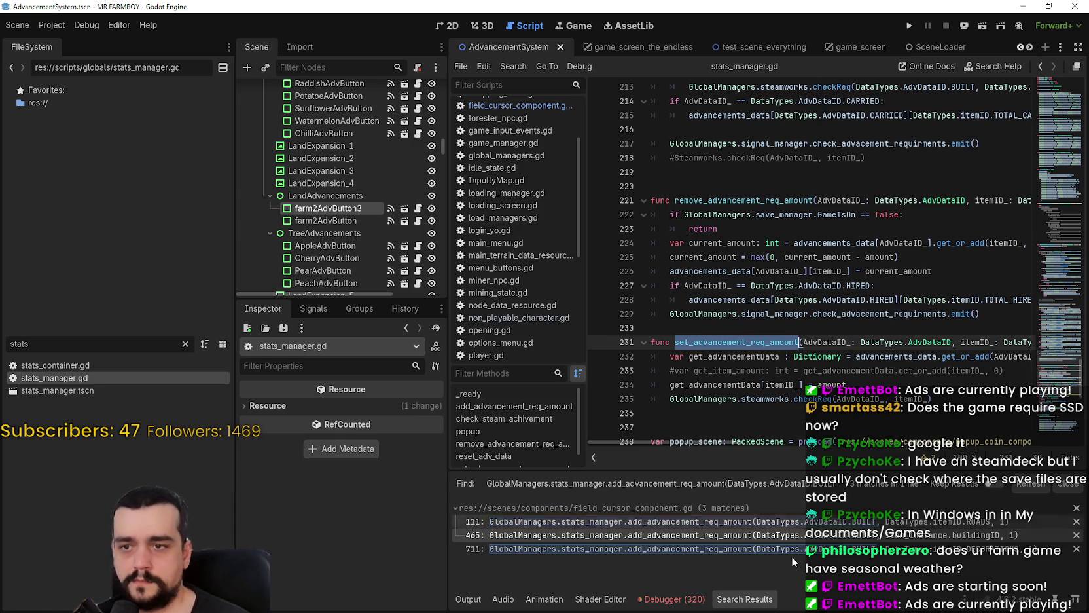
click(818, 535)
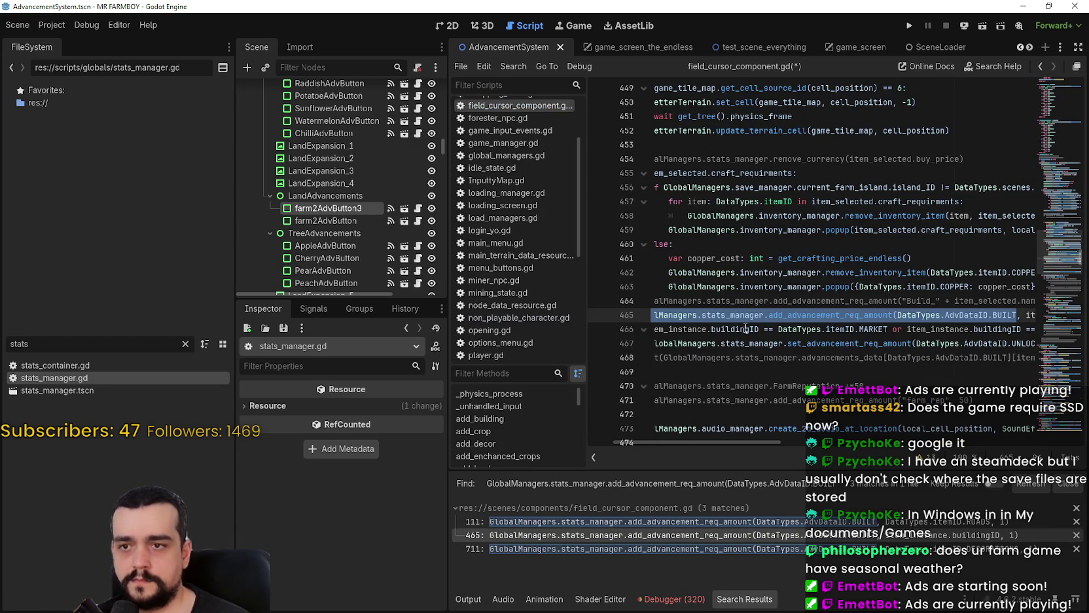
Scroll through the code to inspect the set_advancement_req_amount call on line 467.
scroll(down, 3)
drag(972, 288, 1041, 288)
double_click(739, 315)
double_click(732, 301)
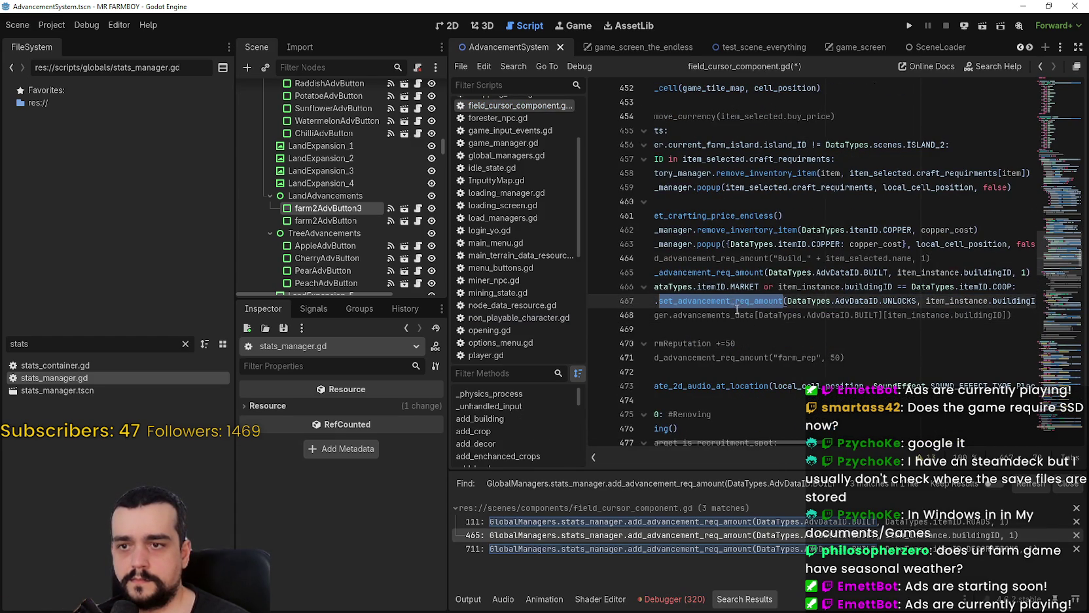
key(Right)
drag(788, 443, 712, 441)
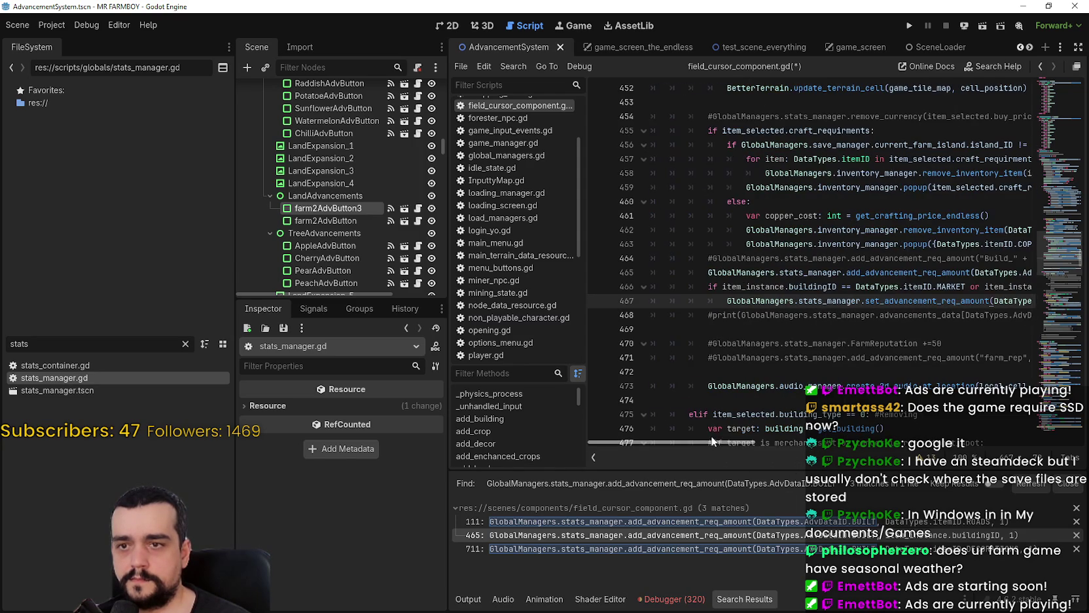
scroll(up, 3)
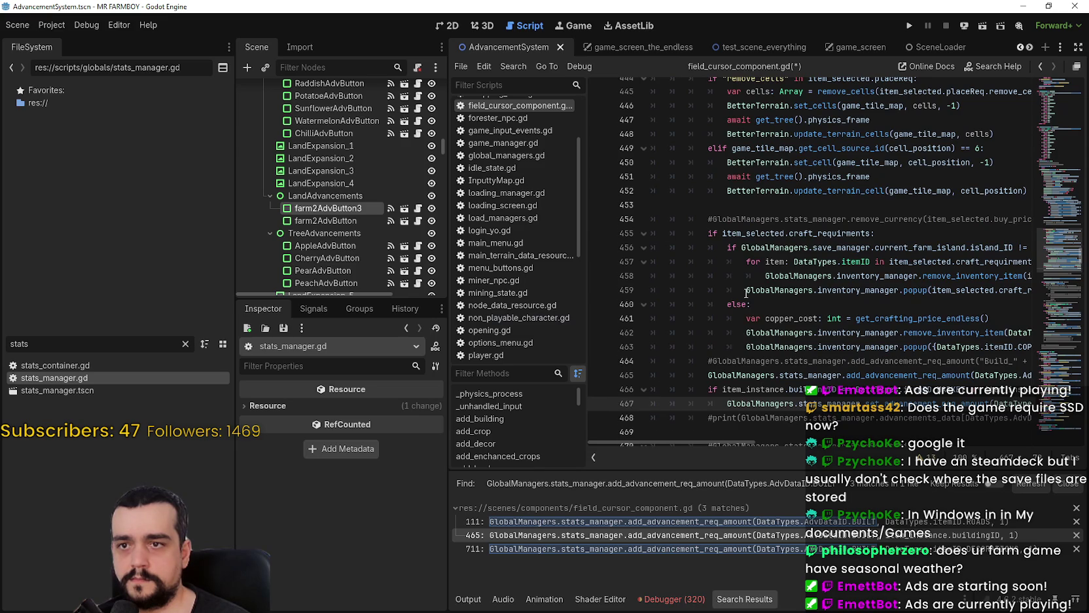
scroll(down, 3)
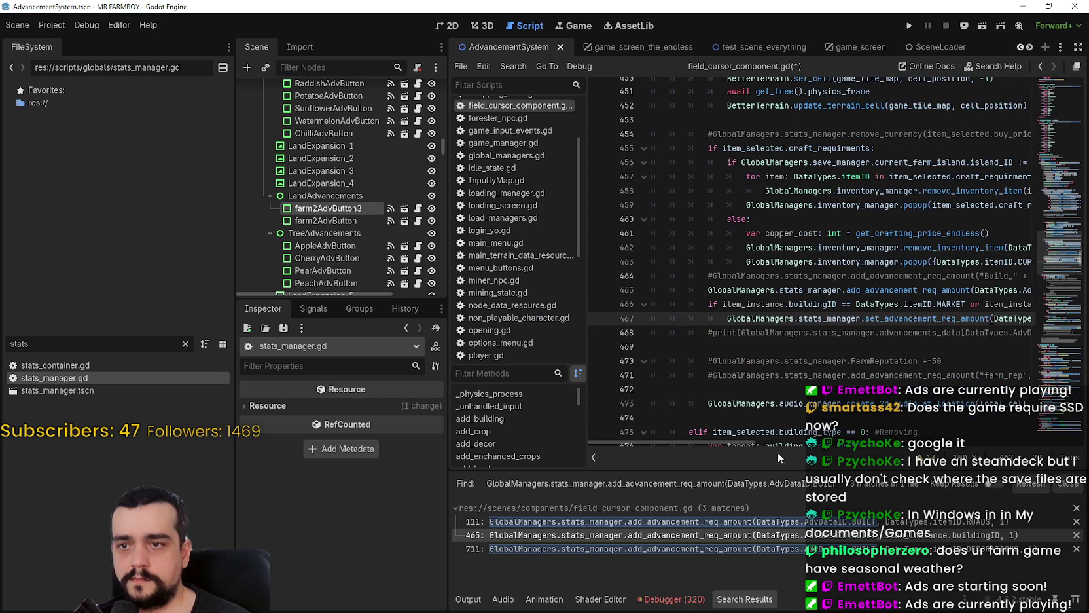
drag(738, 438, 906, 439)
Select line 467 and scroll horizontally to read its UNLOCKS, item_instance.buildingID, 1 arguments.
click(866, 310)
key(Down)
key(End)
key(shift+Home)
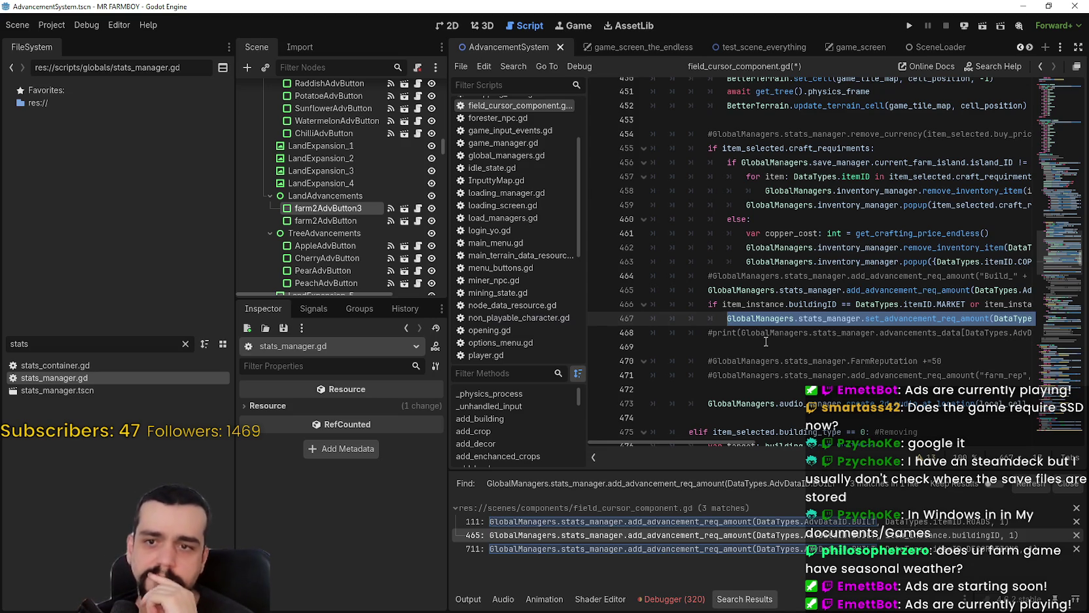
drag(751, 439, 845, 447)
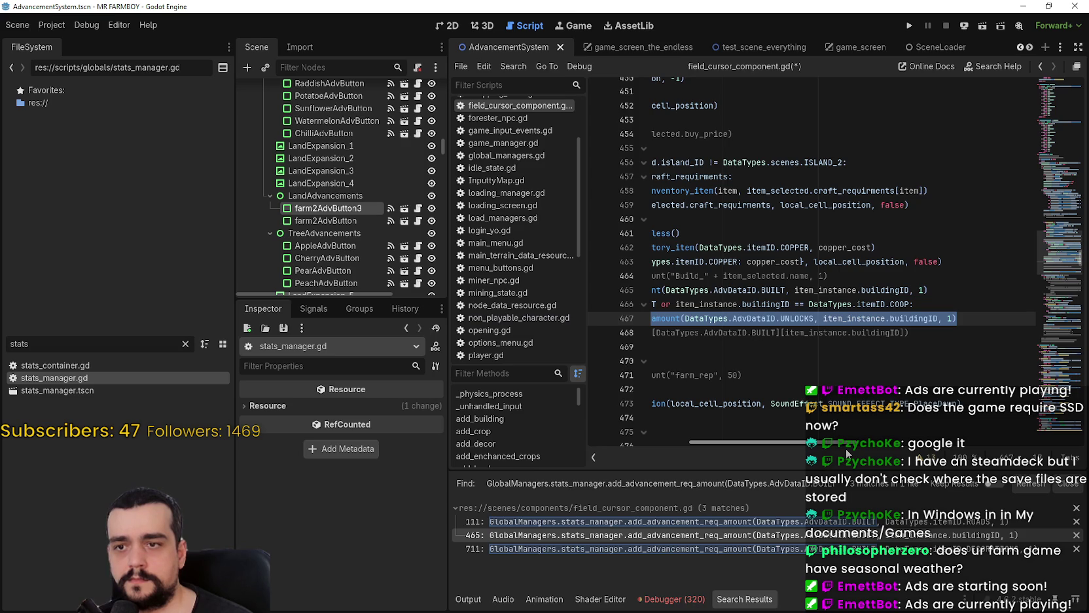
drag(845, 449, 720, 437)
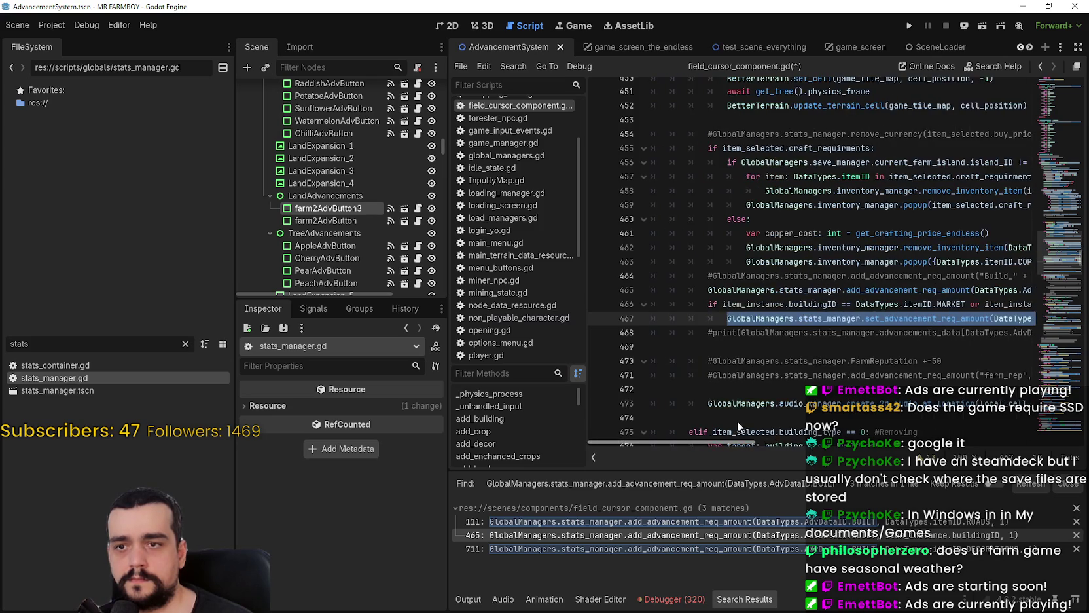
scroll(up, 3)
scroll(up, 3)
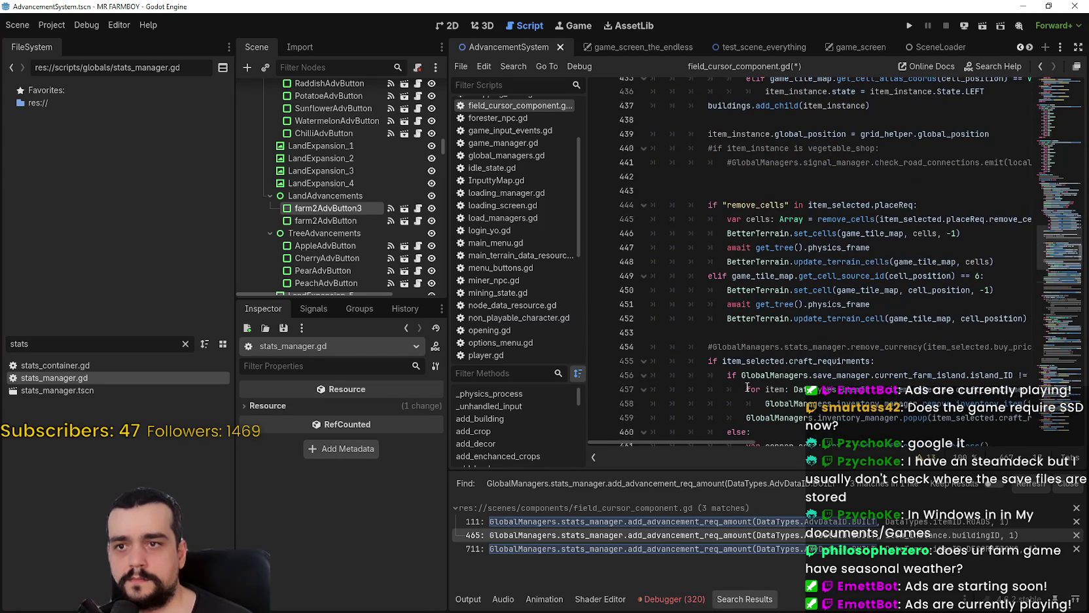
scroll(up, 3)
scroll(up, 3)
scroll(up, 3)
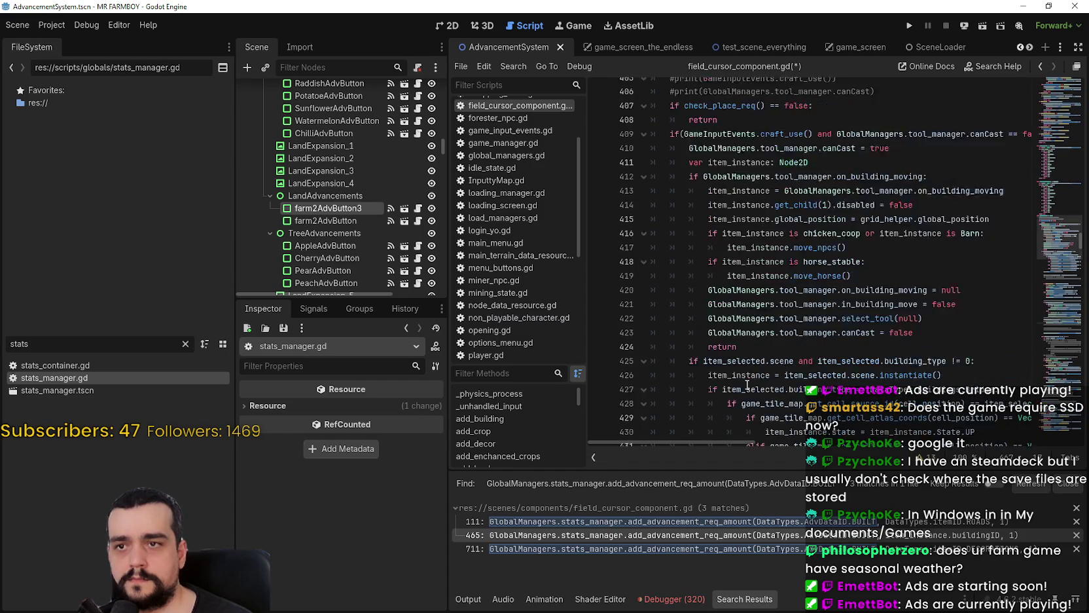
scroll(down, 3)
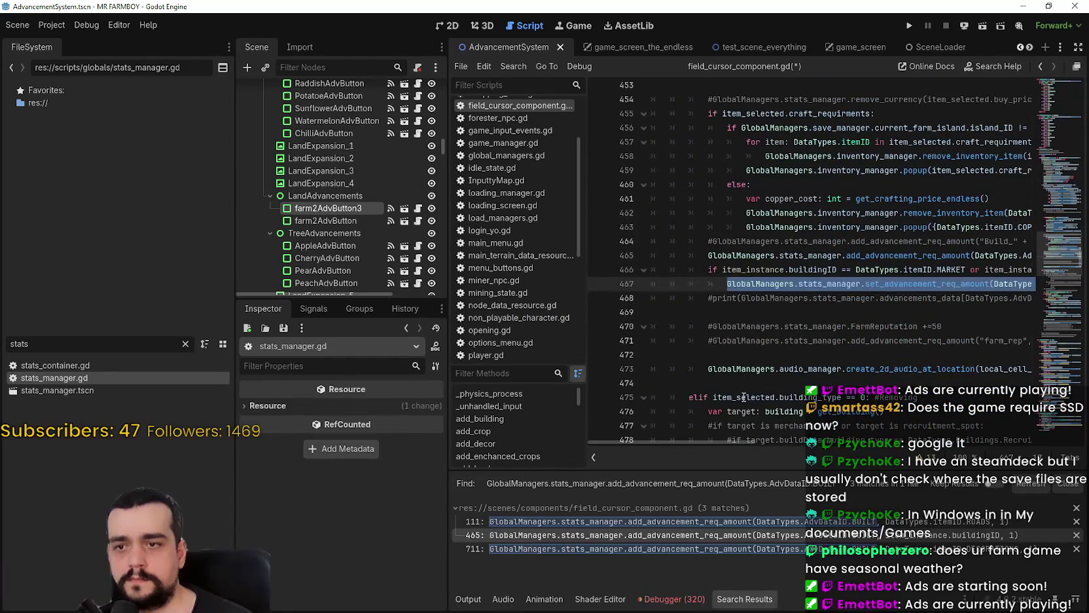
drag(738, 442, 829, 450)
scroll(right, 3)
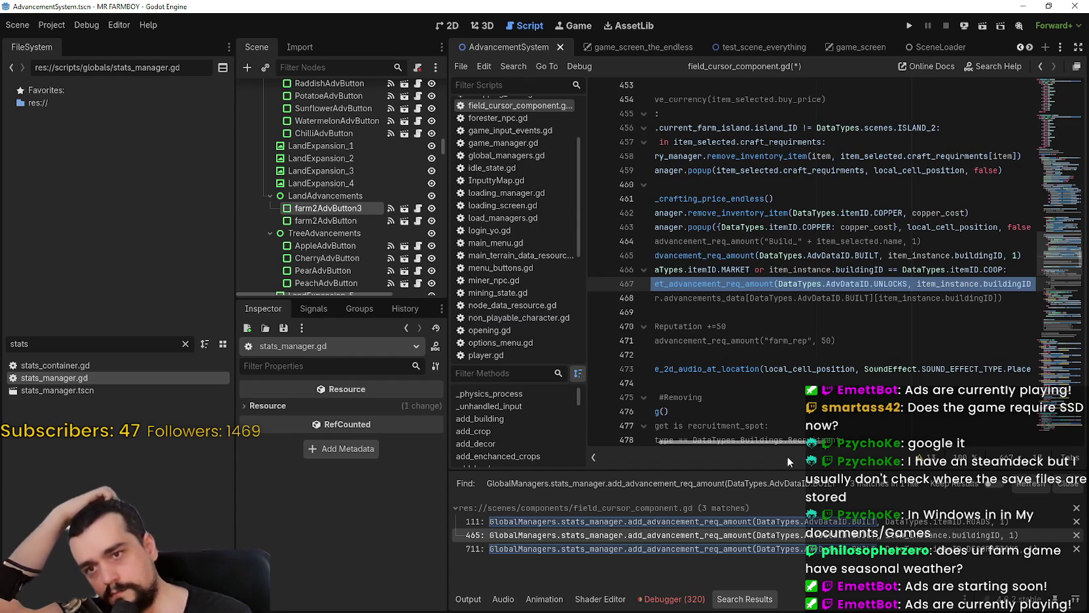
scroll(right, 3)
scroll(right, 3)
scroll(left, 3)
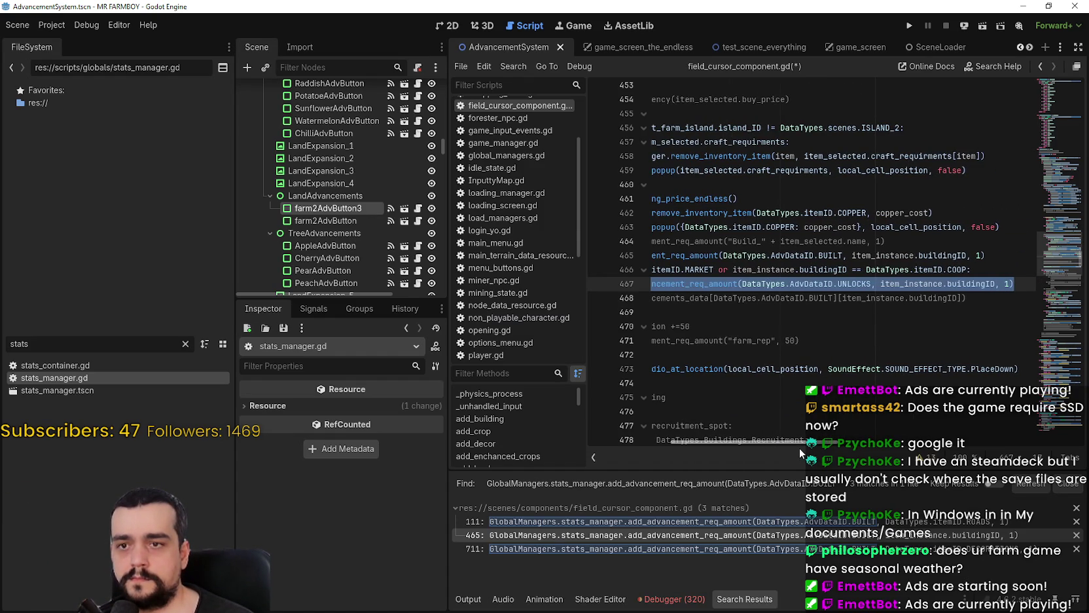
scroll(left, 3)
scroll(right, 3)
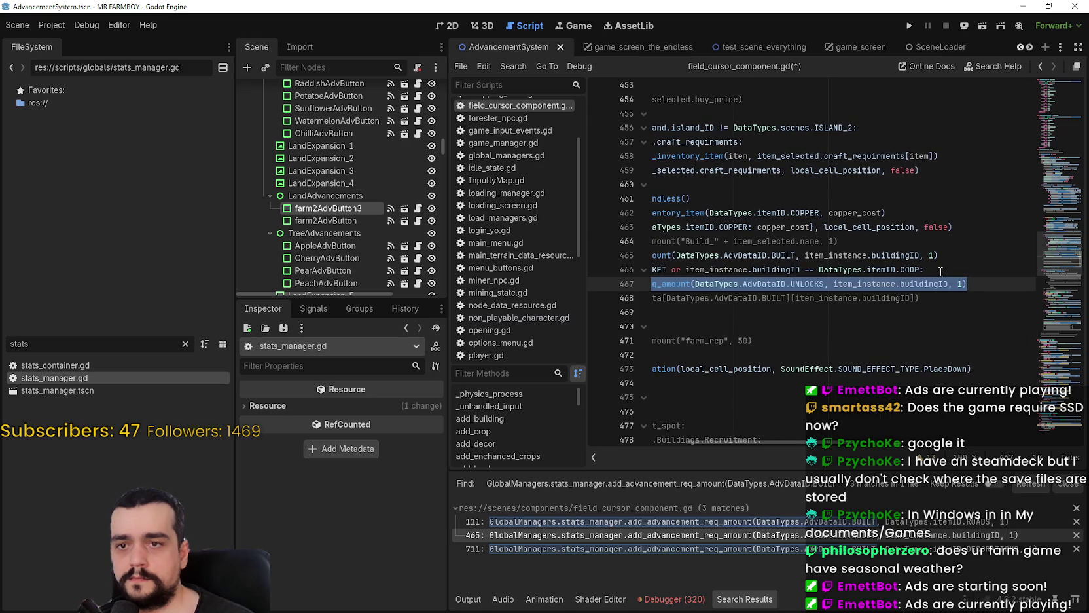
click(983, 291)
drag(785, 443, 714, 457)
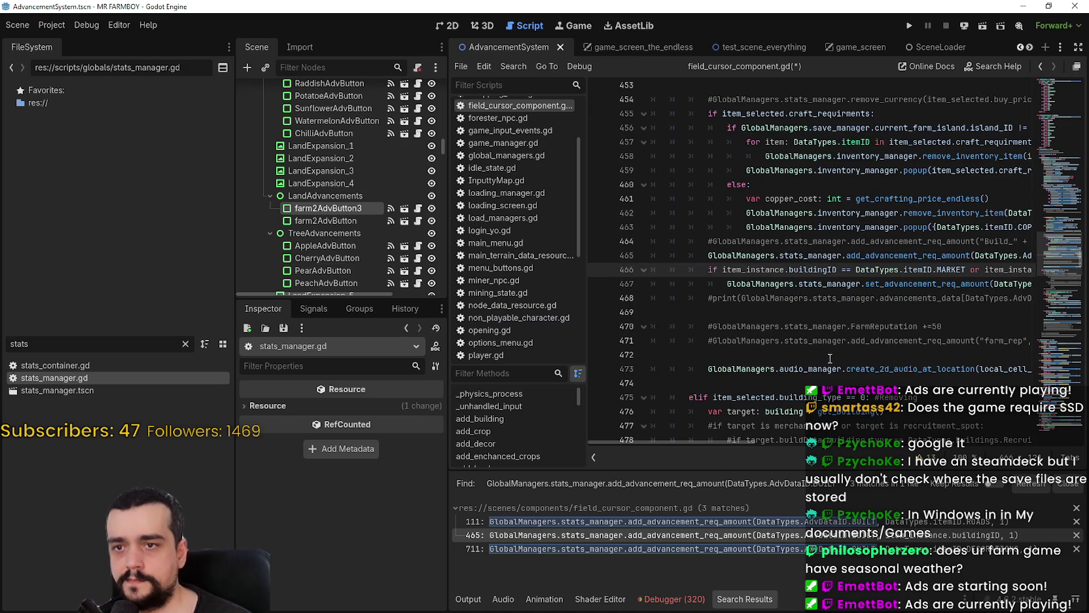
scroll(up, 3)
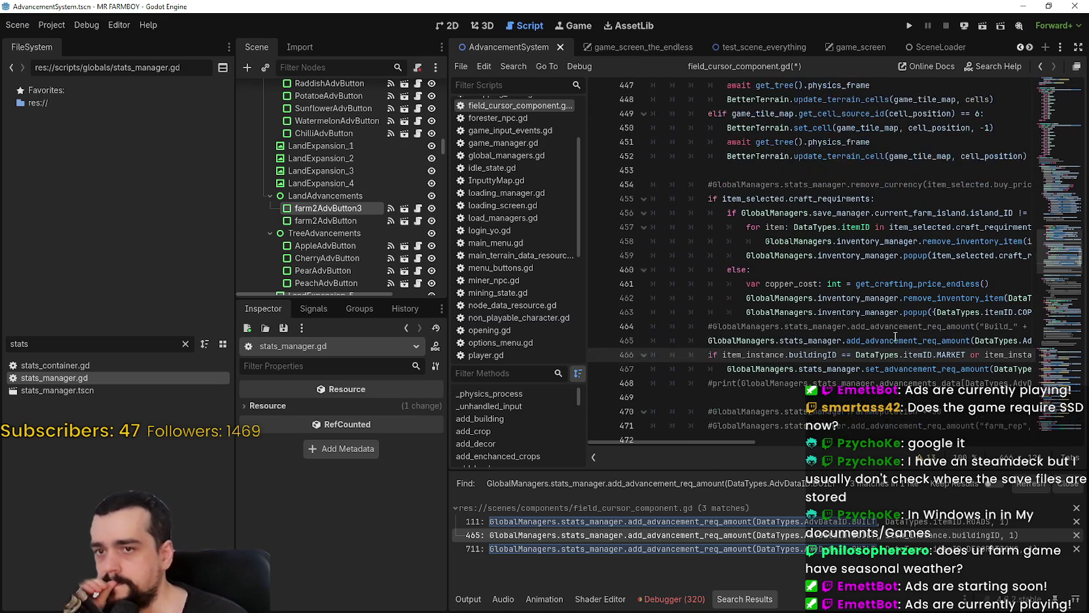
scroll(up, 3)
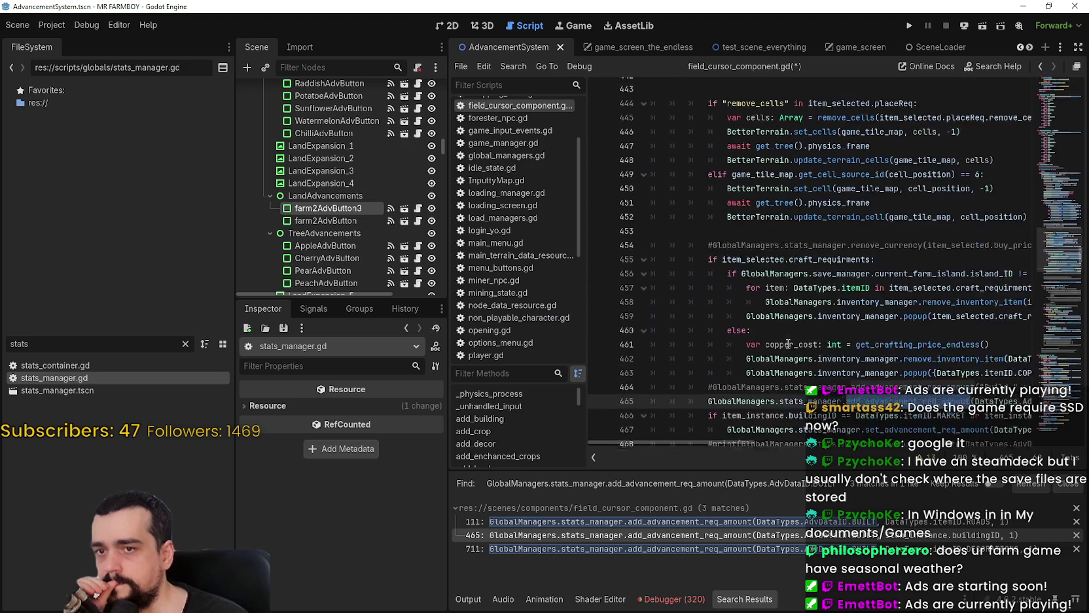
scroll(down, 3)
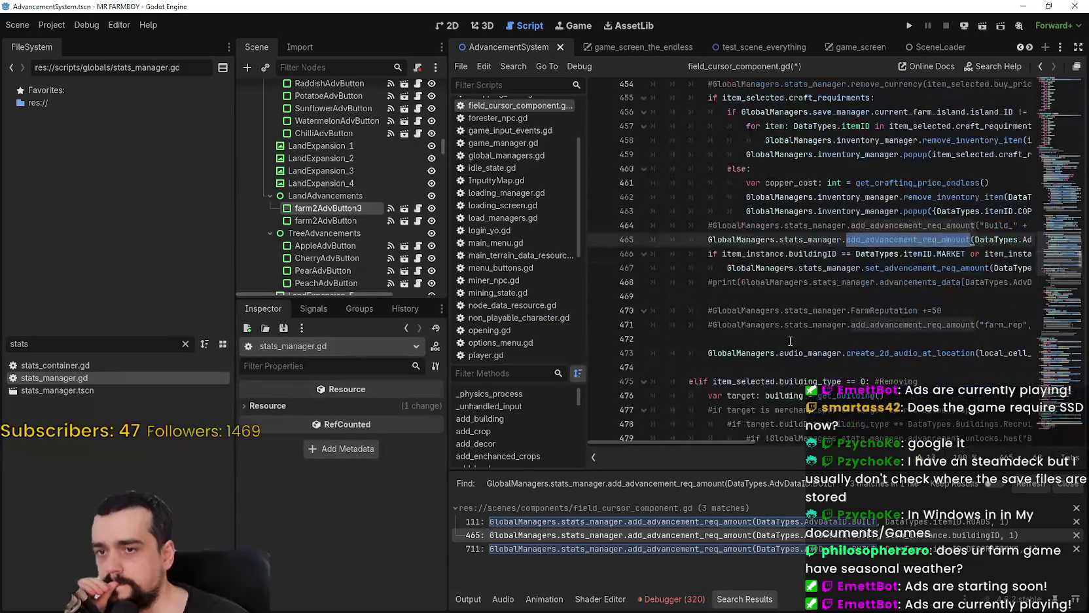
scroll(down, 3)
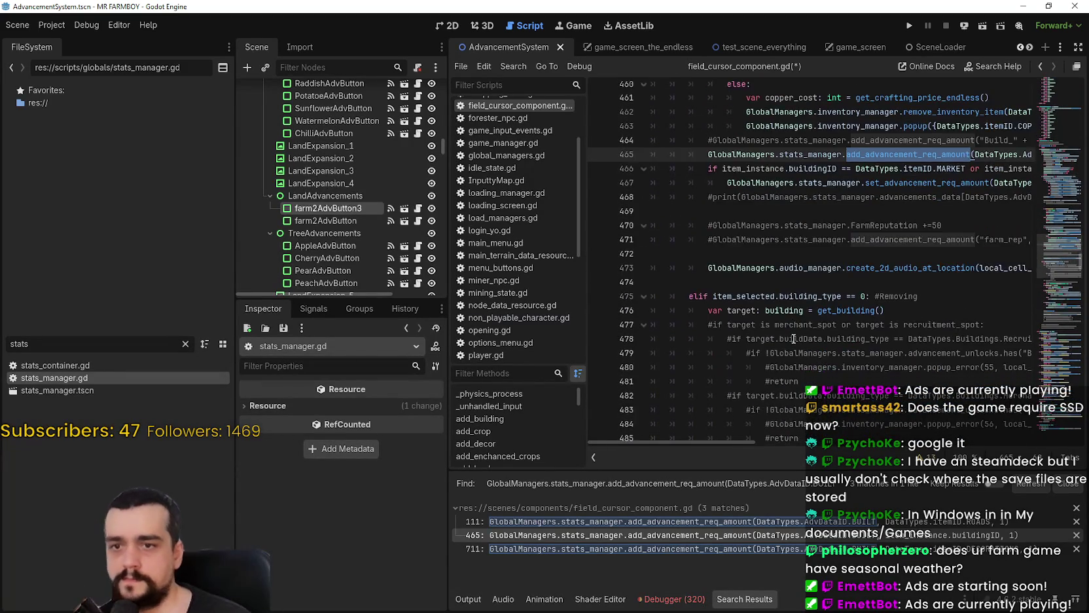
scroll(up, 3)
scroll(right, 3)
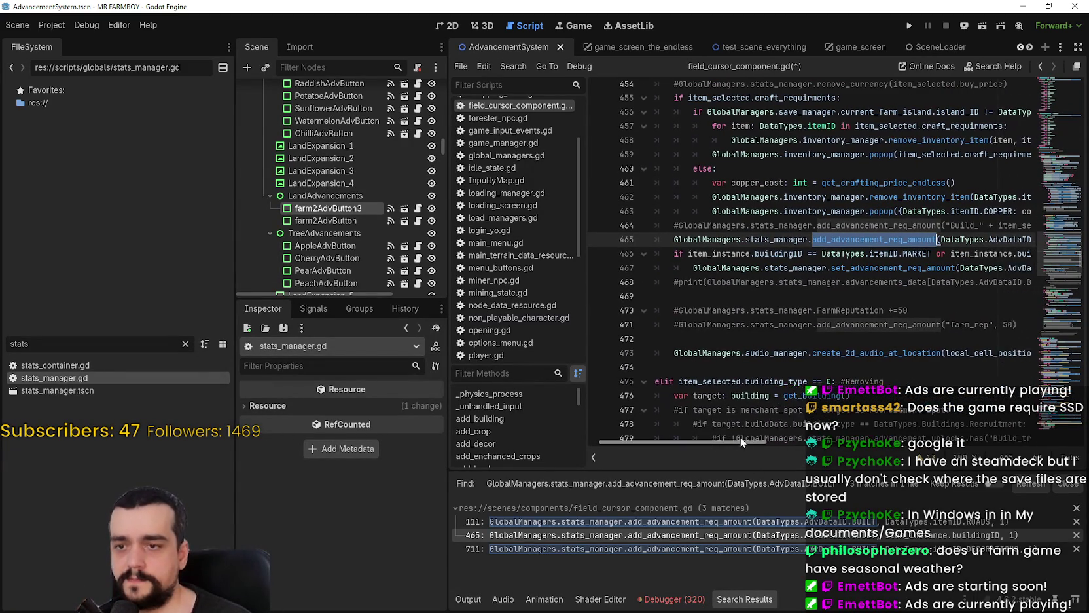
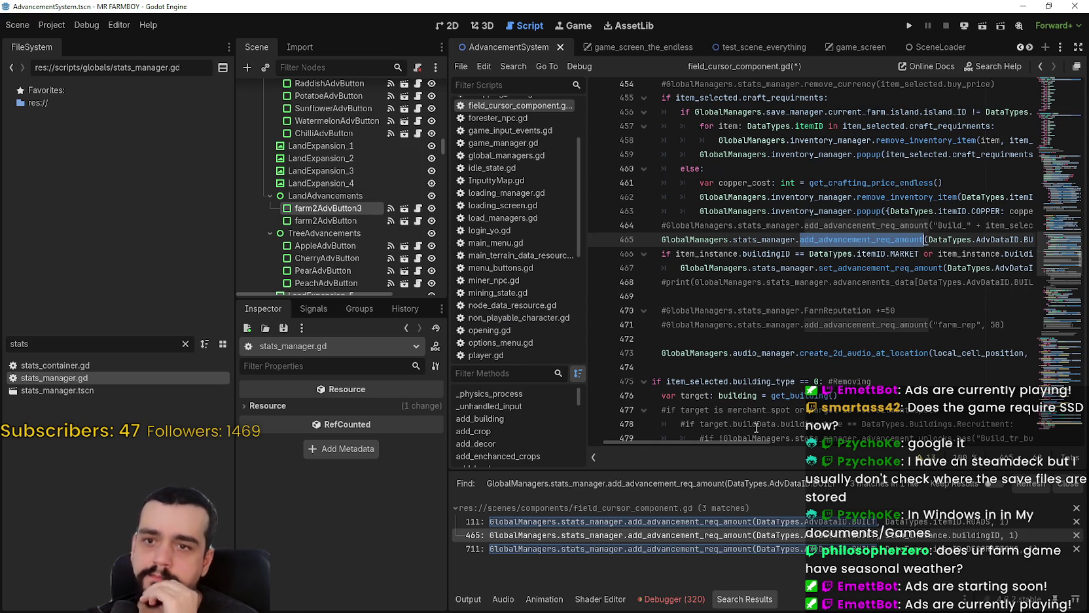
Insert a blank line 467 below the Market-or-COOP building check in field_cursor_component.gd.
drag(704, 441, 783, 442)
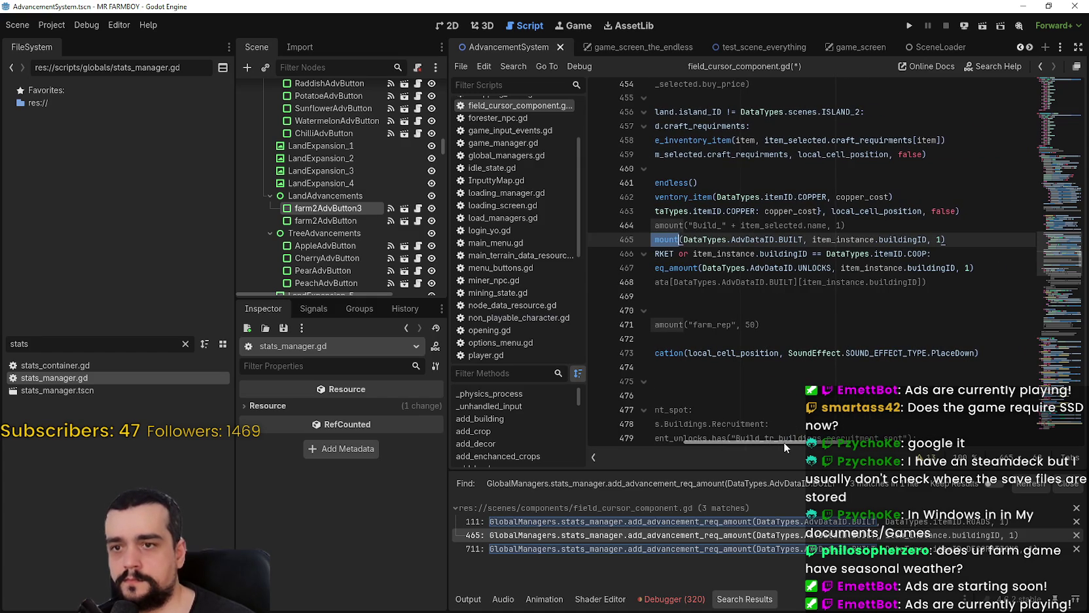
drag(784, 441, 768, 440)
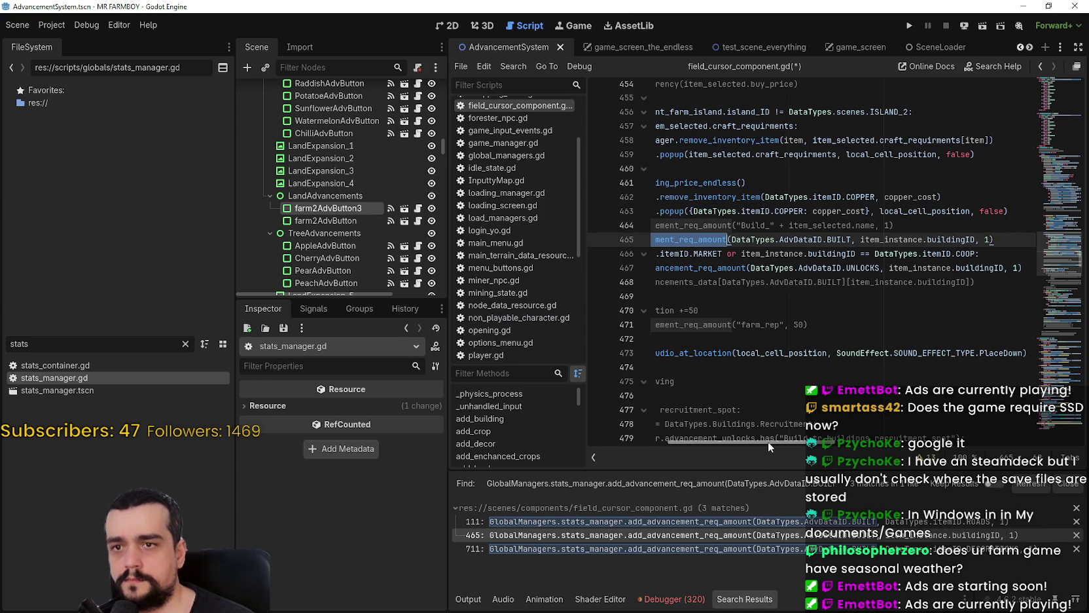
click(998, 256)
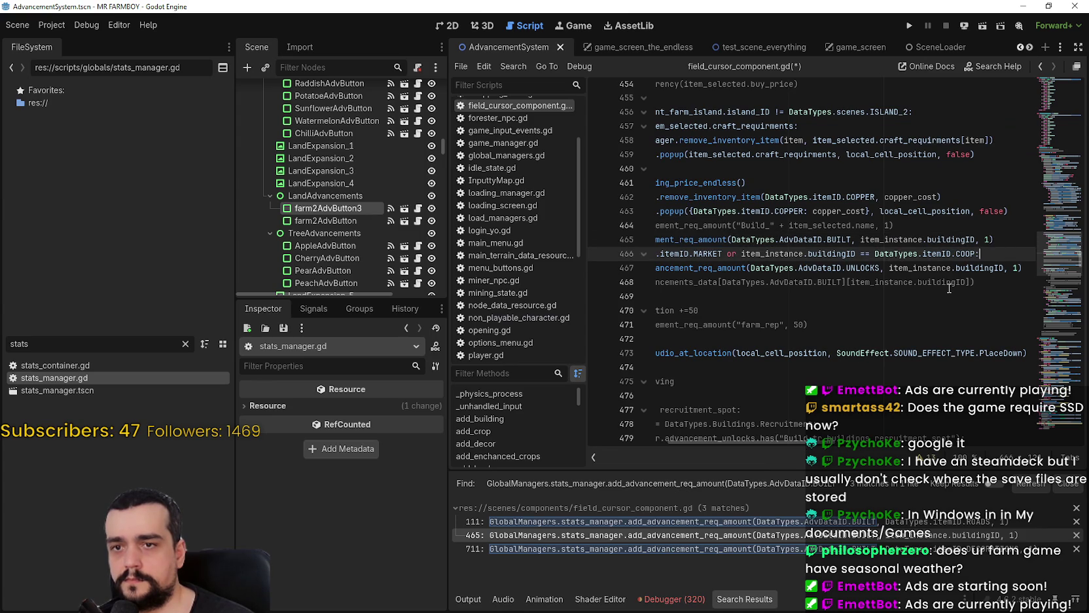
mouse_move(932, 274)
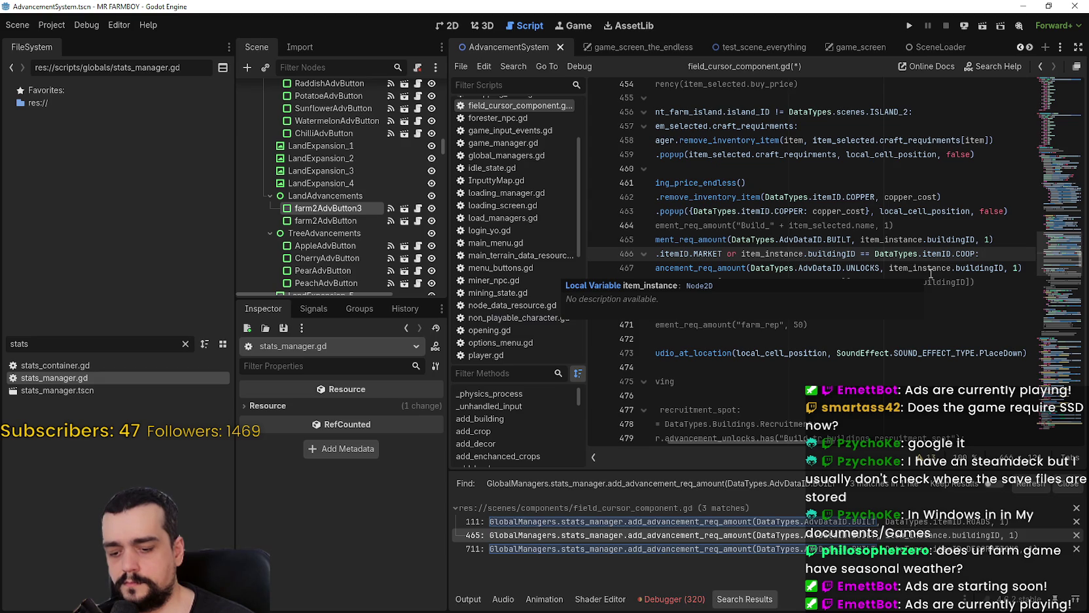
drag(782, 443, 783, 439)
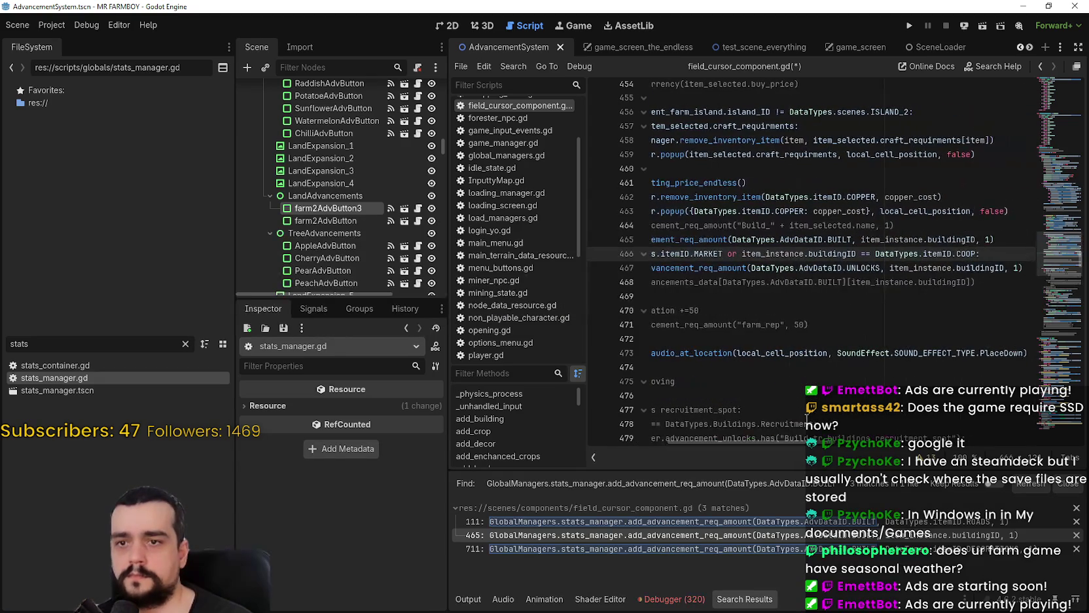
key(Return)
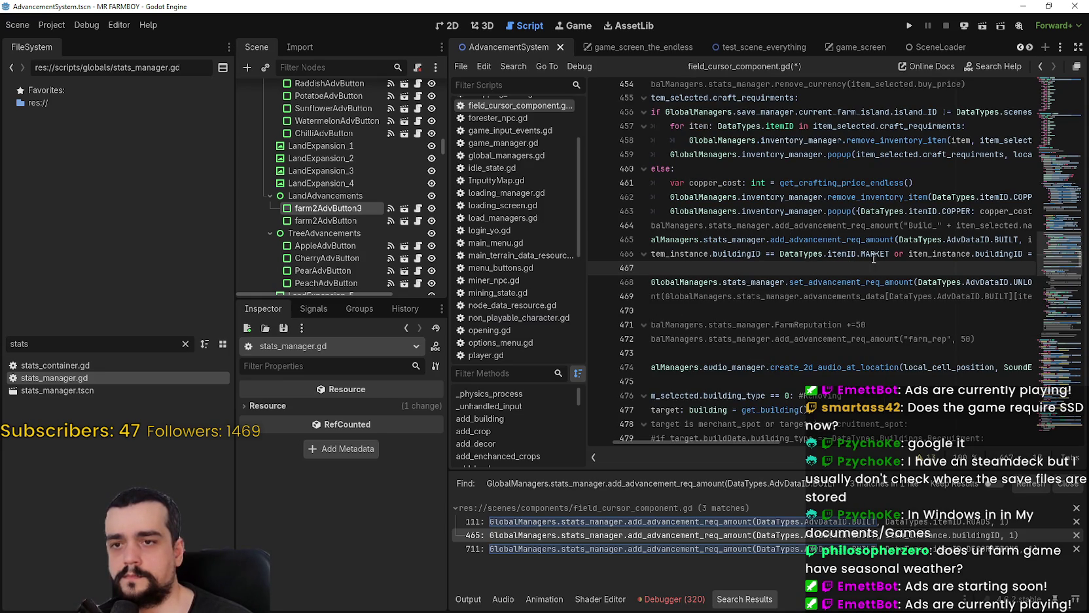
Select the stats_manager reference further up the script to copy it.
scroll(up, 3)
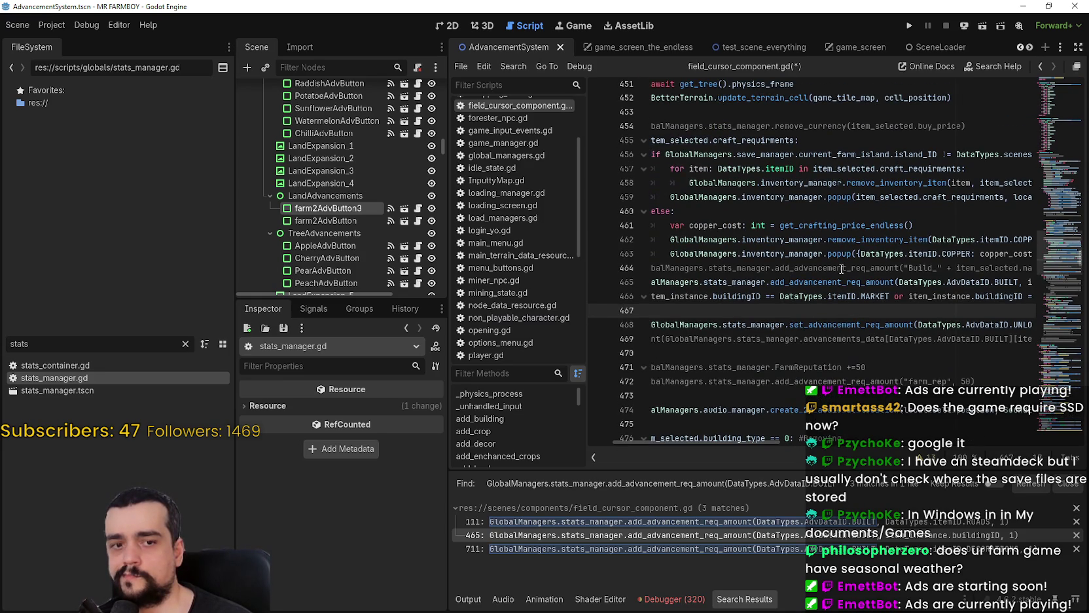
drag(633, 442, 655, 457)
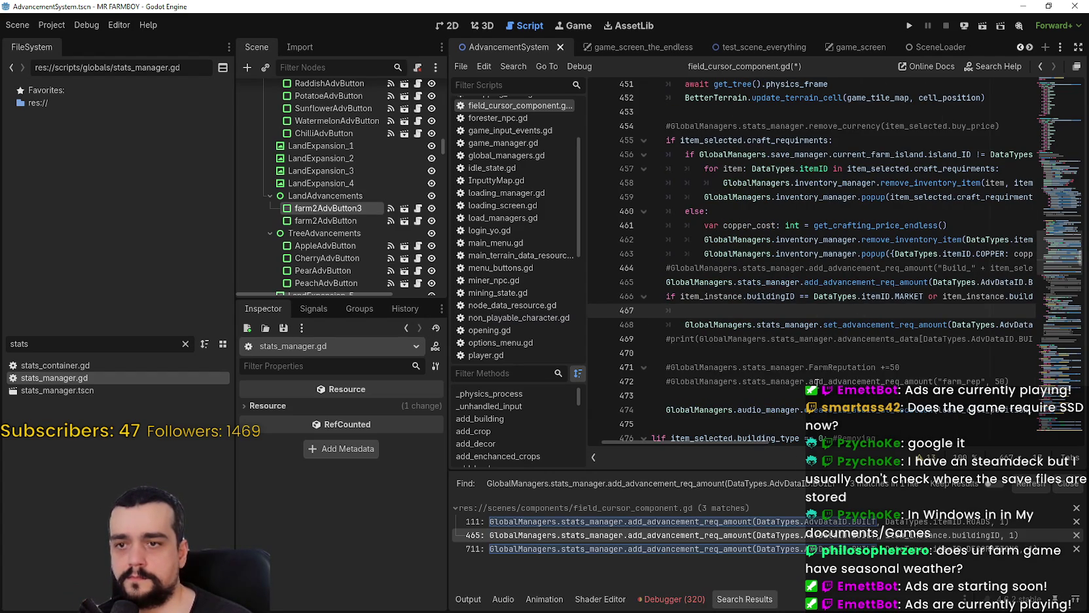
double_click(772, 323)
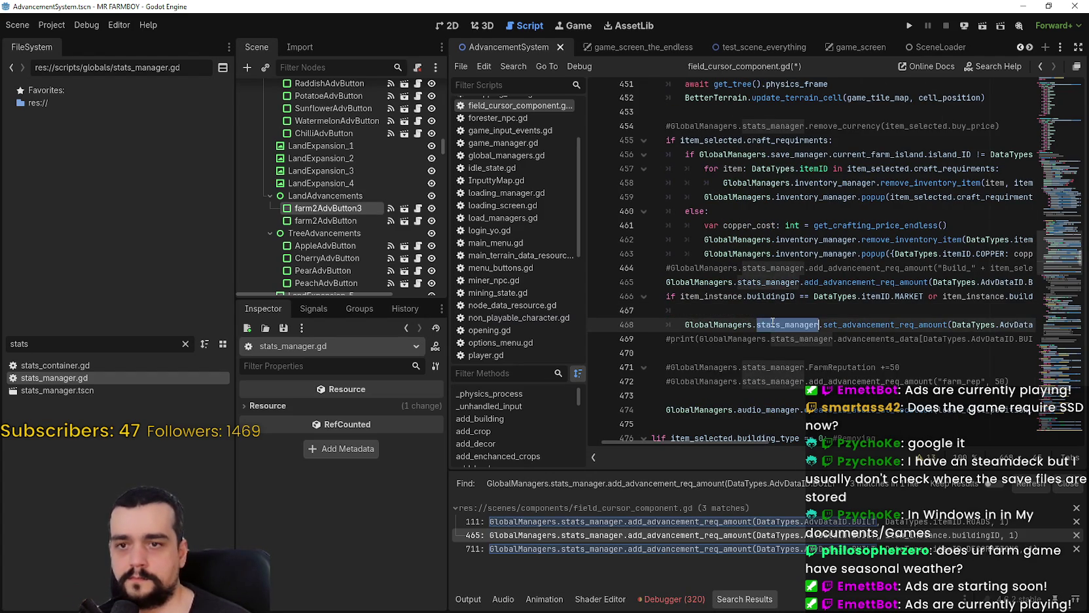
Paste GlobalManagers.stats_manager onto line 467 and prefix it with 'if '.
click(728, 314)
text(GlobalManagers.stats_manager)
key(Home)
text(if)
key(End)
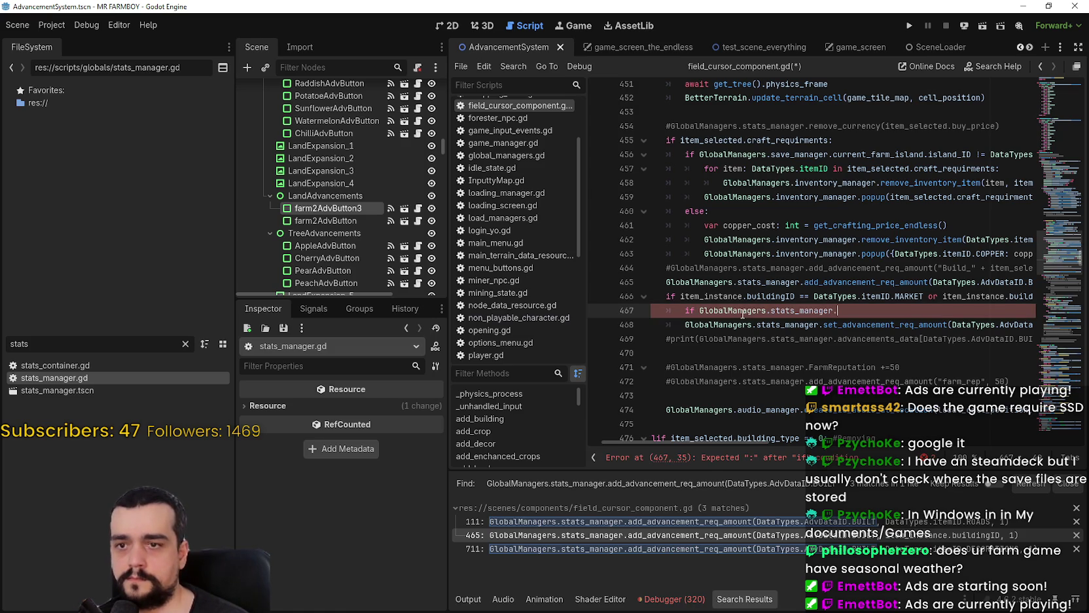
click(727, 287)
Inspect the advancements_data lookup on line 232 of stats_manager.gd, then return to field_cursor_component.gd.
double_click(114, 385)
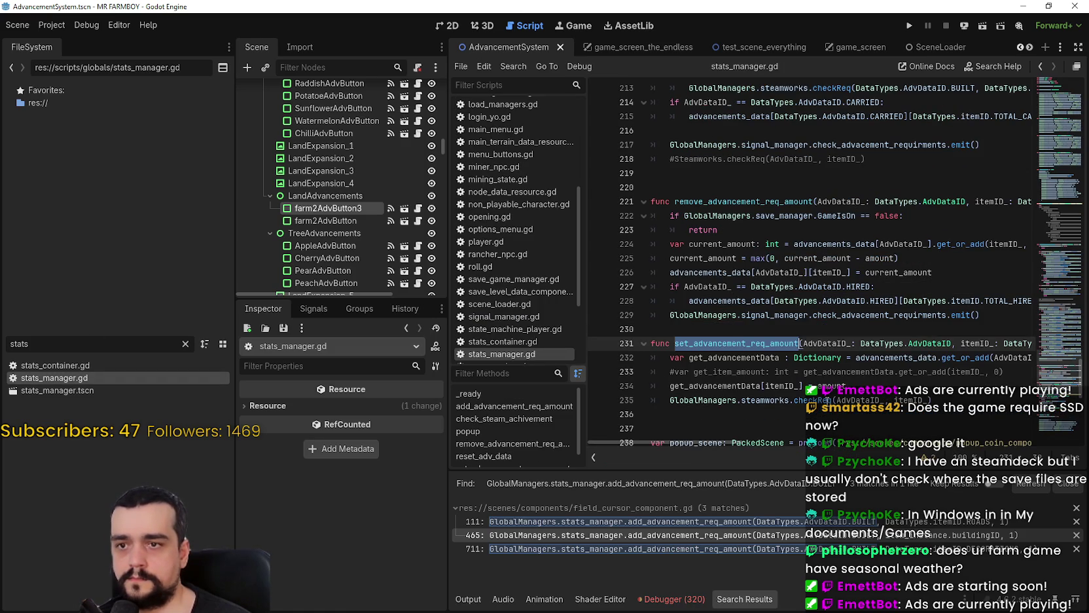
scroll(right, 3)
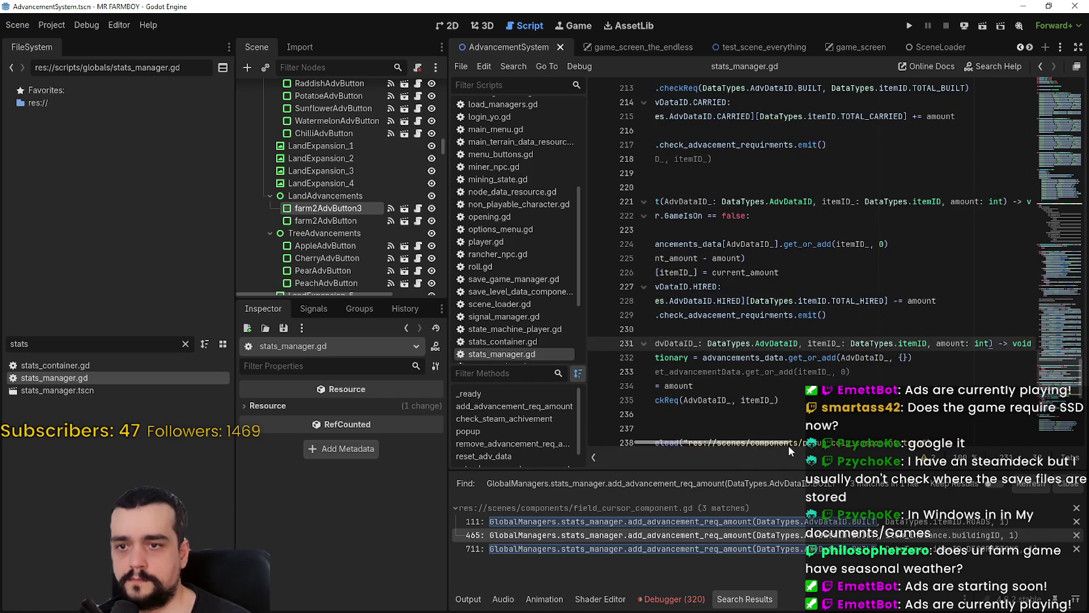
drag(788, 445, 768, 426)
drag(774, 357, 950, 354)
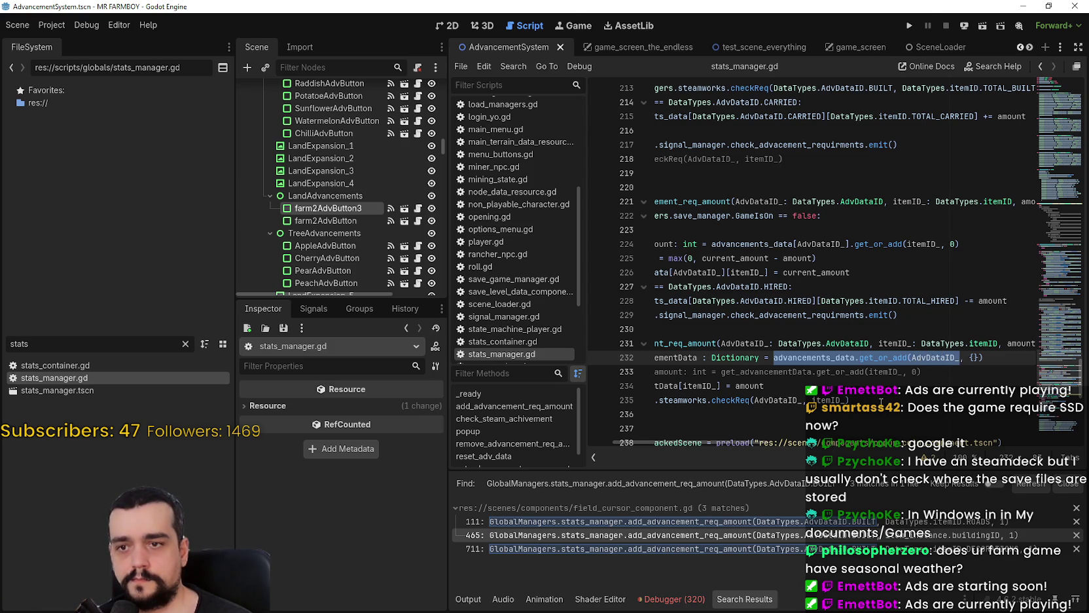
scroll(left, 3)
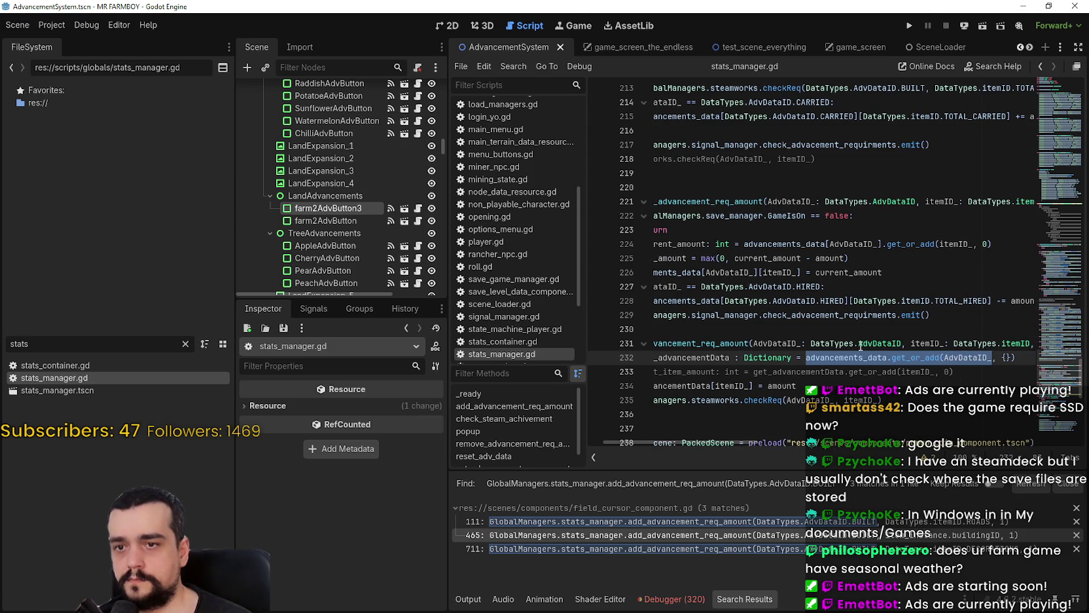
double_click(847, 358)
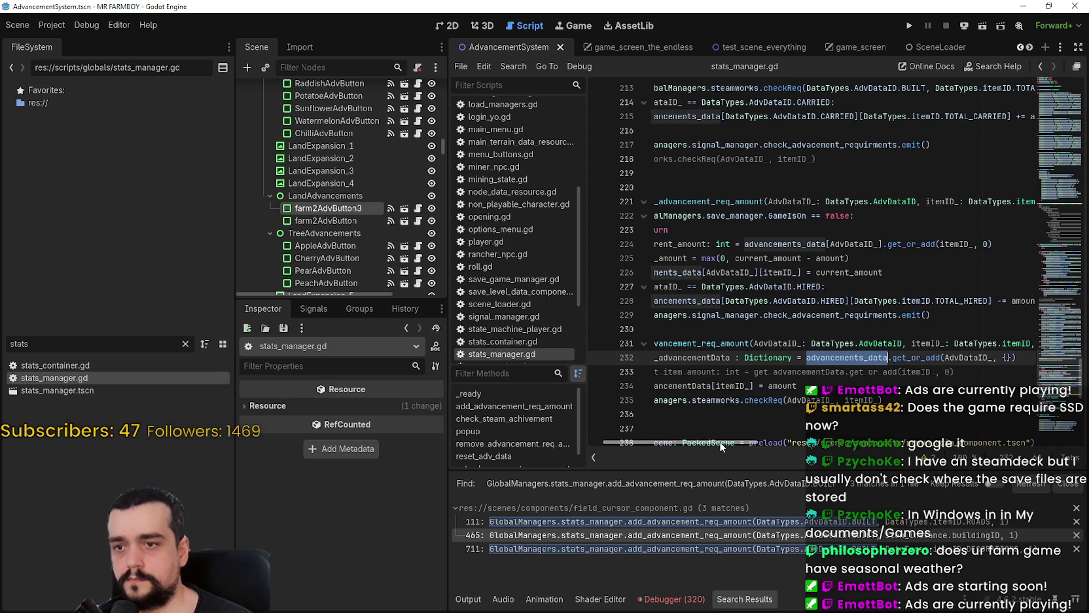
scroll(left, 3)
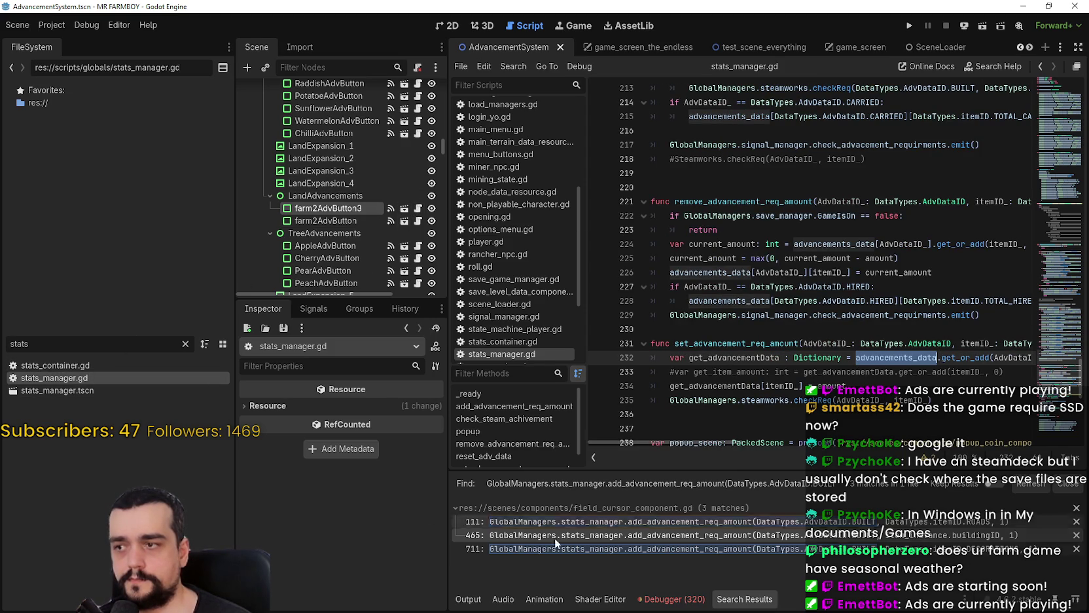
click(620, 535)
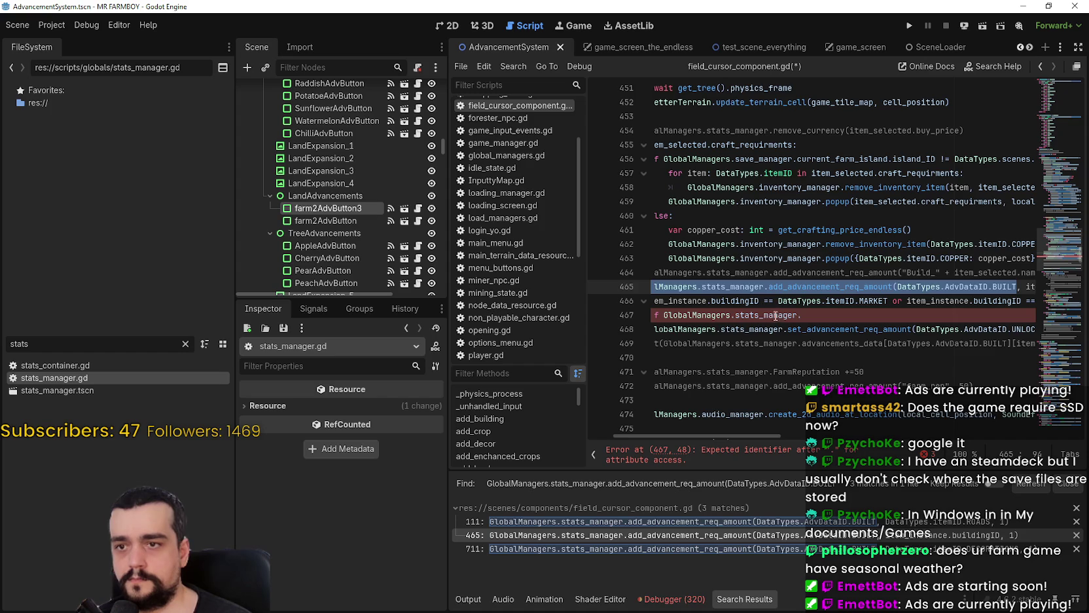
Extend line 467 to 'if GlobalManagers.stats_manager.advancements_data.has(DataTypes.AdvDataID.UNLOCKS):'.
click(872, 315)
key(ctrl+v)
text(.has()
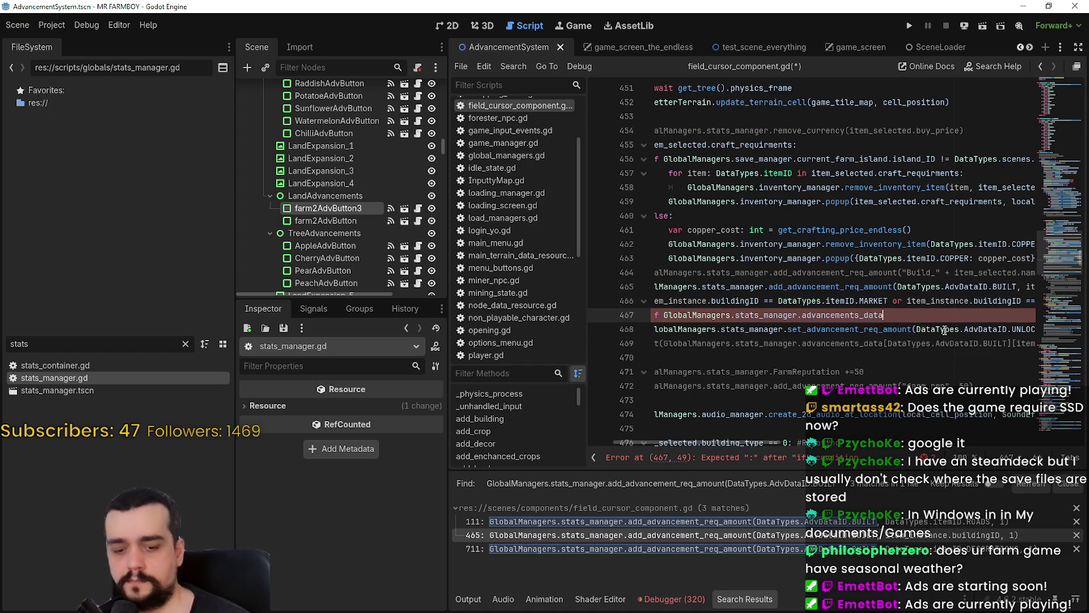
drag(944, 315, 826, 329)
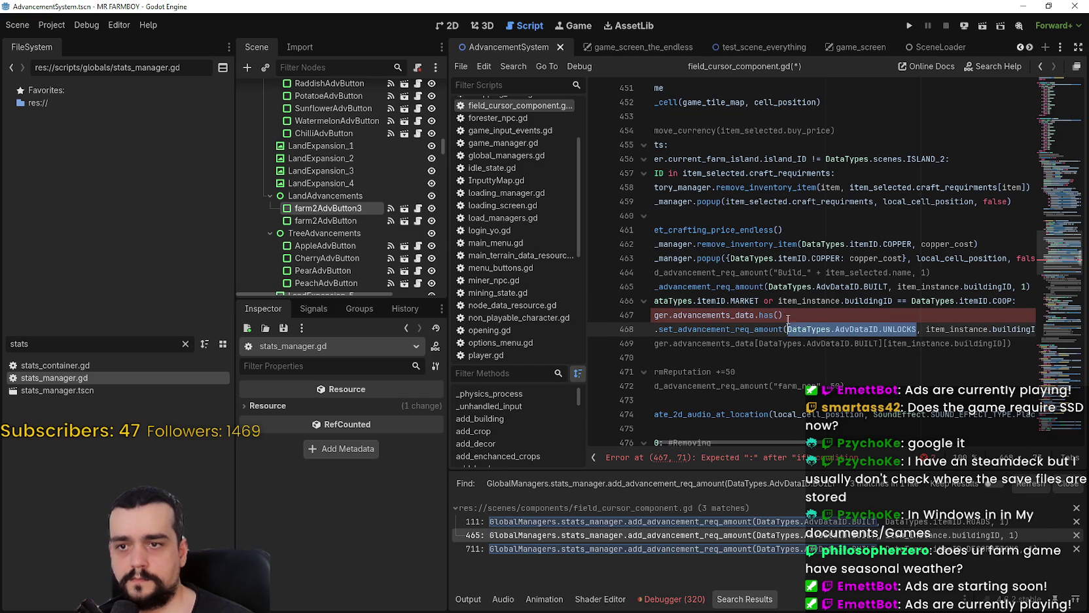
text(DataTypes.AdvDataID.UNLOCKS)
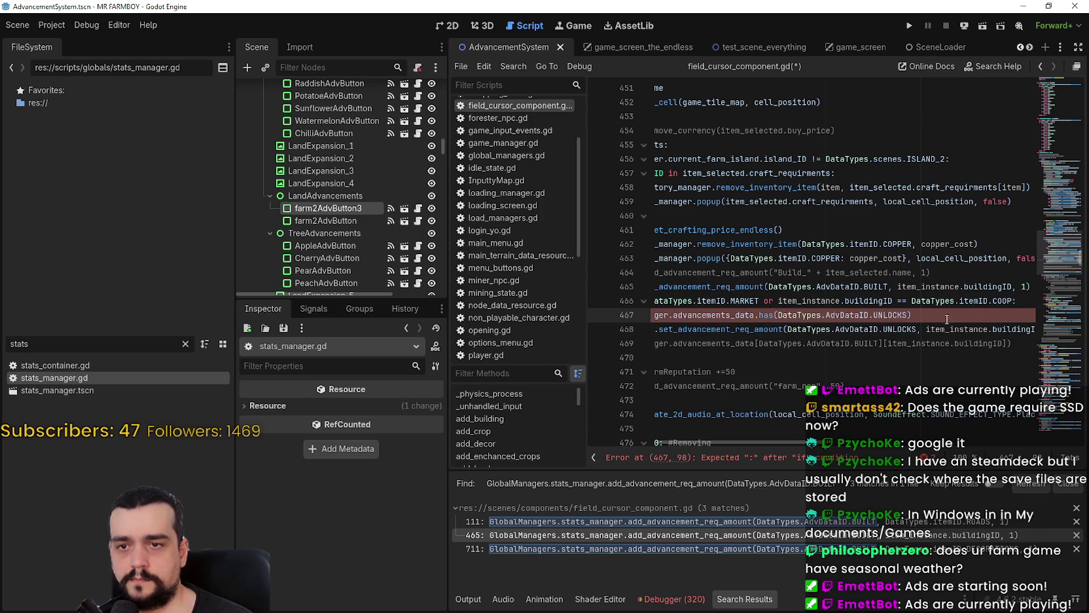
text(:)
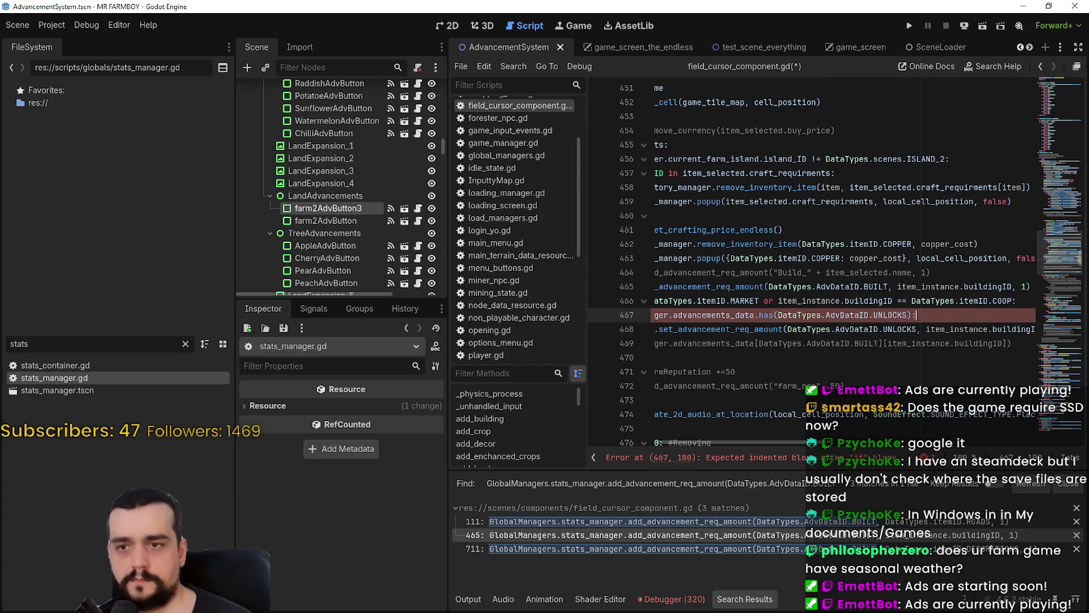
Indent line 468's set-amount call under the check and negate the condition with '!'.
drag(765, 442, 651, 428)
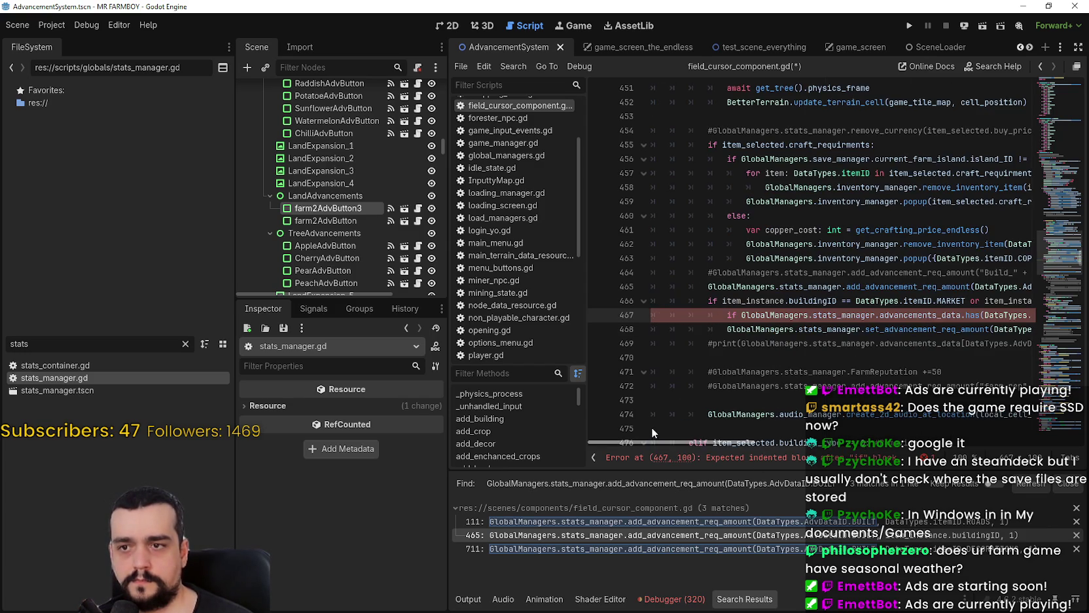
click(690, 328)
key(Tab)
click(742, 315)
text(!)
click(746, 329)
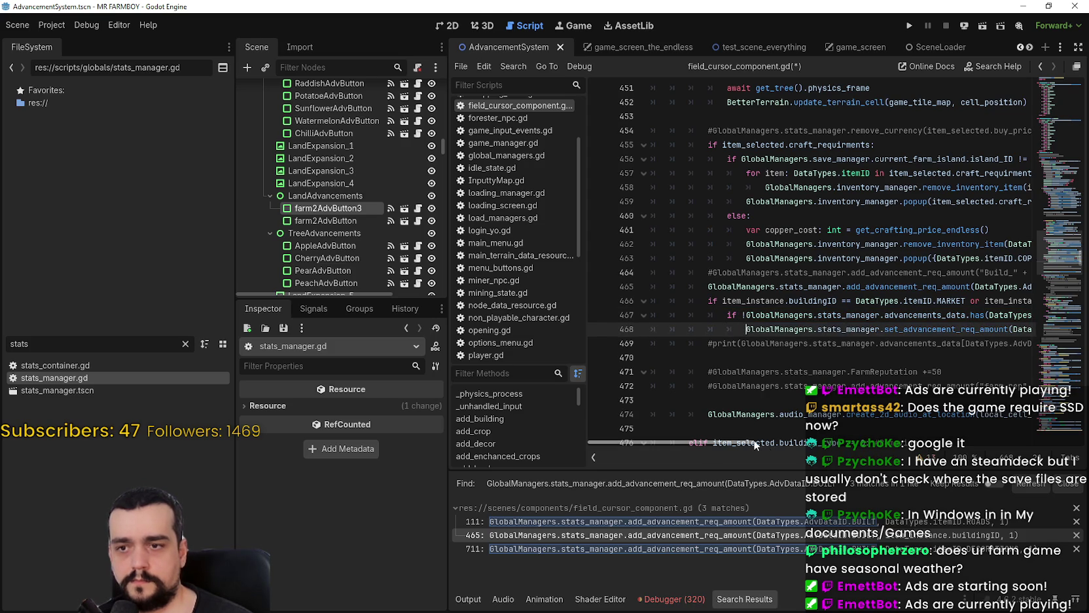
Review the edited lines and highlight item_instance.buildingID to see its uses.
click(773, 439)
drag(755, 439, 762, 439)
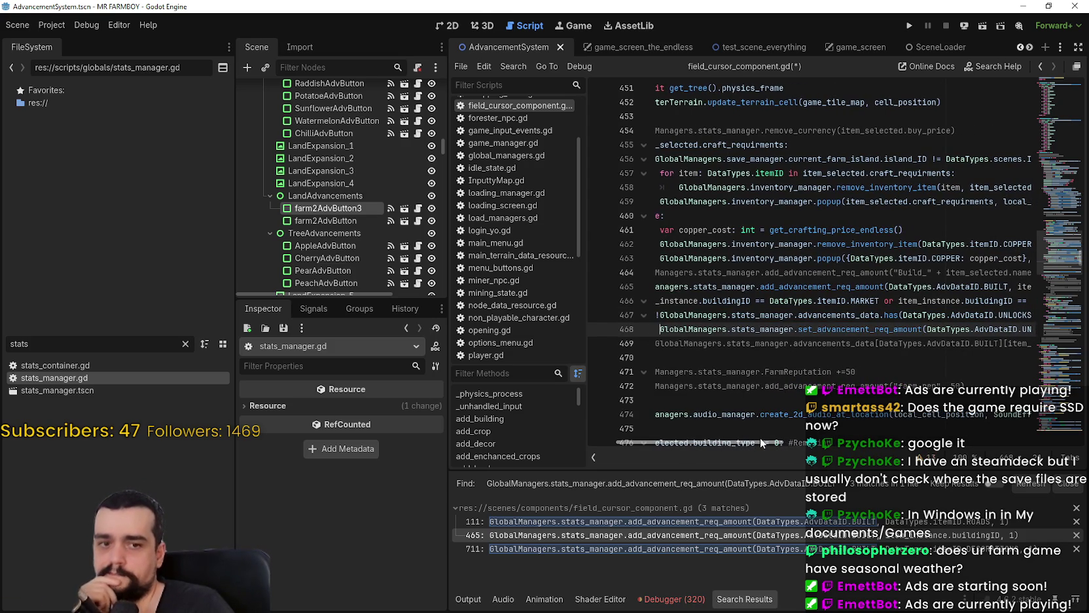
drag(759, 437, 815, 450)
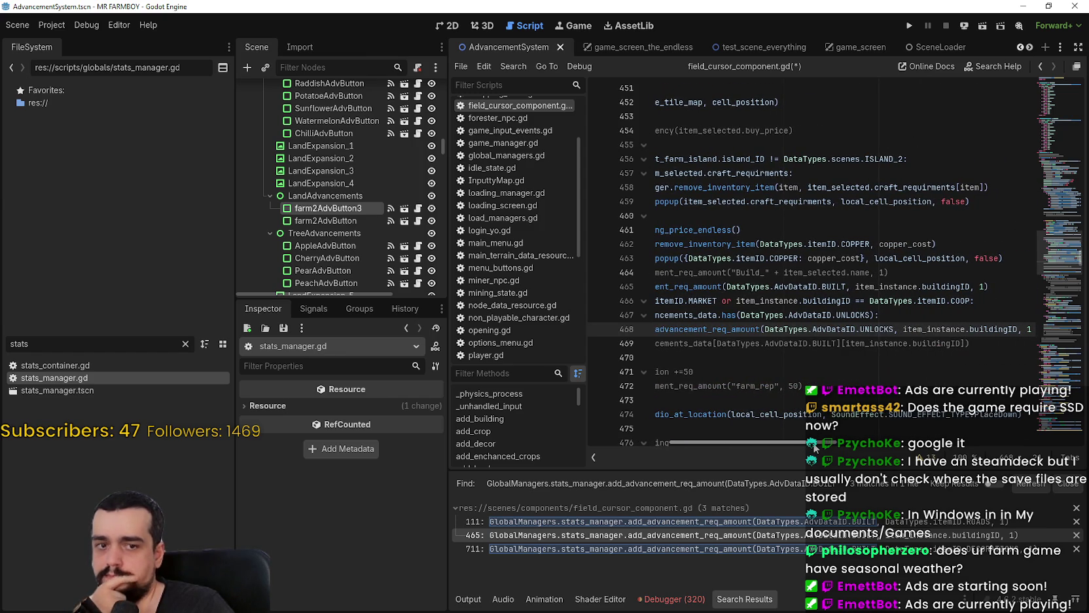
drag(815, 447, 687, 443)
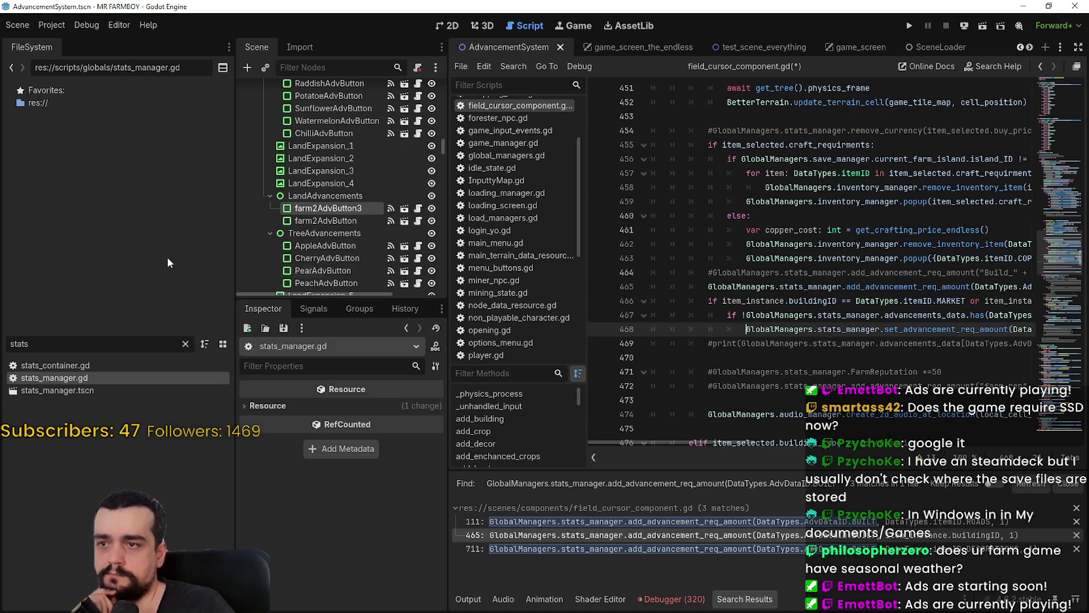
drag(234, 262, 163, 263)
drag(711, 446, 828, 452)
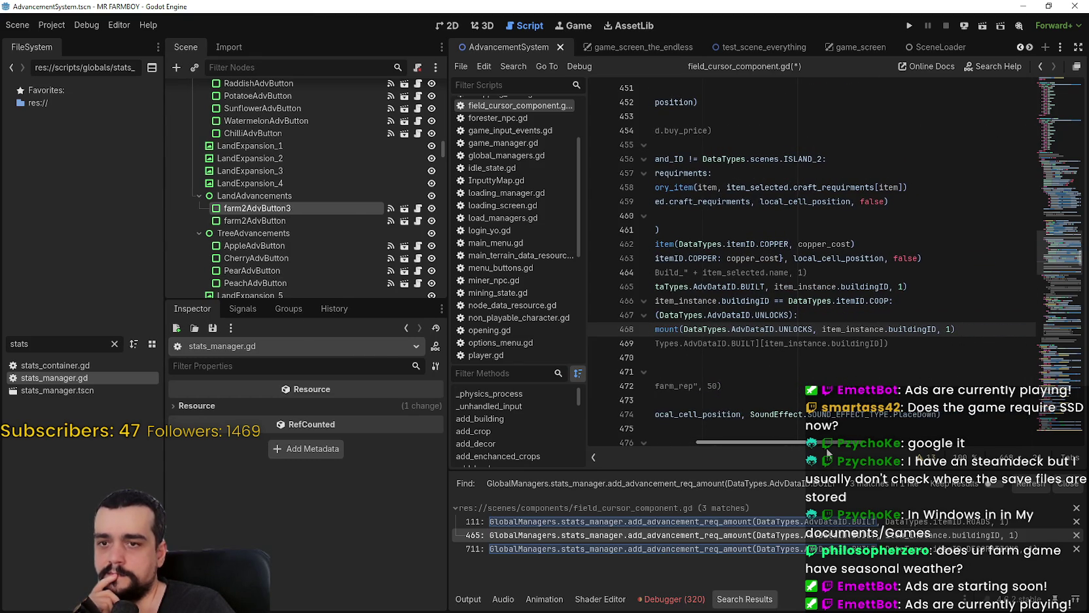
drag(937, 329, 823, 329)
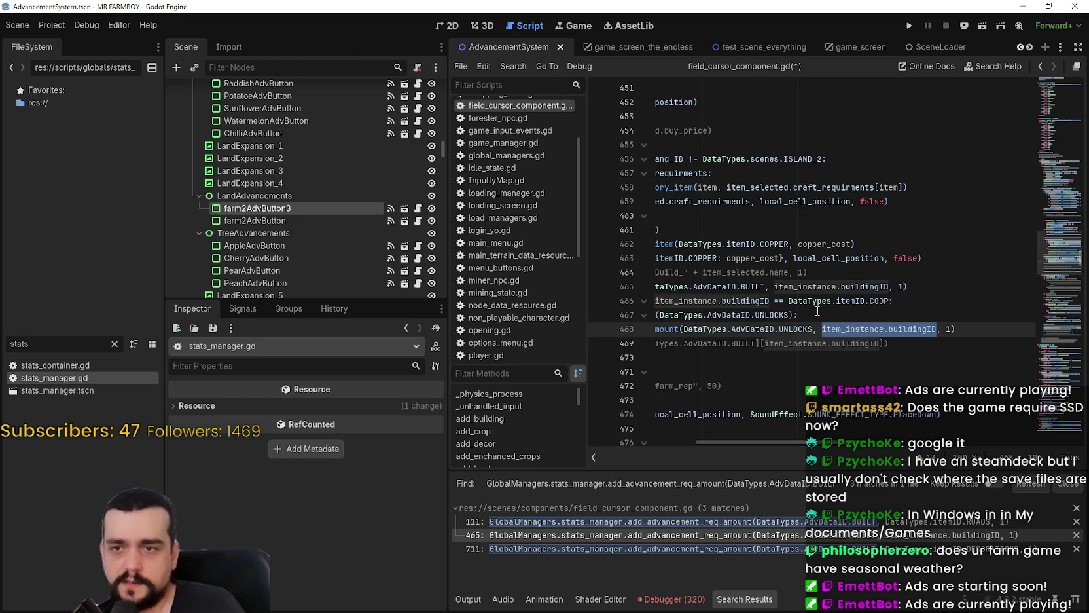
Delete the UNLOCKS has-check line, unindent the set_advancement_req_amount call, and save the script.
click(649, 315)
key(ctrl+shift+k)
scroll(right, 3)
click(678, 315)
scroll(left, 3)
click(741, 314)
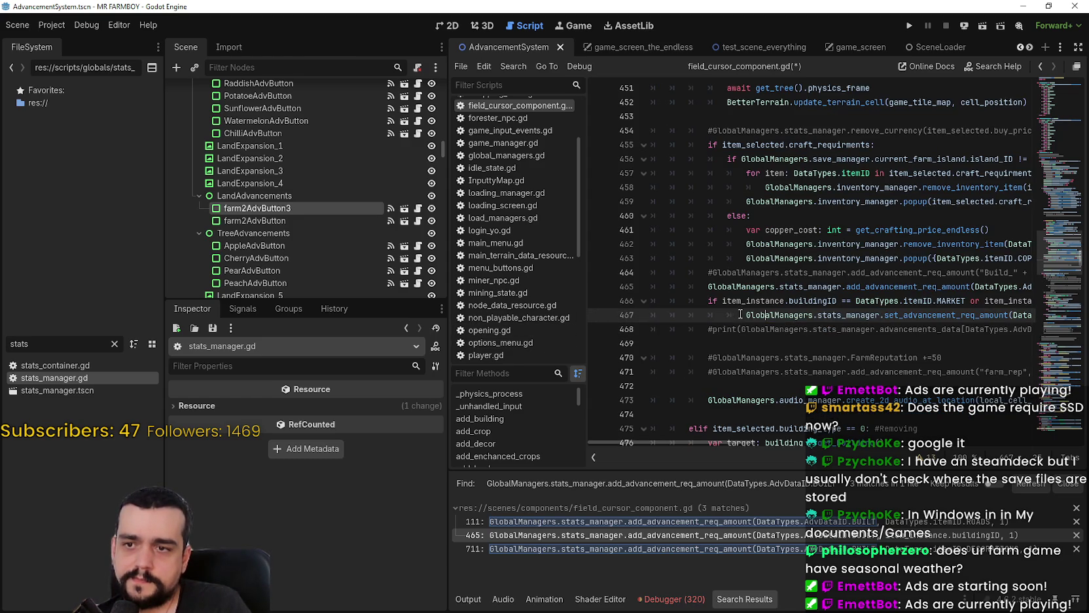
key(BackSpace)
click(725, 327)
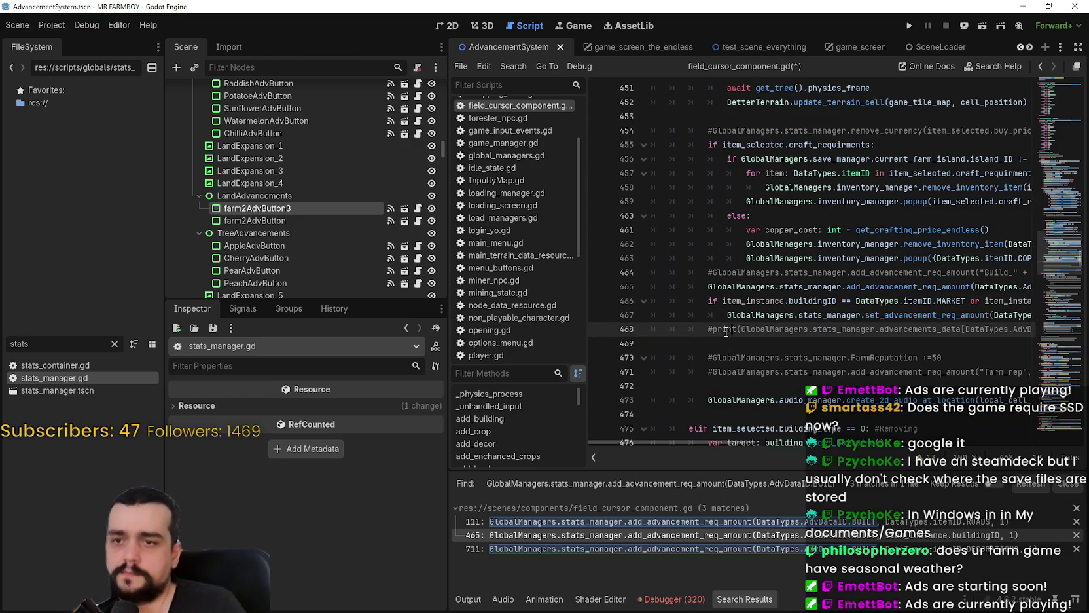
key(ctrl+s)
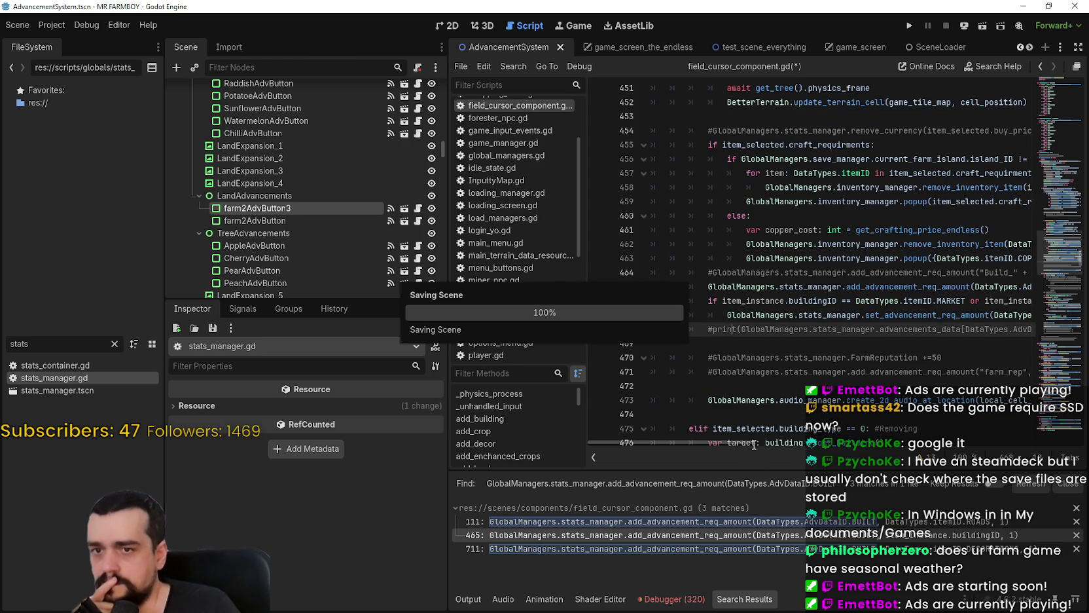
Jump to the set_advancement_req_amount definition in stats_manager.gd.
drag(753, 443, 870, 447)
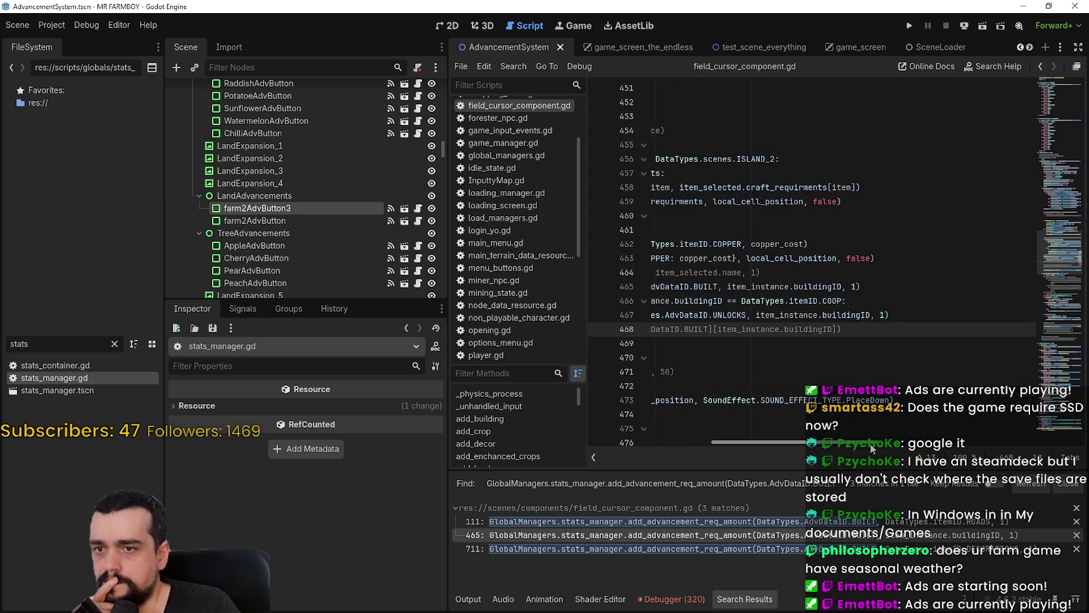
drag(870, 447, 809, 443)
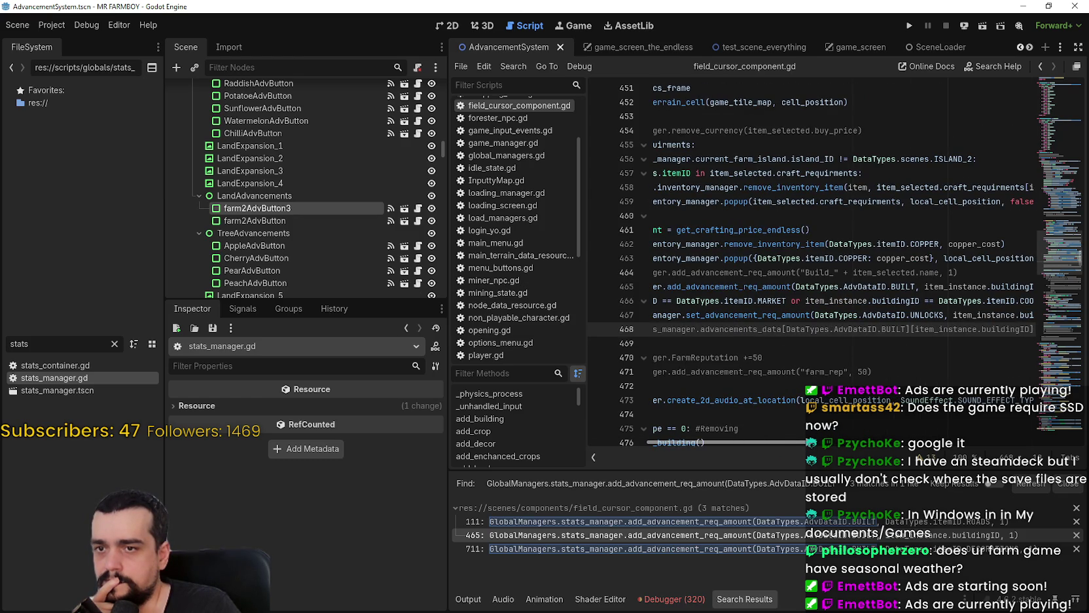
drag(809, 443, 727, 432)
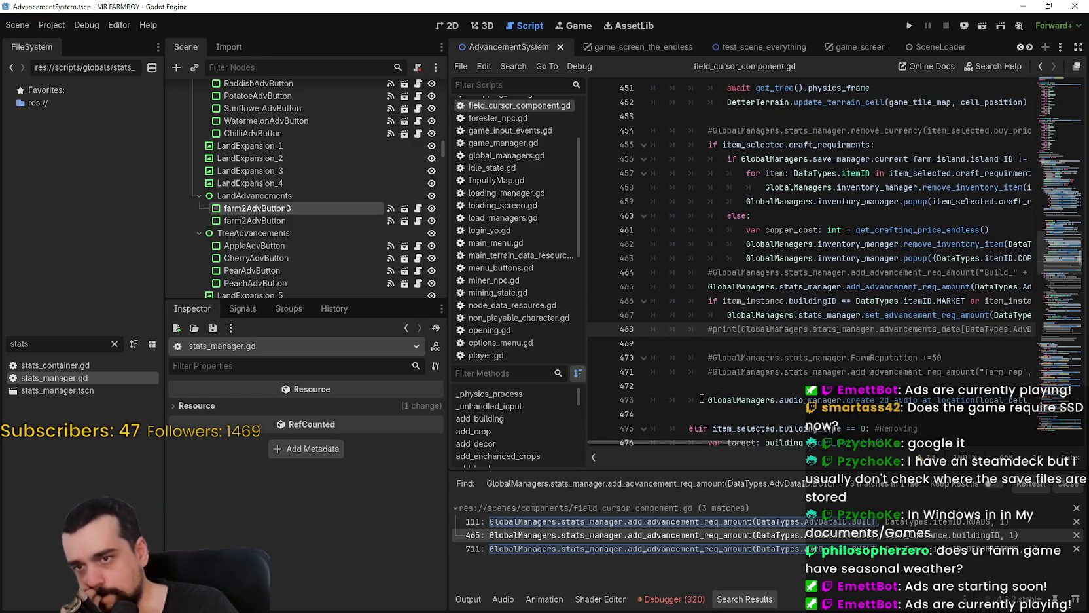
right_click(902, 315)
key(Escape)
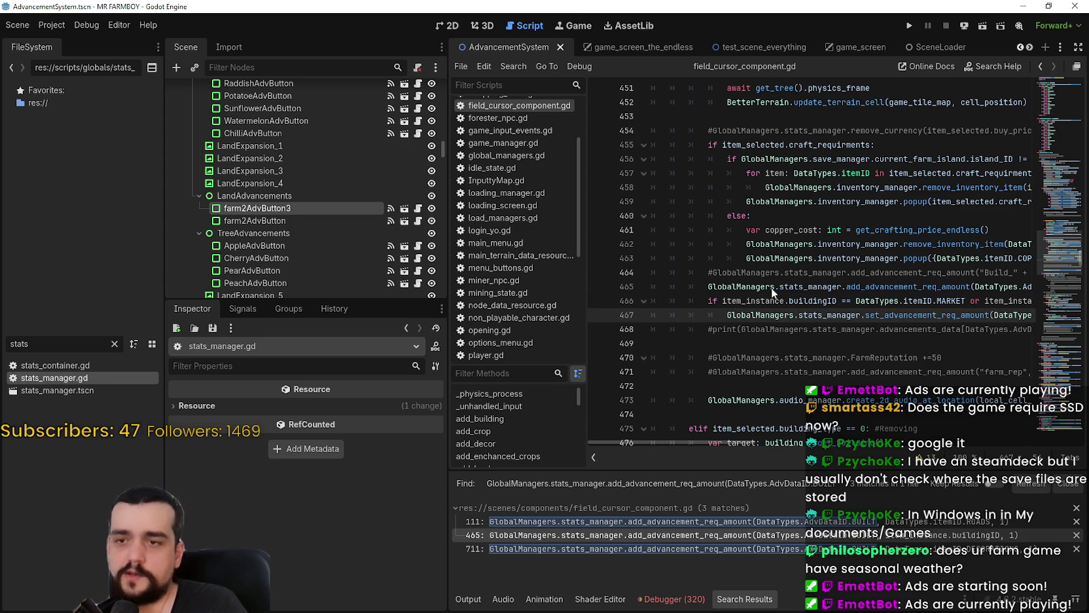
click(772, 288)
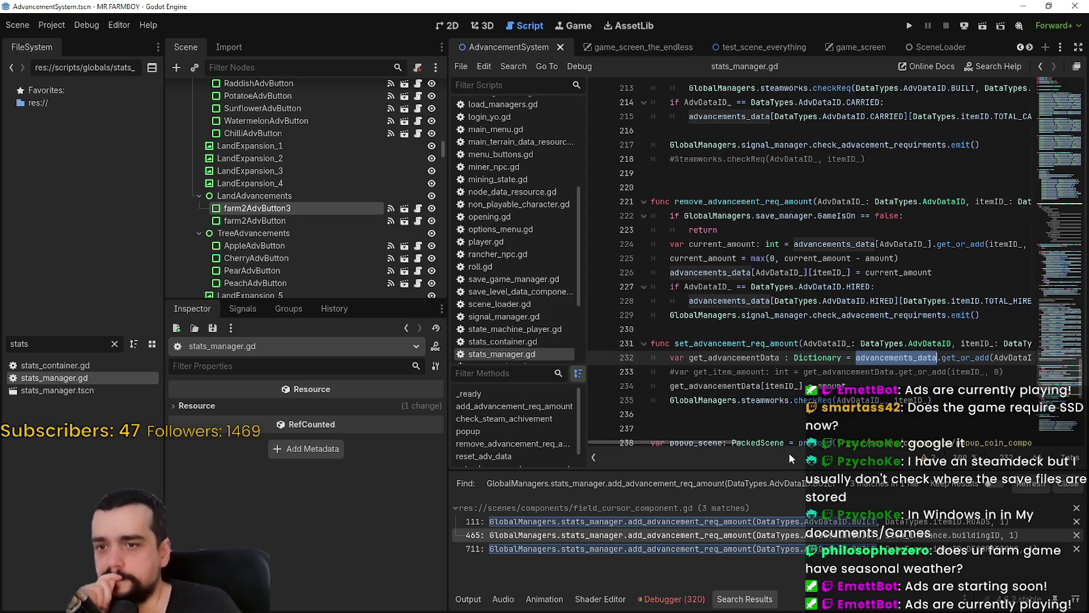
drag(766, 440, 621, 443)
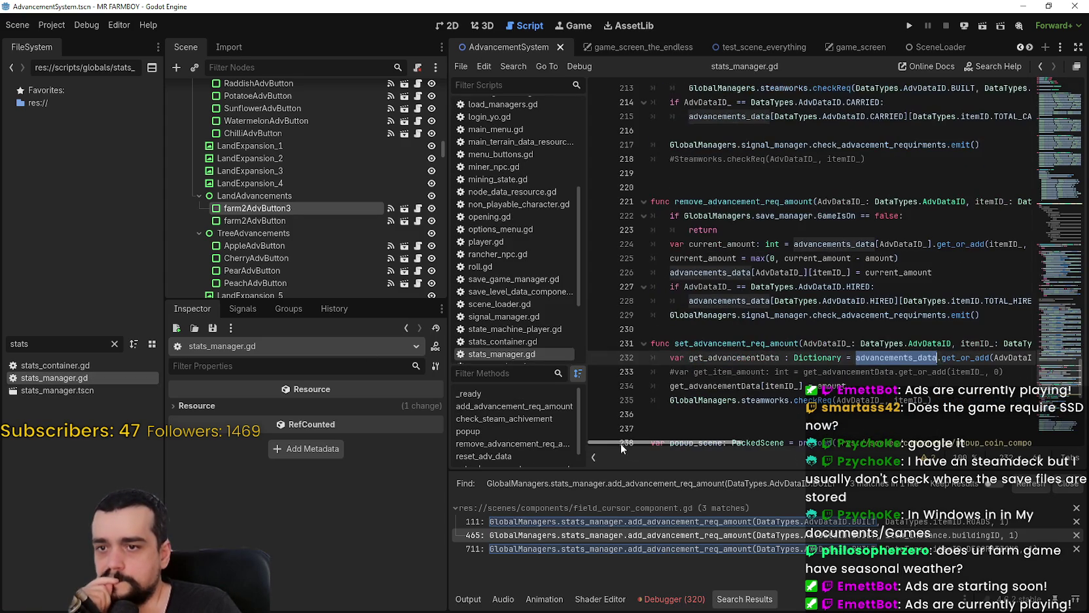
scroll(down, 3)
drag(932, 314, 666, 315)
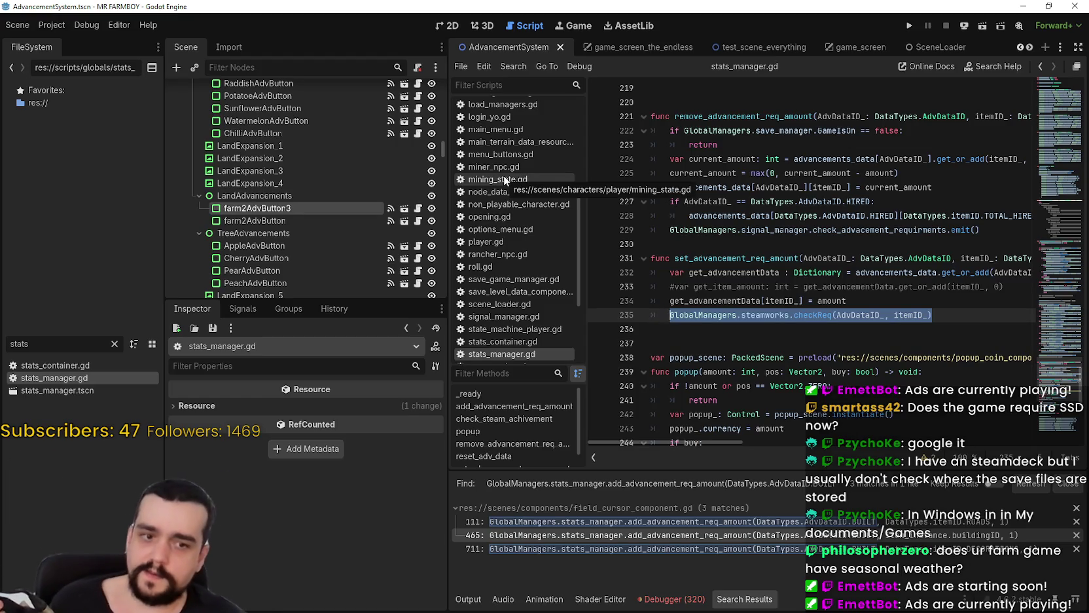
click(809, 330)
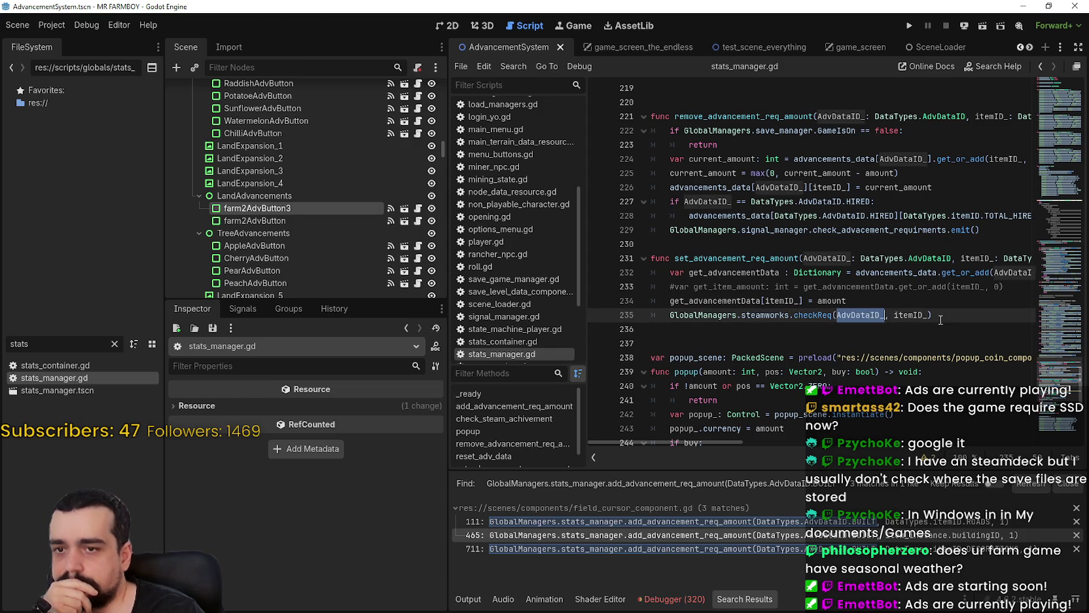
double_click(911, 315)
click(862, 329)
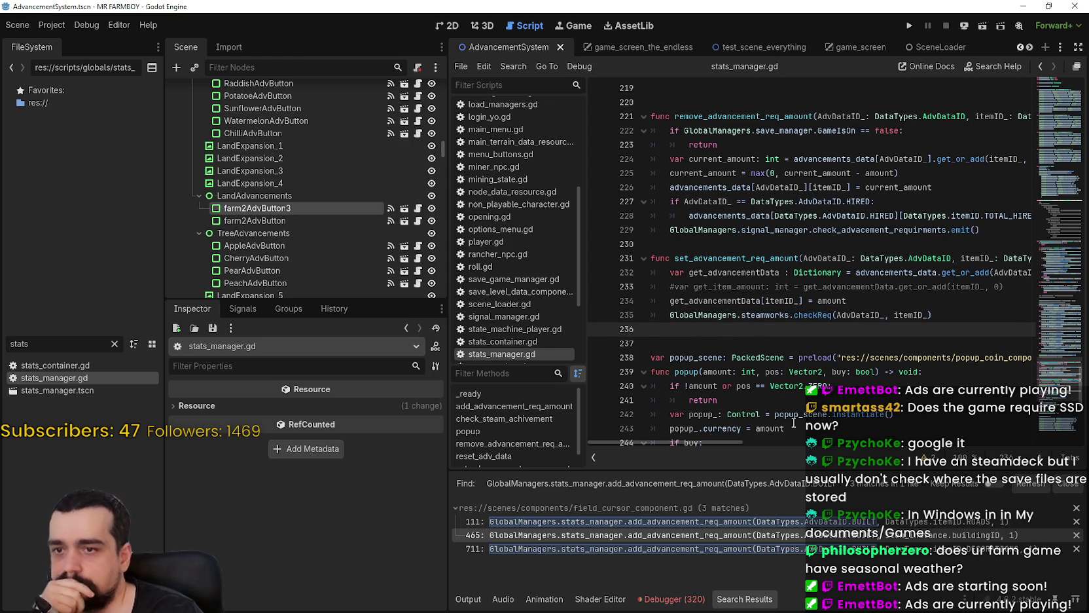
drag(734, 442, 704, 429)
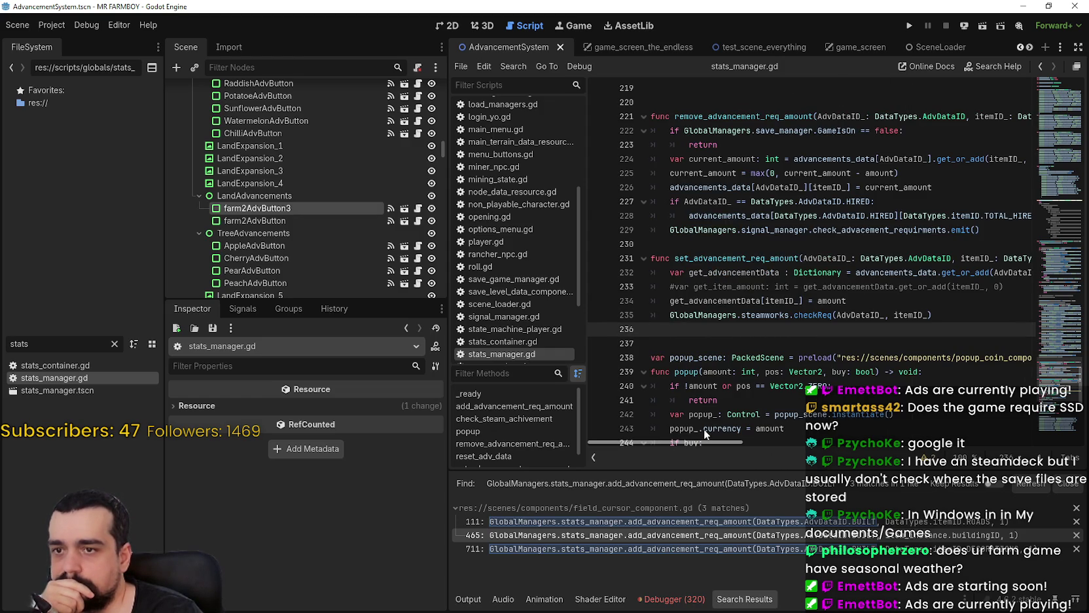
scroll(up, 3)
scroll(up, 3)
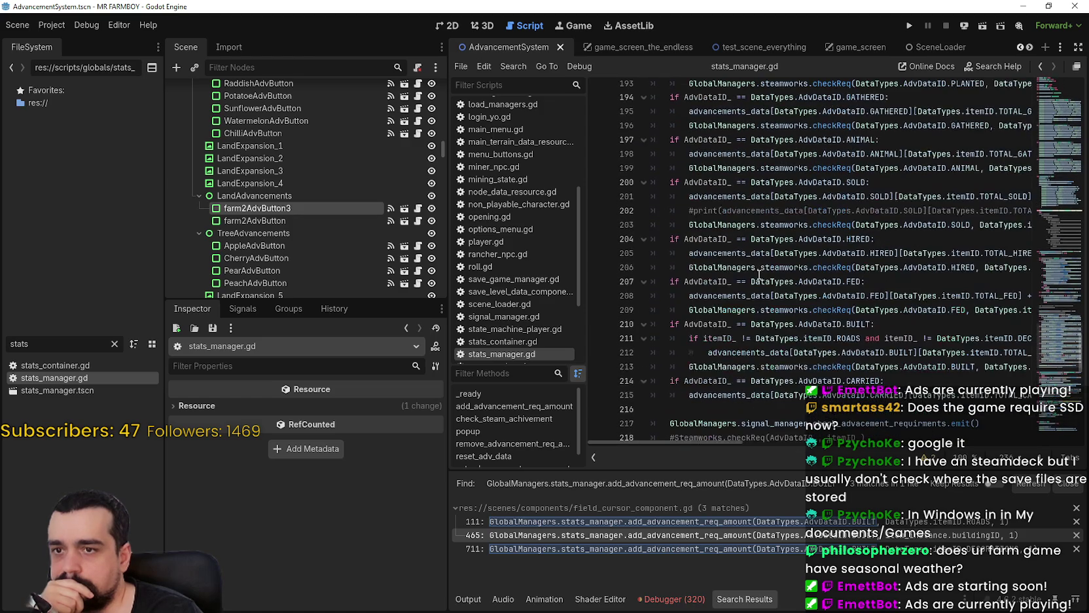
scroll(down, 3)
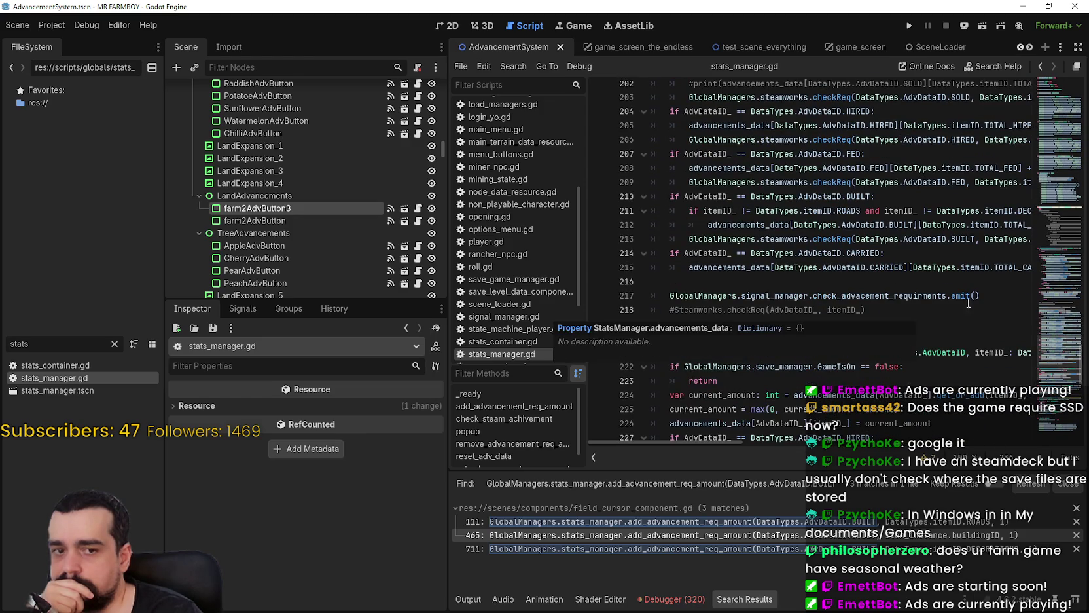
scroll(down, 3)
scroll(up, 3)
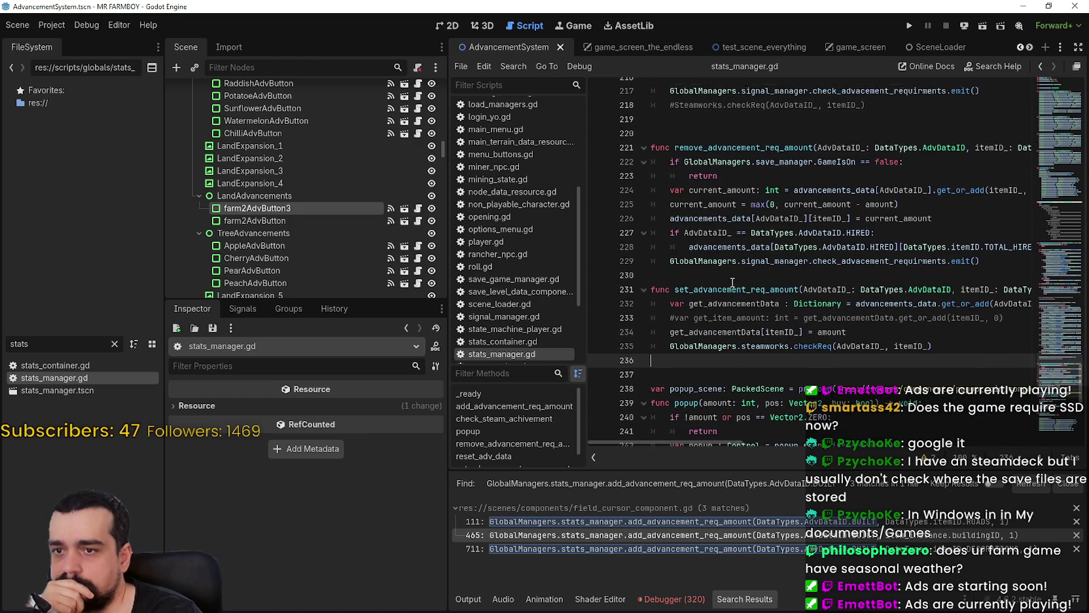
scroll(up, 3)
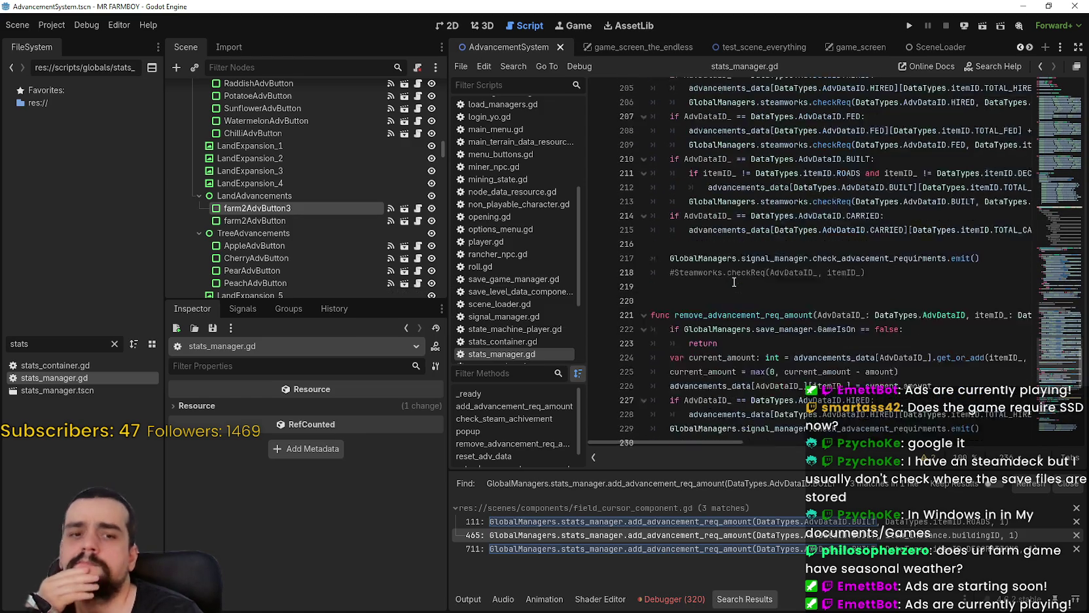
scroll(down, 3)
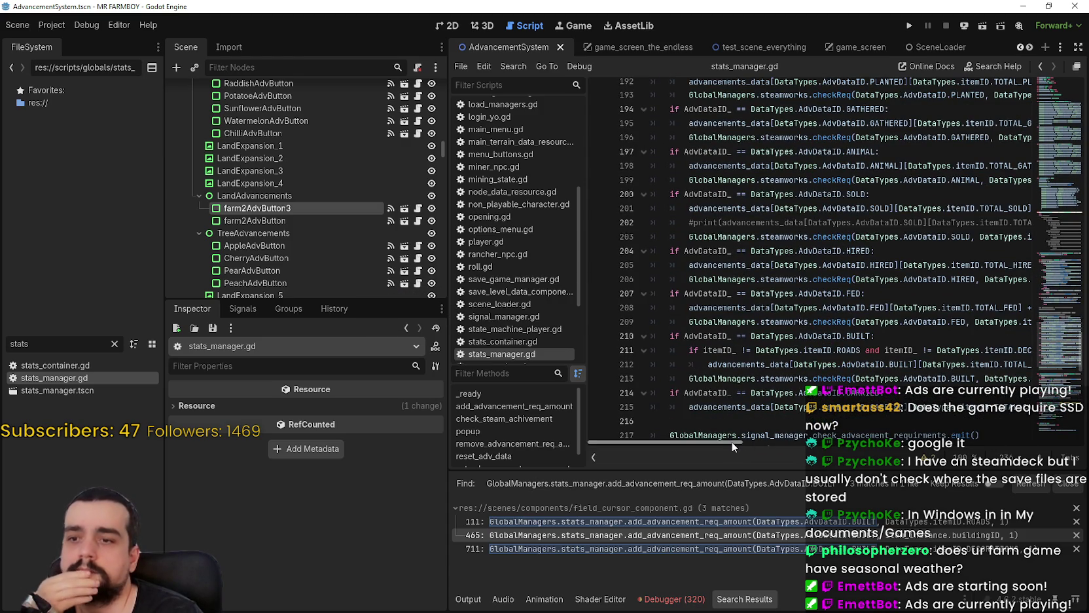
scroll(right, 3)
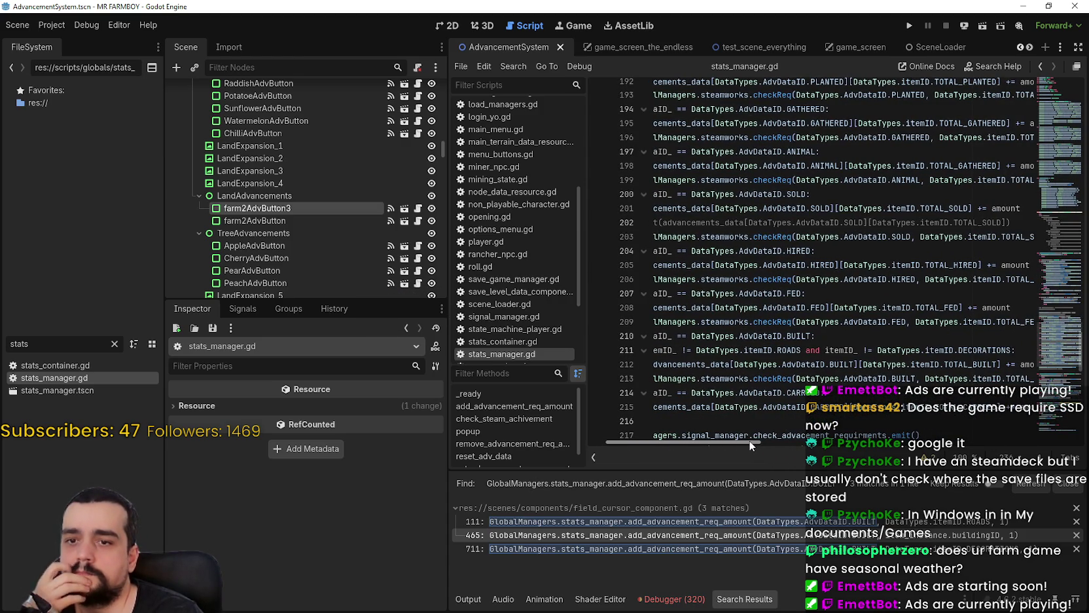
drag(749, 440, 733, 446)
scroll(up, 3)
scroll(up, 3)
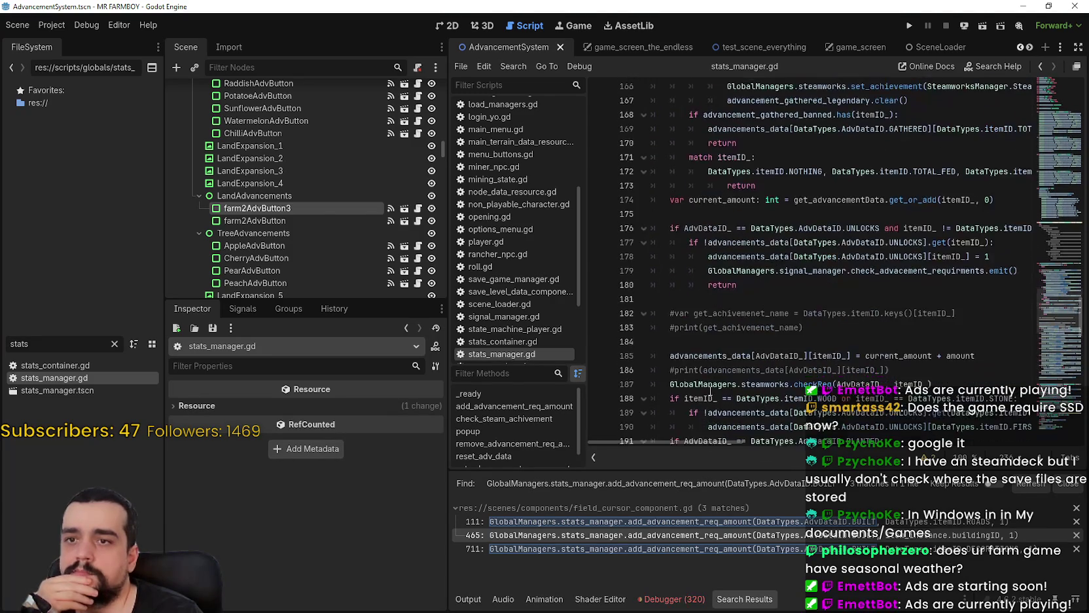
scroll(down, 3)
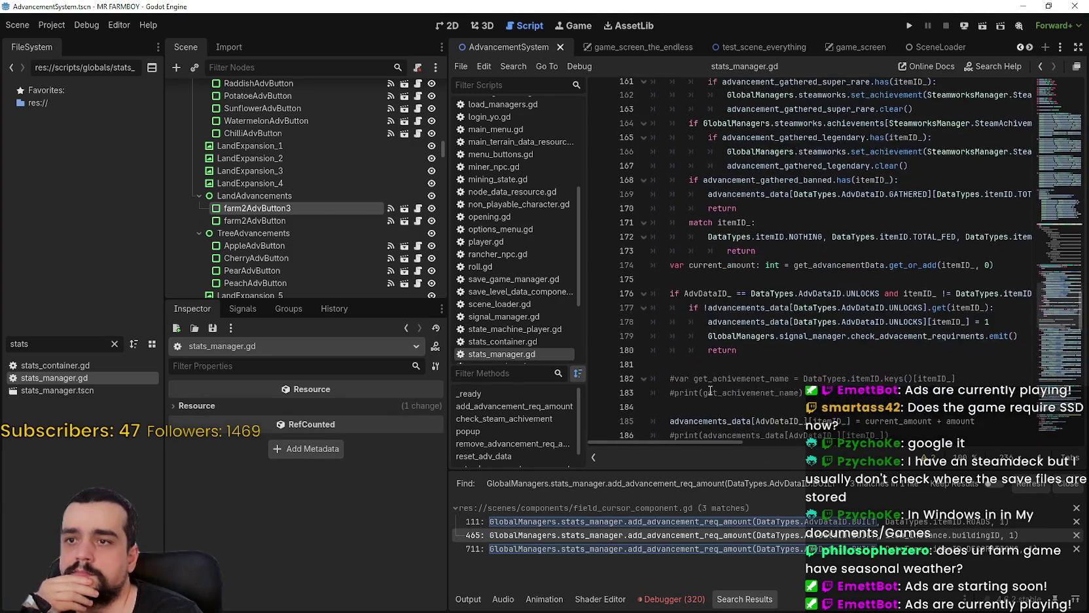
scroll(up, 3)
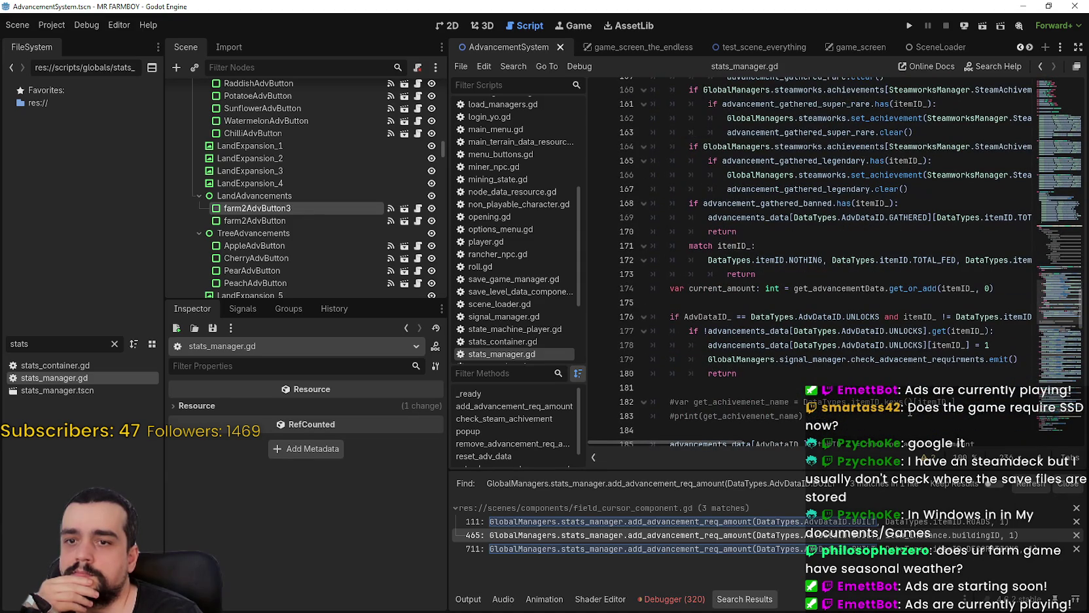
drag(733, 444, 724, 442)
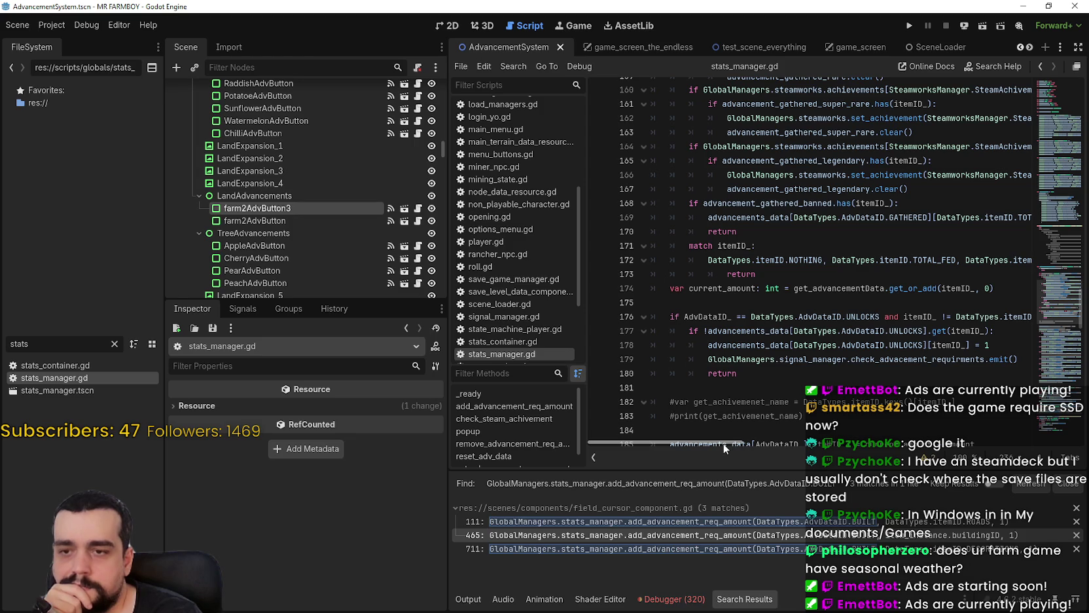
drag(723, 443, 731, 446)
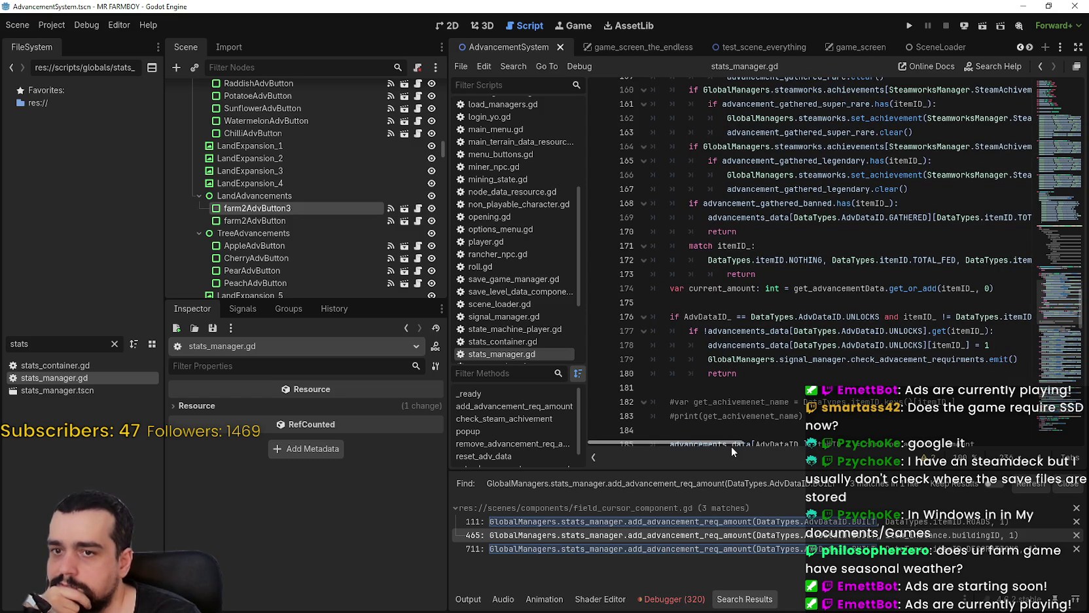
drag(1025, 359, 629, 316)
drag(771, 373, 619, 313)
scroll(down, 3)
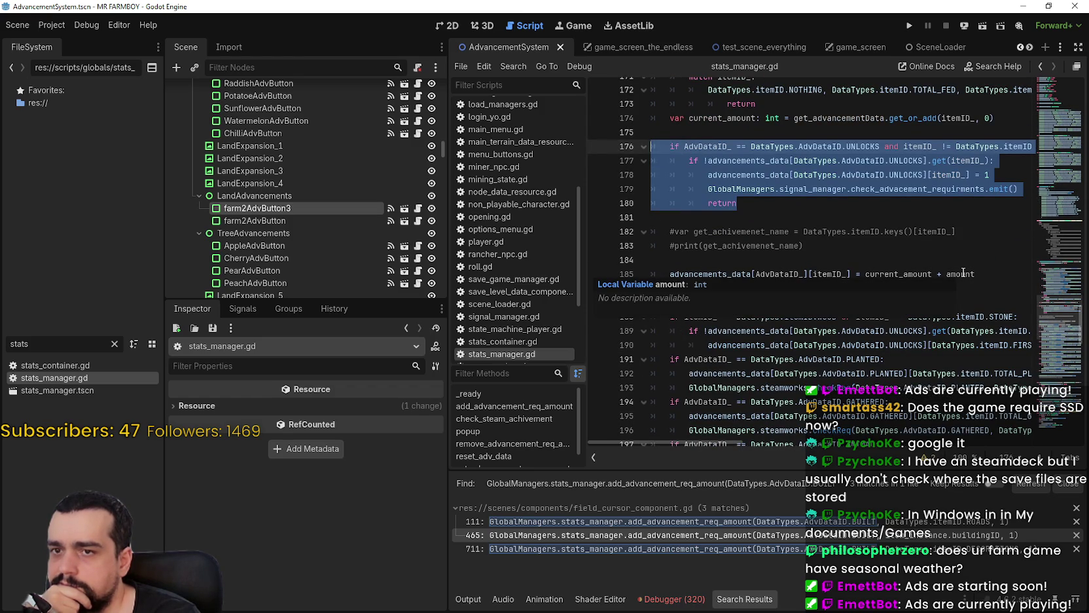
Scroll through stats_manager.gd and select the UNLOCKS check on lines 176–179.
scroll(down, 3)
scroll(down, 3)
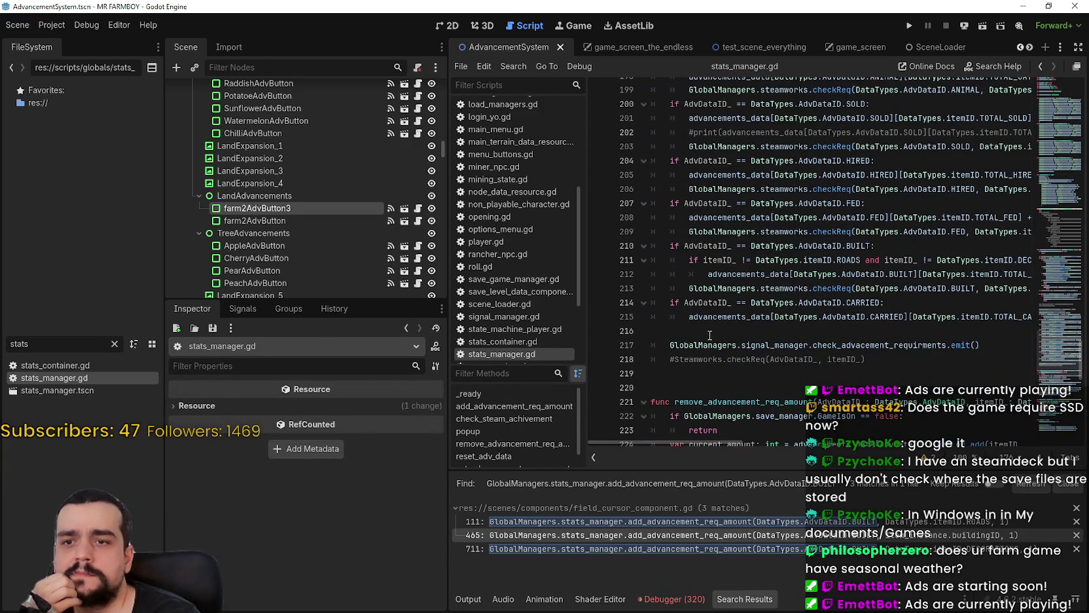
scroll(up, 3)
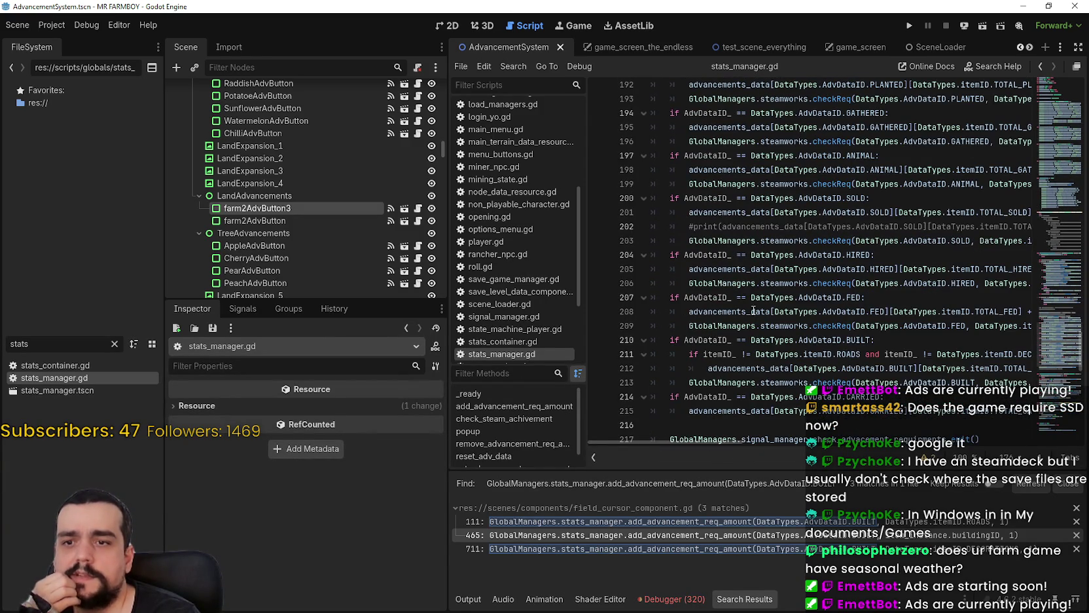
scroll(up, 3)
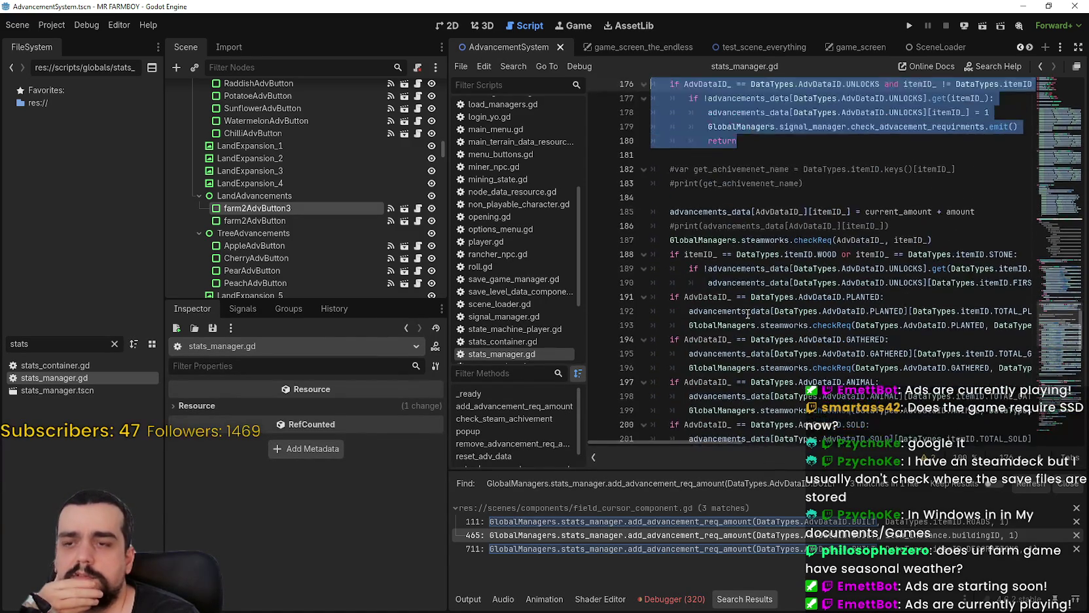
scroll(up, 3)
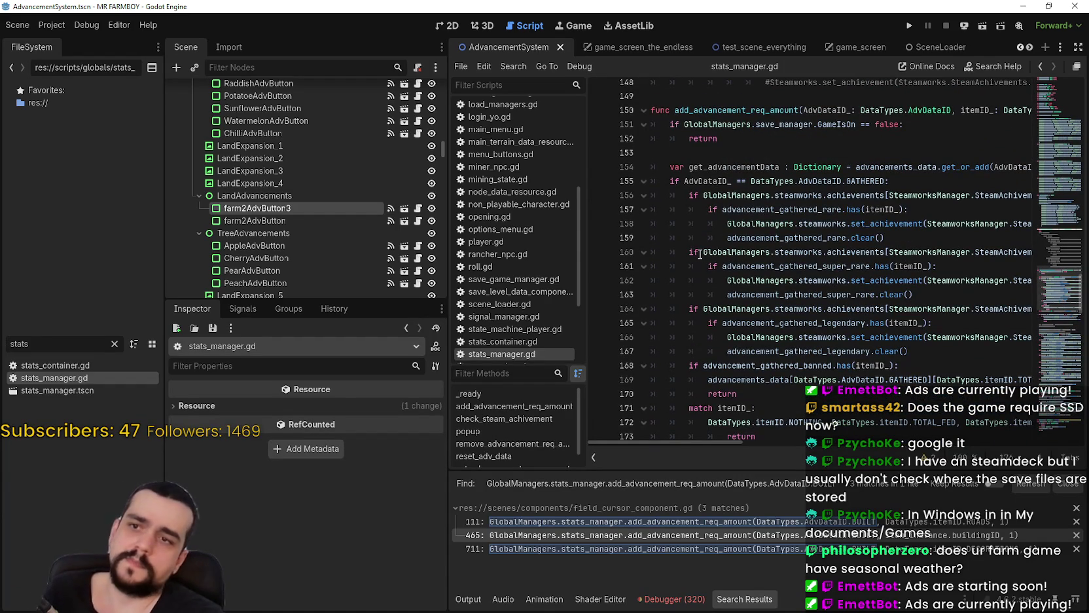
scroll(down, 3)
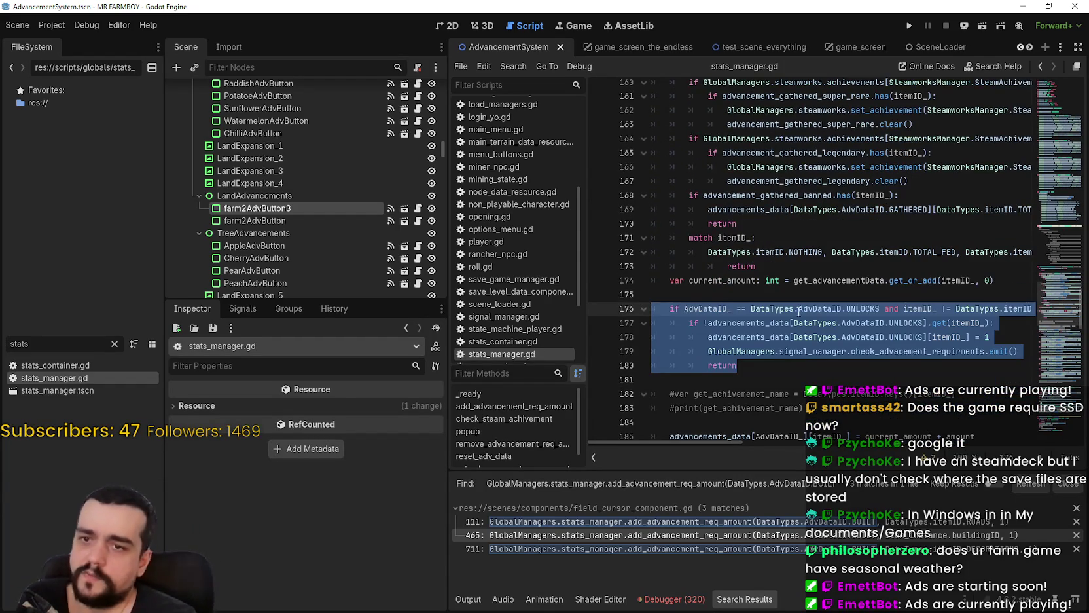
scroll(down, 3)
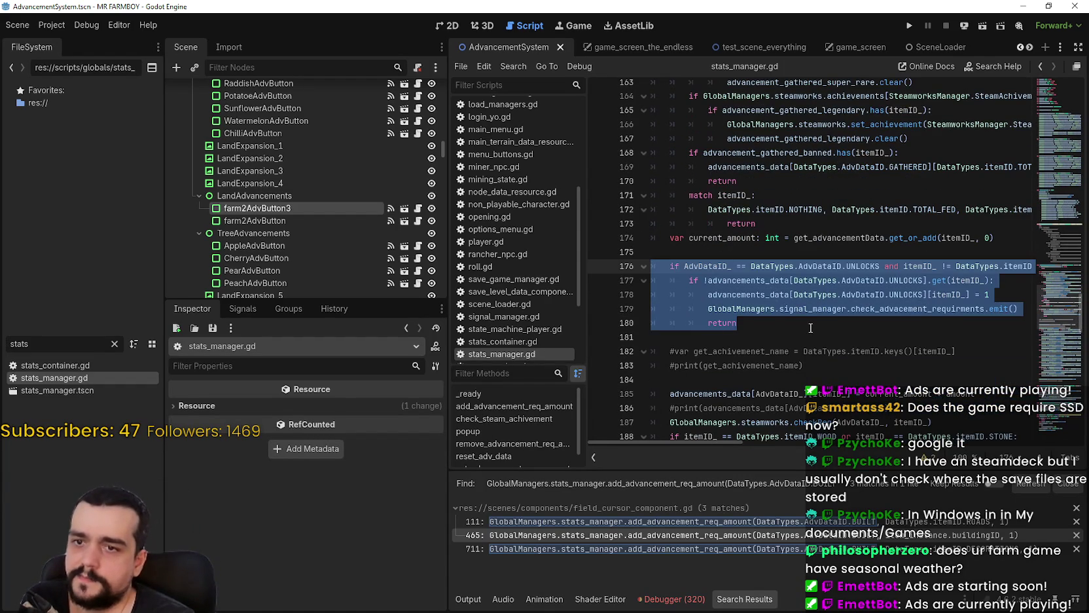
click(813, 337)
drag(1018, 308, 645, 281)
drag(700, 447, 679, 434)
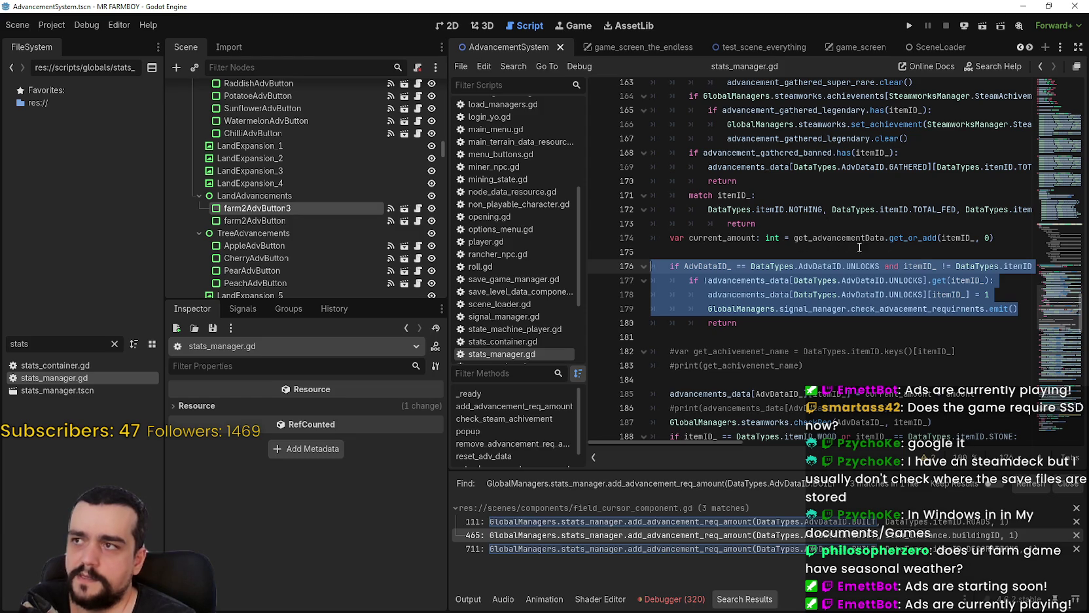
Examine the UNLOCKS block on lines 175–180, then open field_cursor_component.gd at line 465.
double_click(875, 268)
double_click(864, 281)
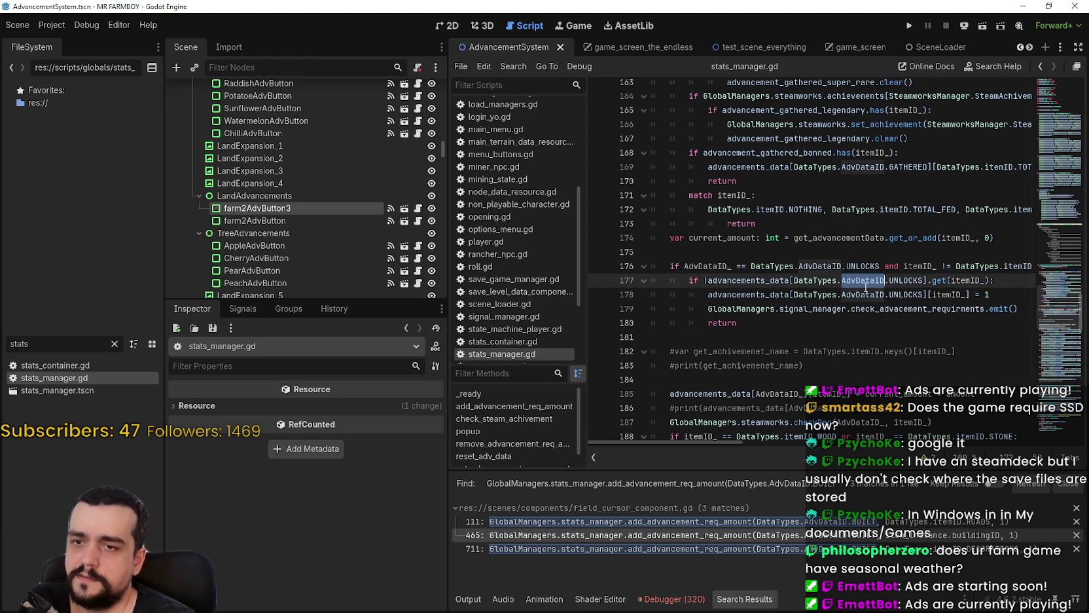
click(768, 323)
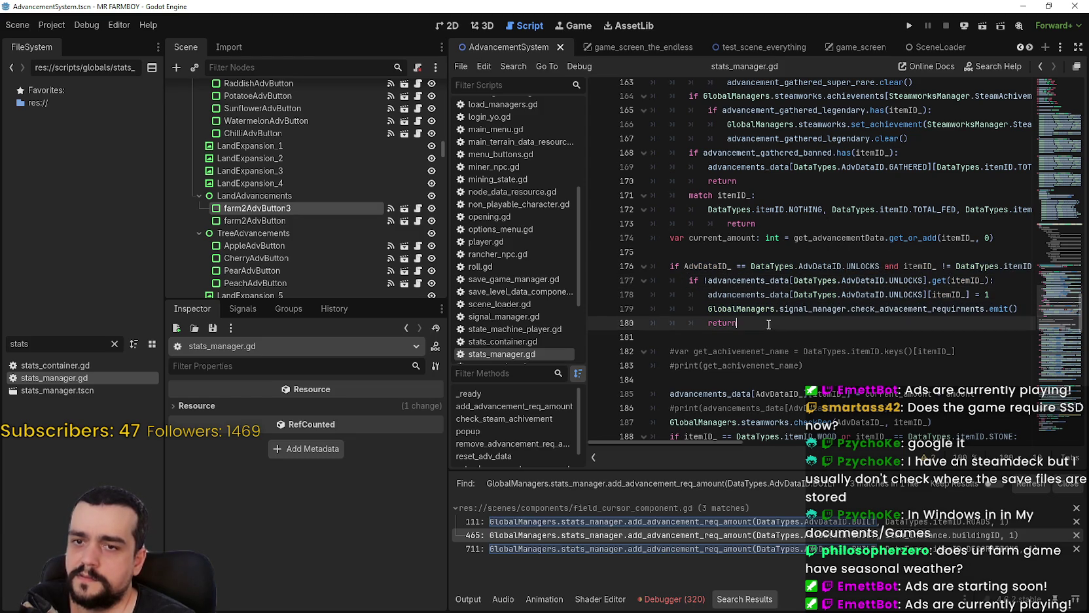
drag(1017, 306, 645, 258)
drag(767, 325, 625, 273)
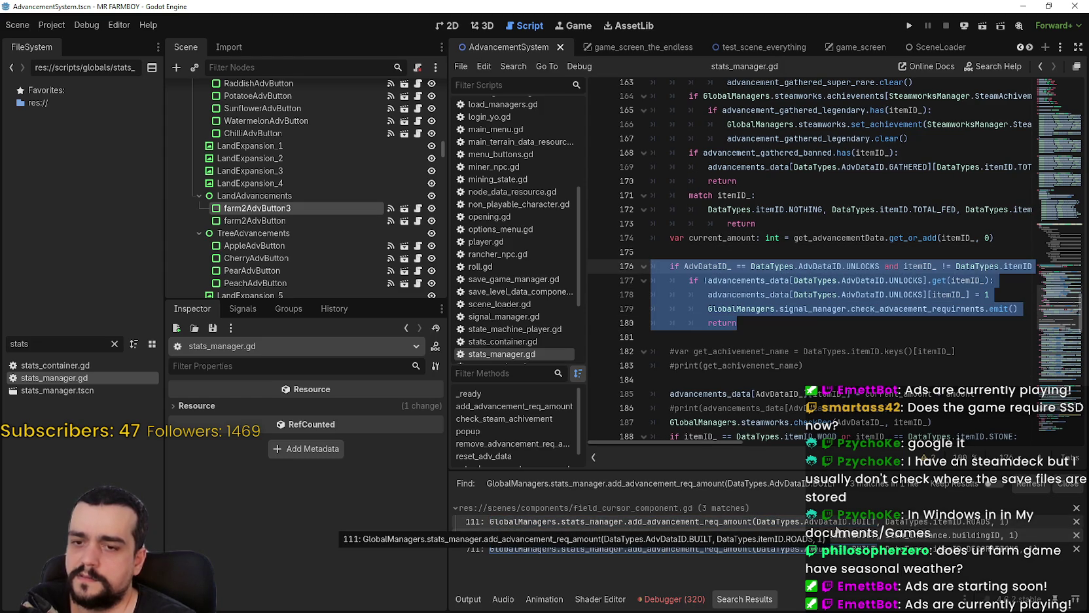
click(589, 535)
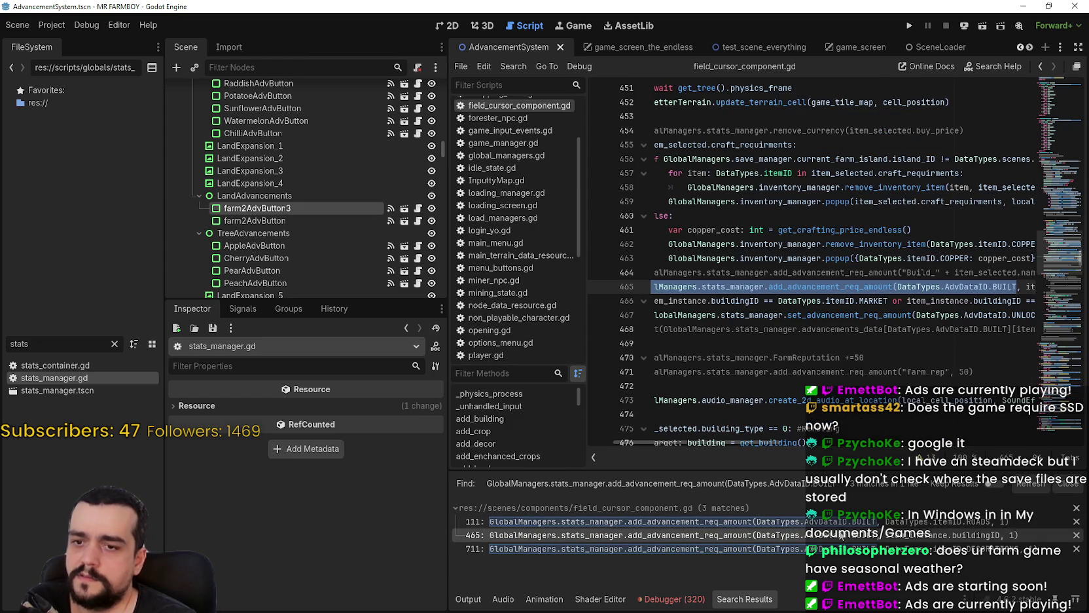
Comment out line 466's Market-or-COOP check and line 467's set_advancement_req_amount call, then save.
click(693, 300)
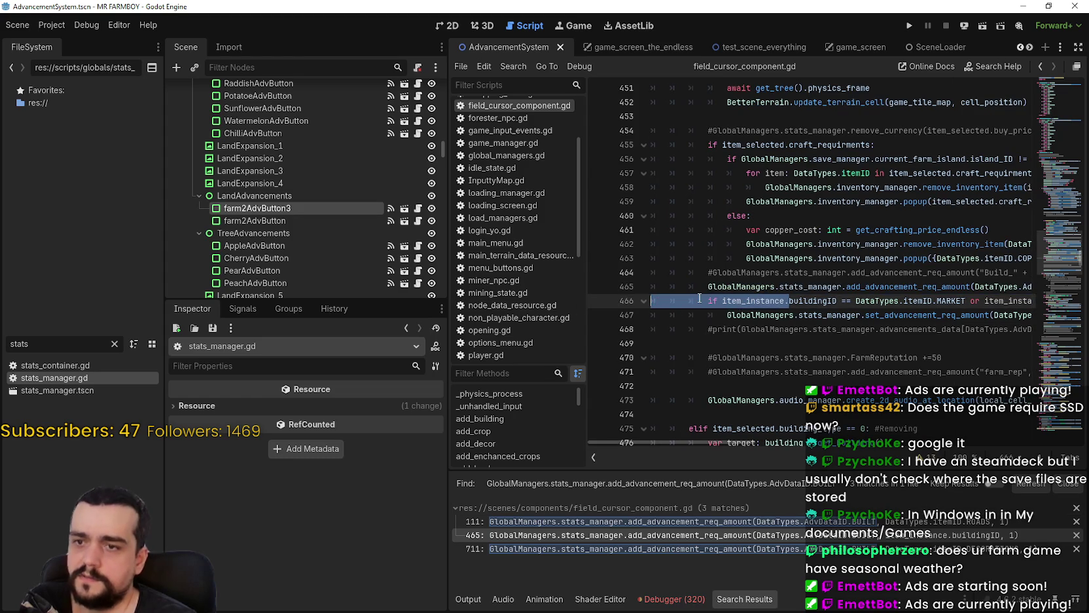
text(#)
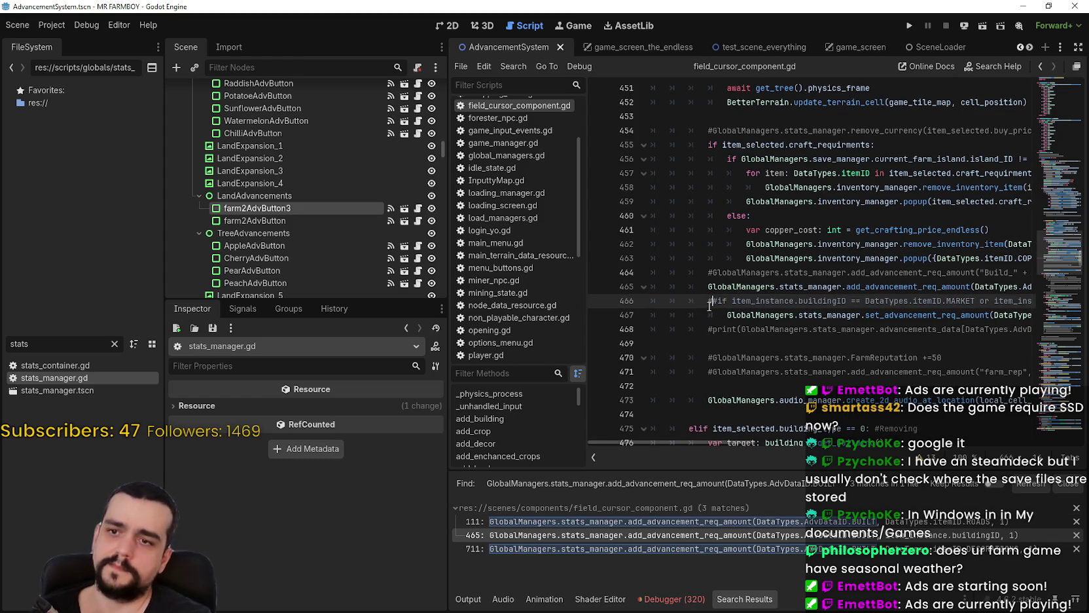
key(BackSpace)
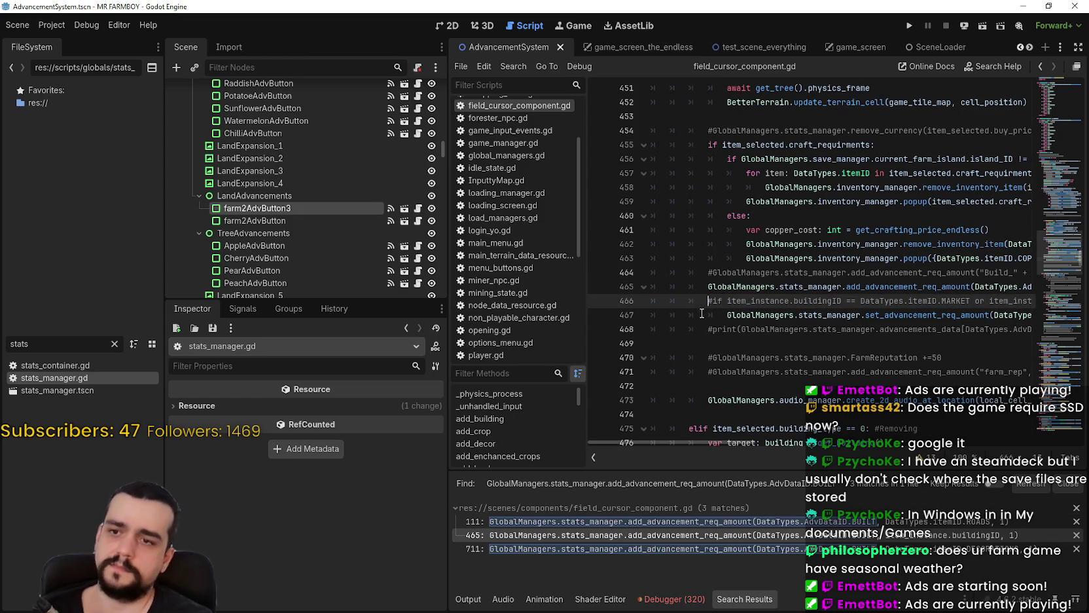
click(709, 315)
key(ctrl+s)
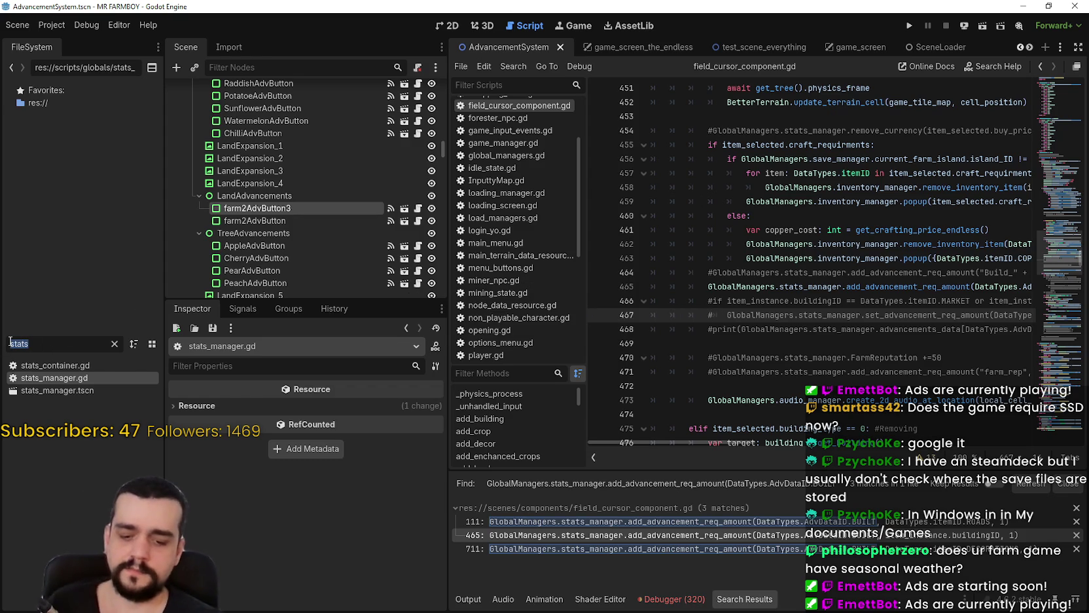
Check farm2AdvButton3's first requirement in AdvancementSystem.tscn, then start a debug run of the project.
text(advancem)
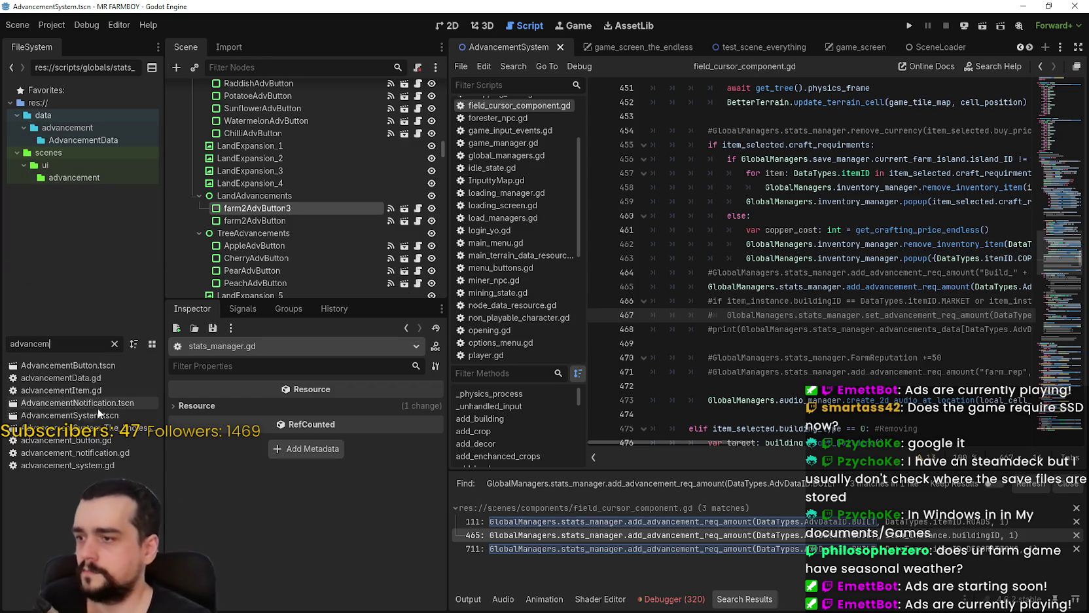
click(79, 414)
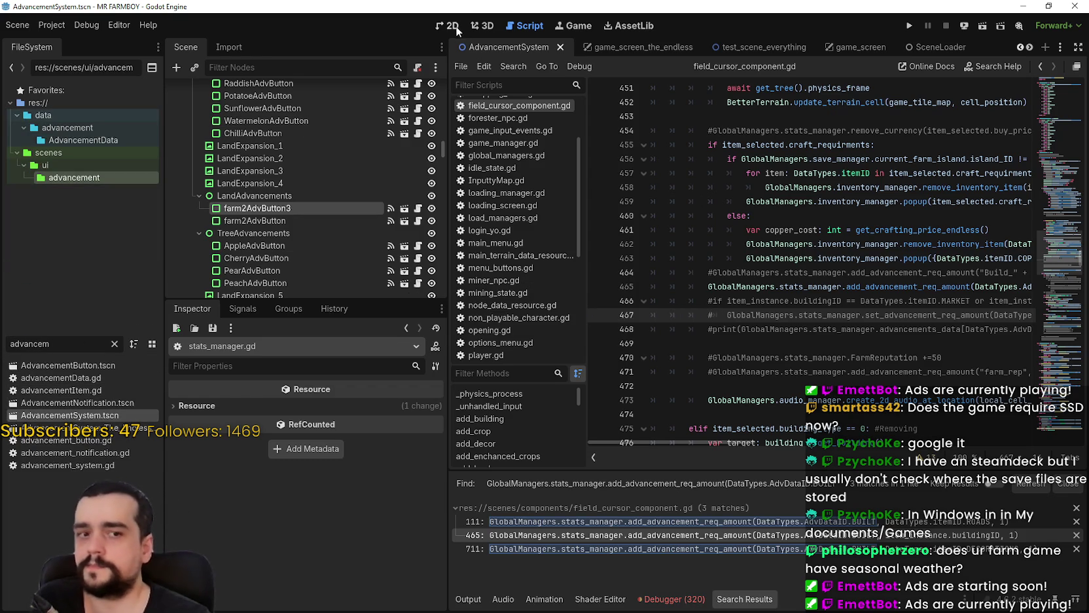
click(451, 26)
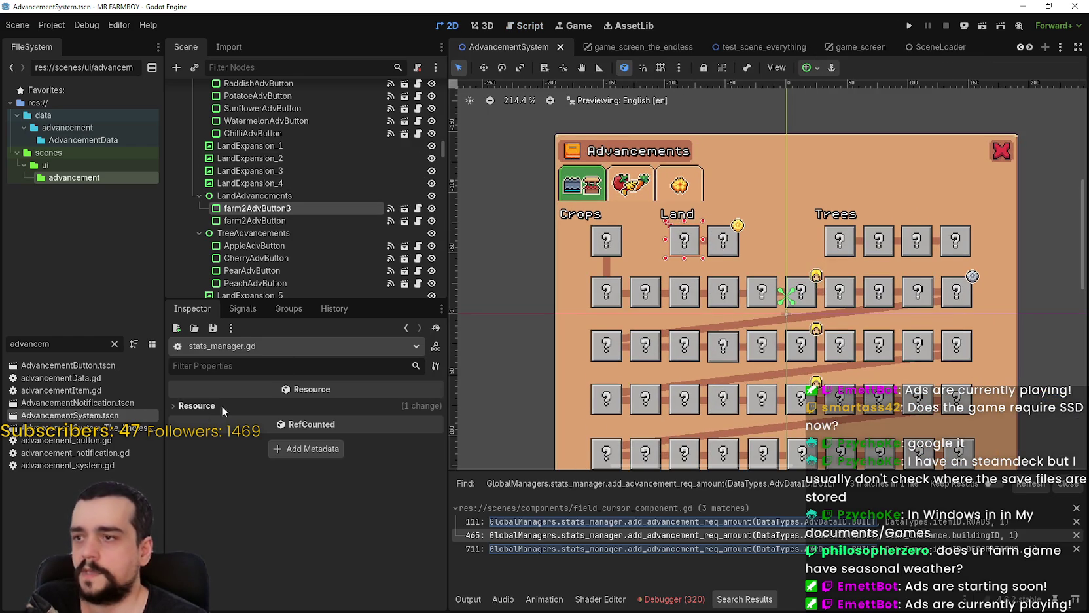
click(250, 209)
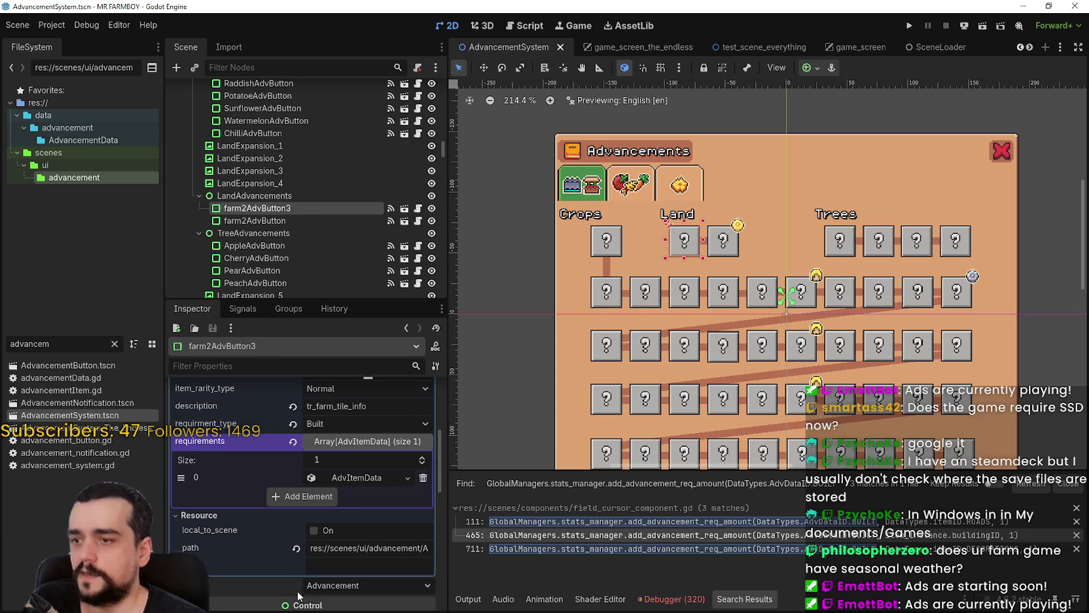
click(367, 478)
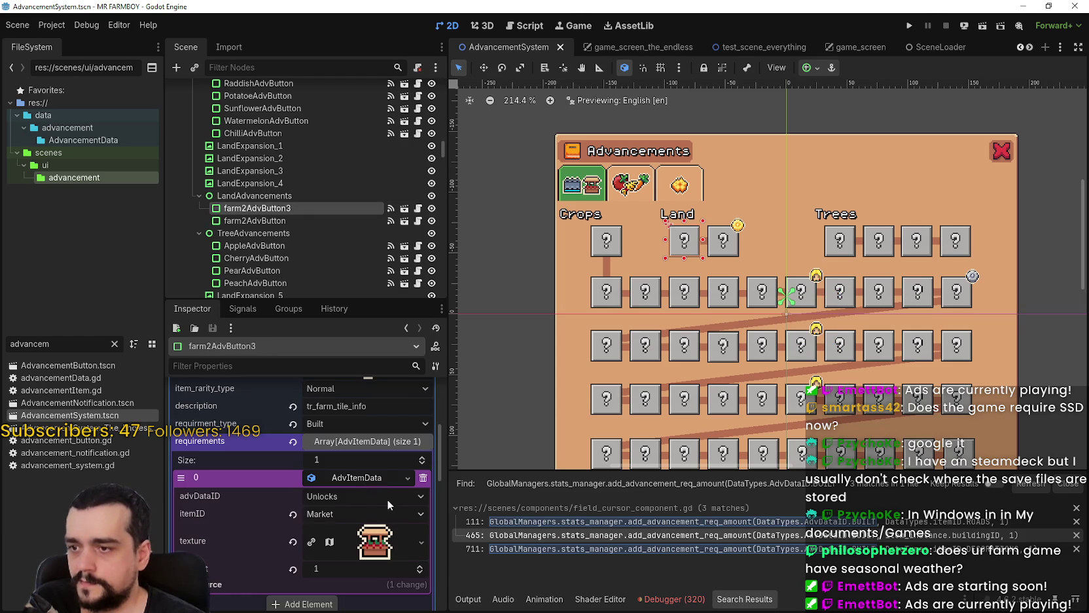
click(909, 27)
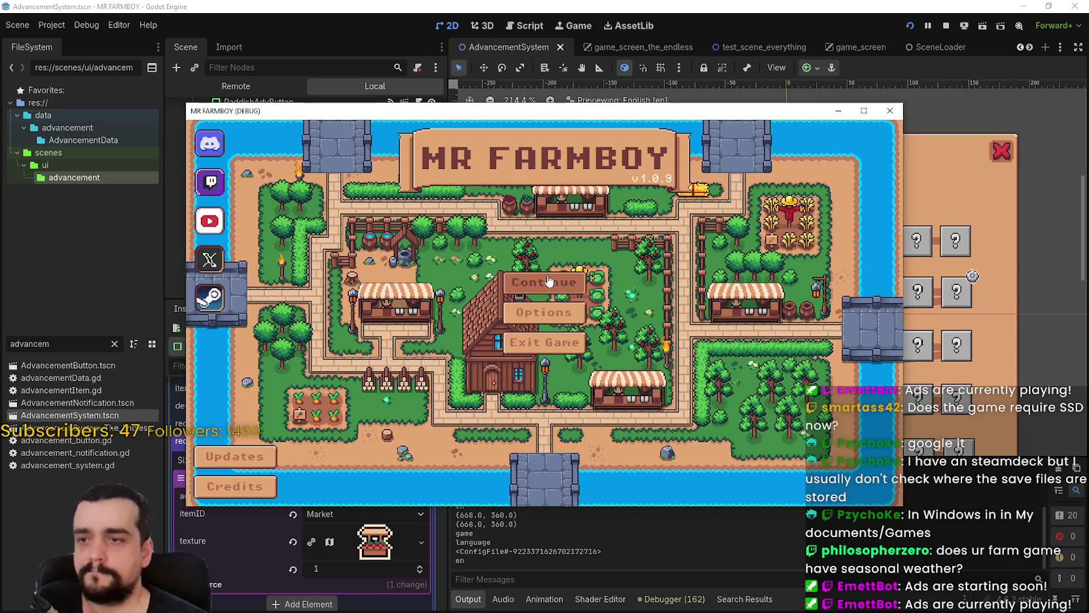
Delete Save 10 and start a fresh Normal Mode game in slot 10.
click(543, 282)
scroll(down, 3)
scroll(down, 3)
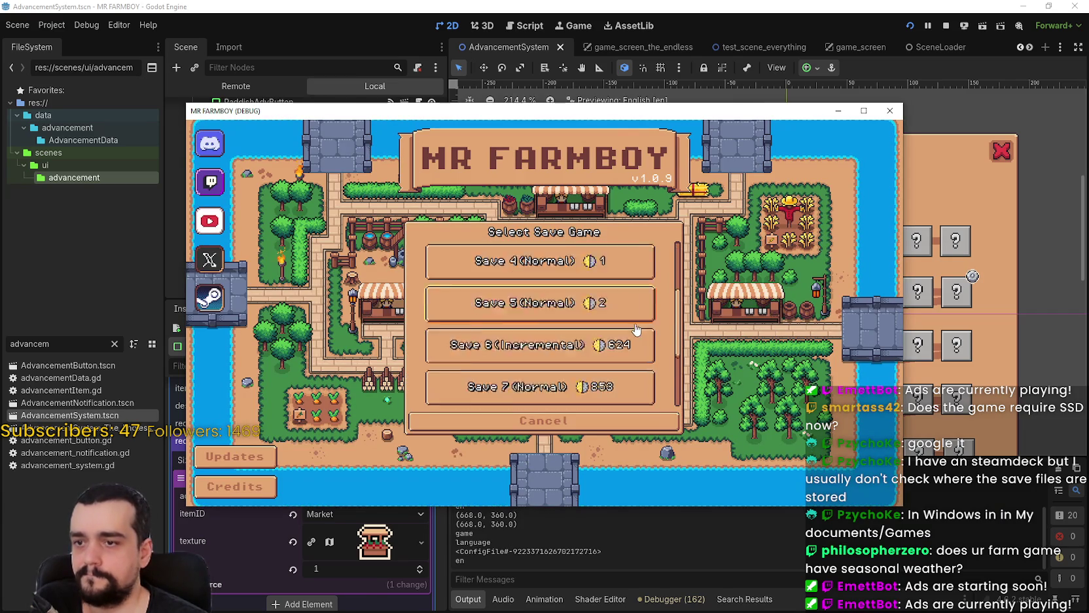
click(590, 400)
click(589, 396)
click(494, 338)
click(542, 383)
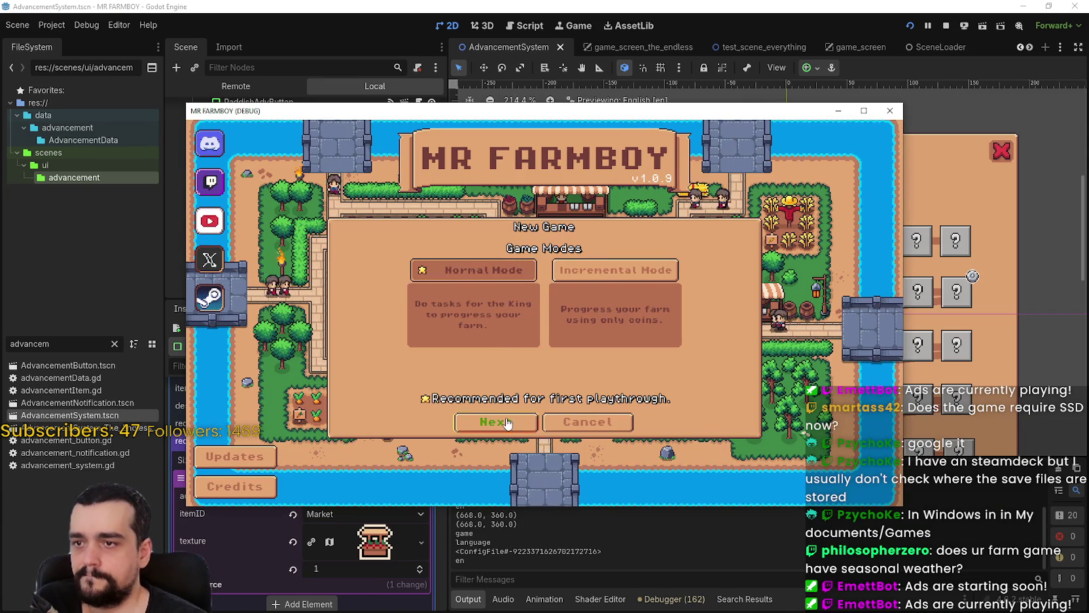
click(496, 422)
click(499, 424)
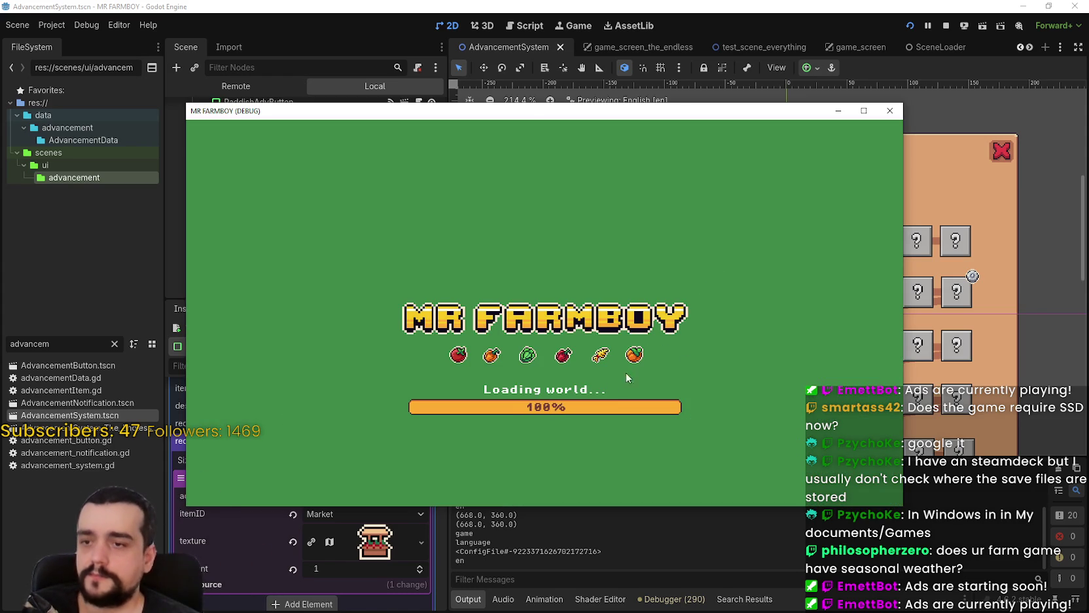
click(580, 378)
Check the Crops, Land and Trees advancements, maximize the game window, and start gathering resources.
key(g)
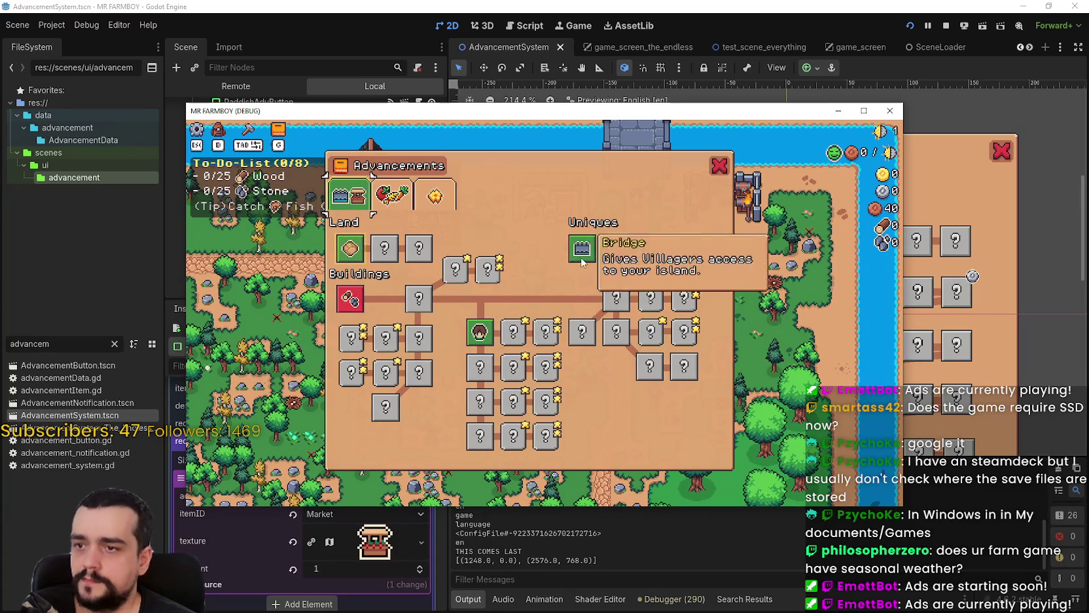
click(396, 203)
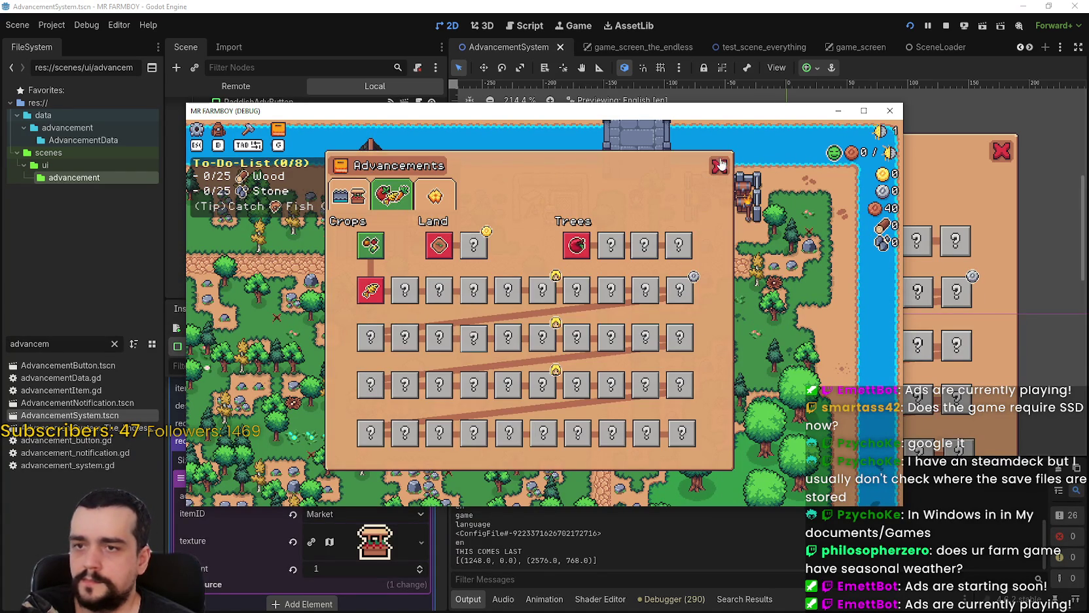
click(719, 166)
click(861, 112)
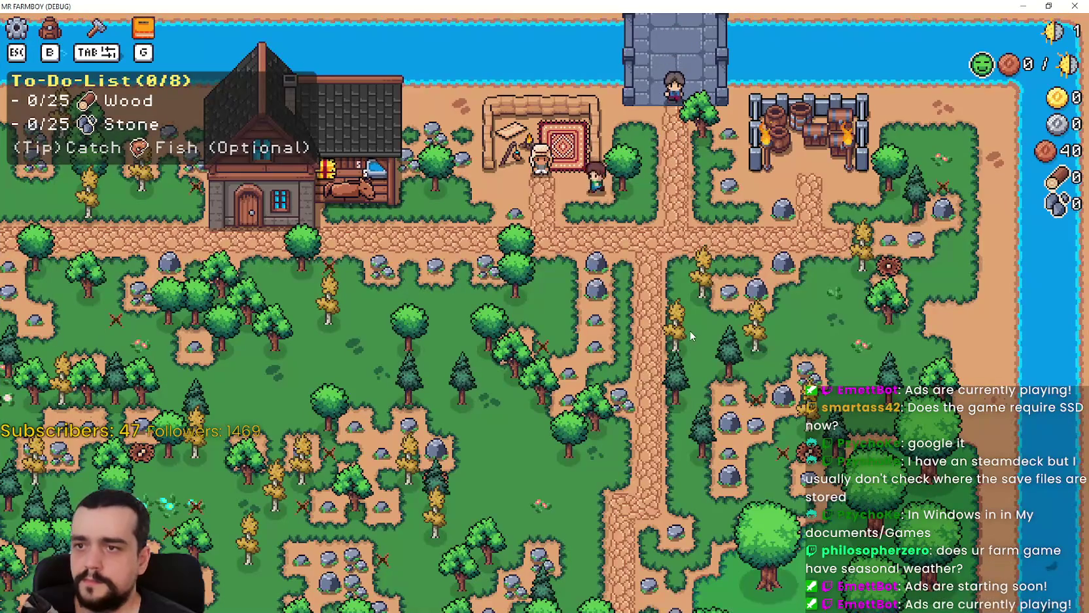
key(a)
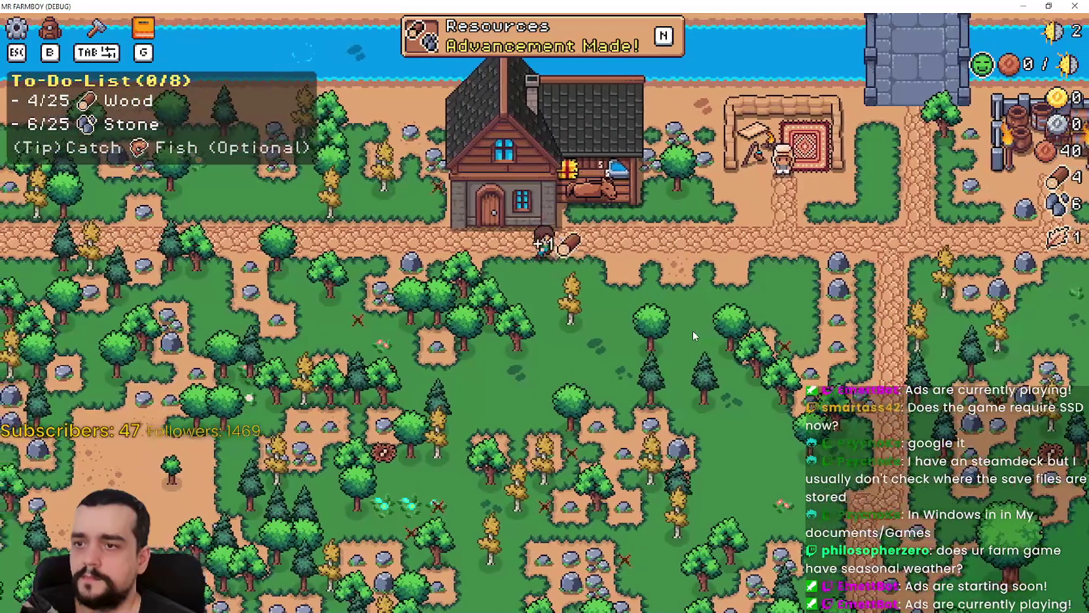
key(Tab)
key(Tab)
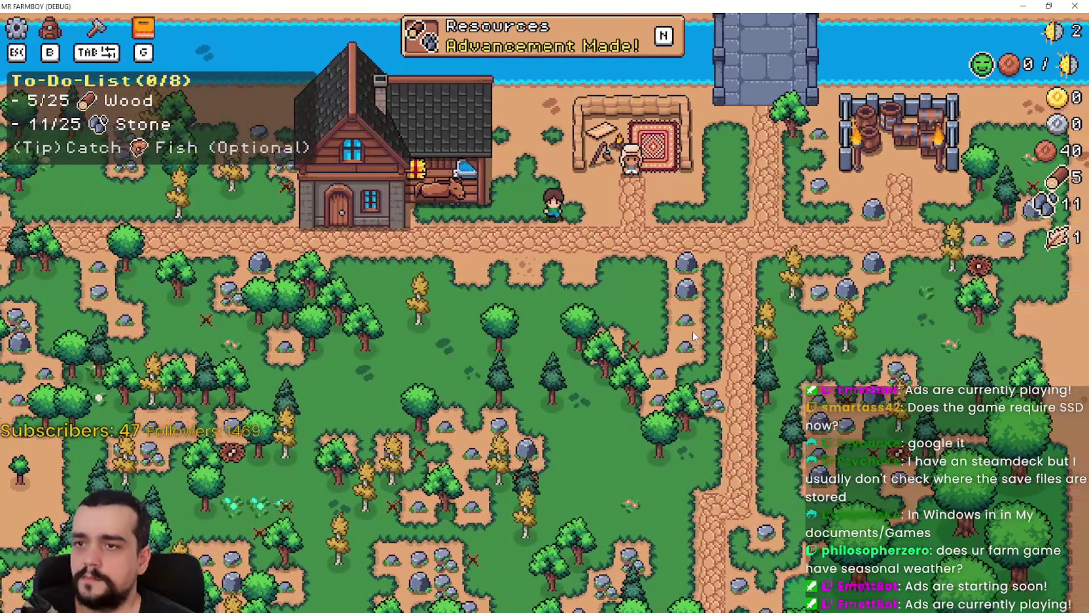
Walk around the farm chopping trees and breaking rocks to collect wood and stone.
key(d)
key(s)
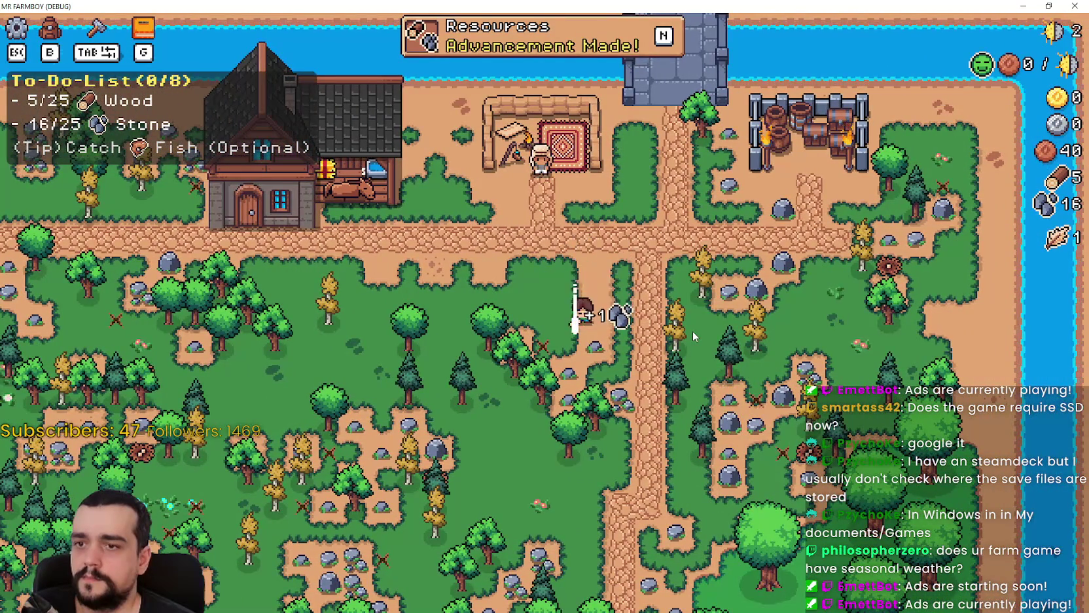
key(a)
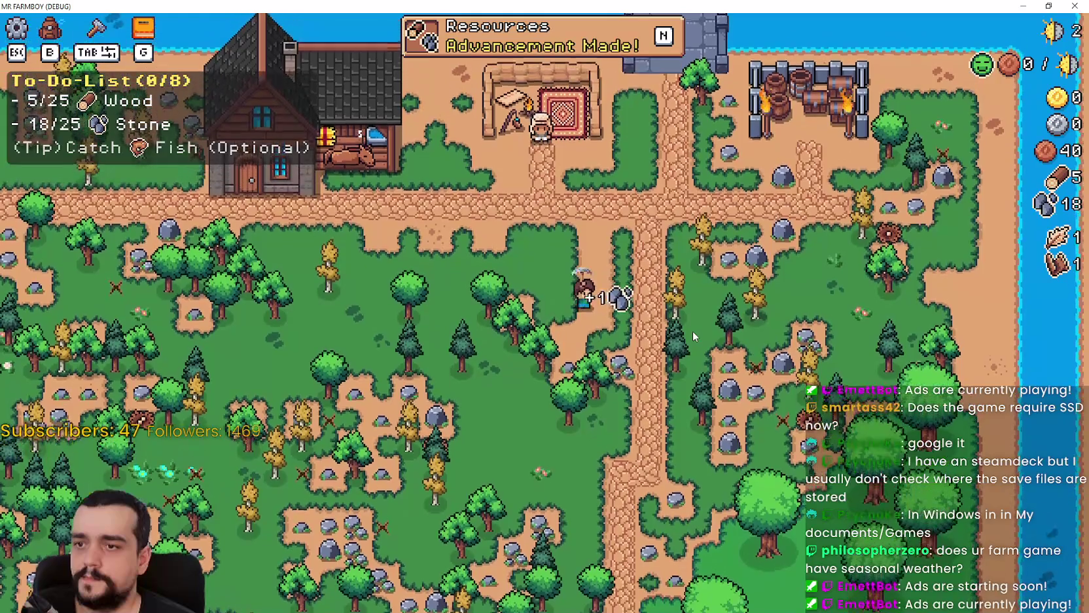
key(s)
key(d)
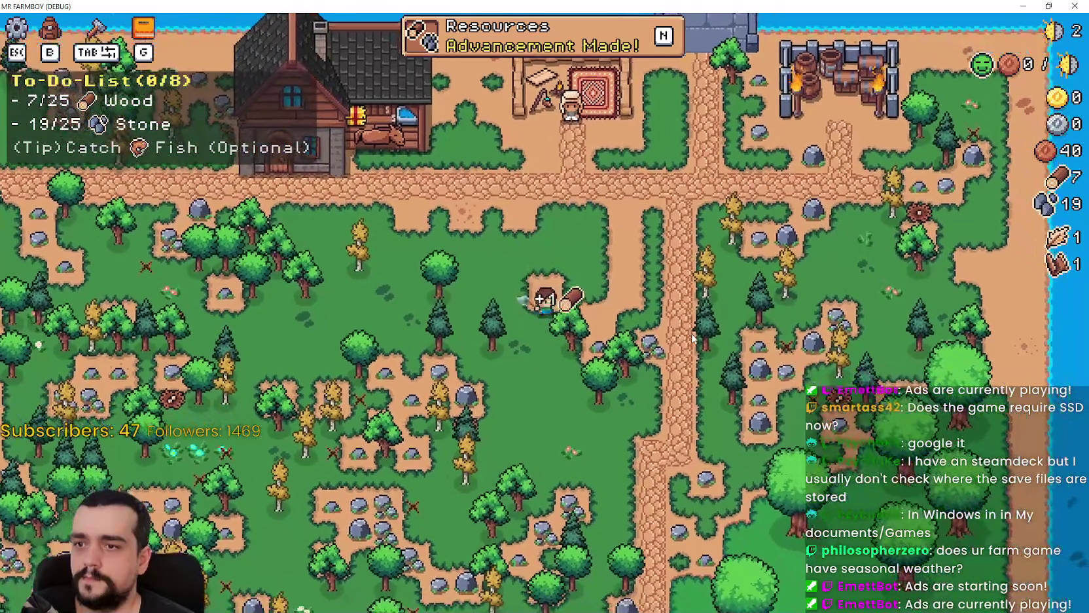
key(d)
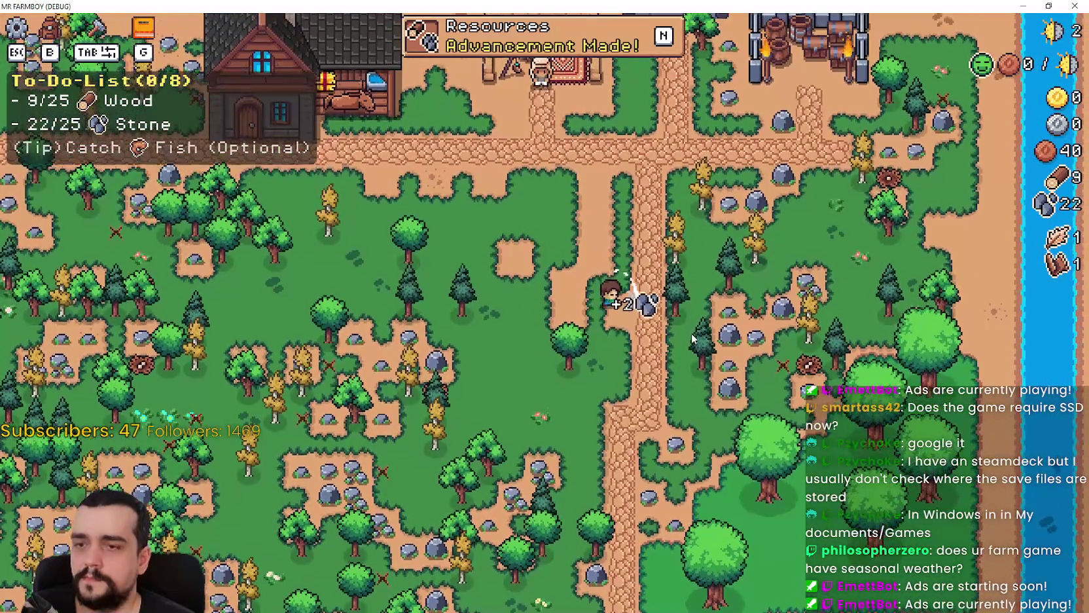
key(d)
key(w)
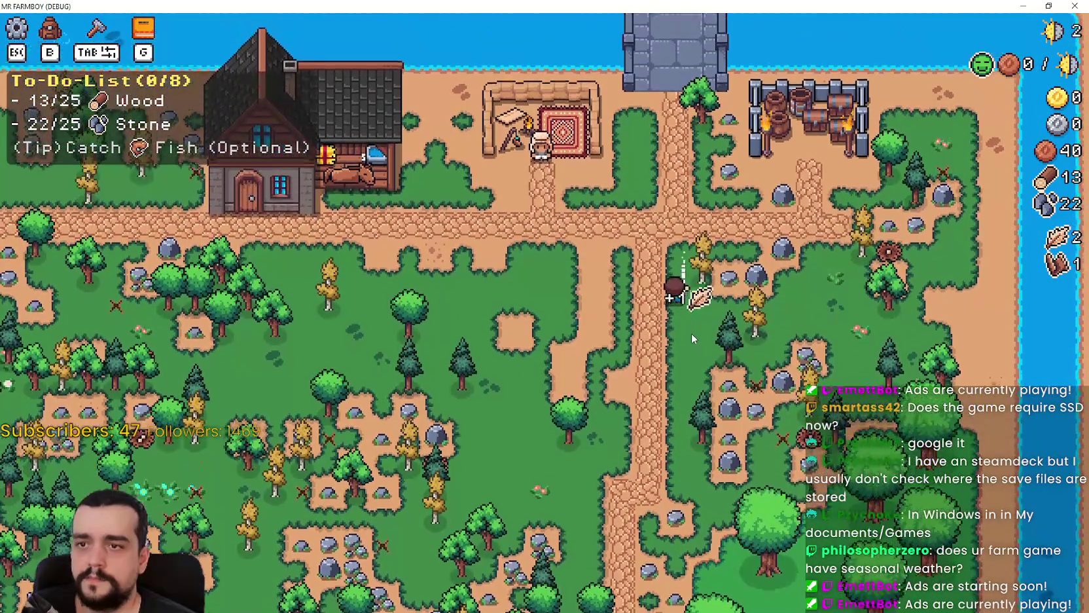
key(d)
key(w)
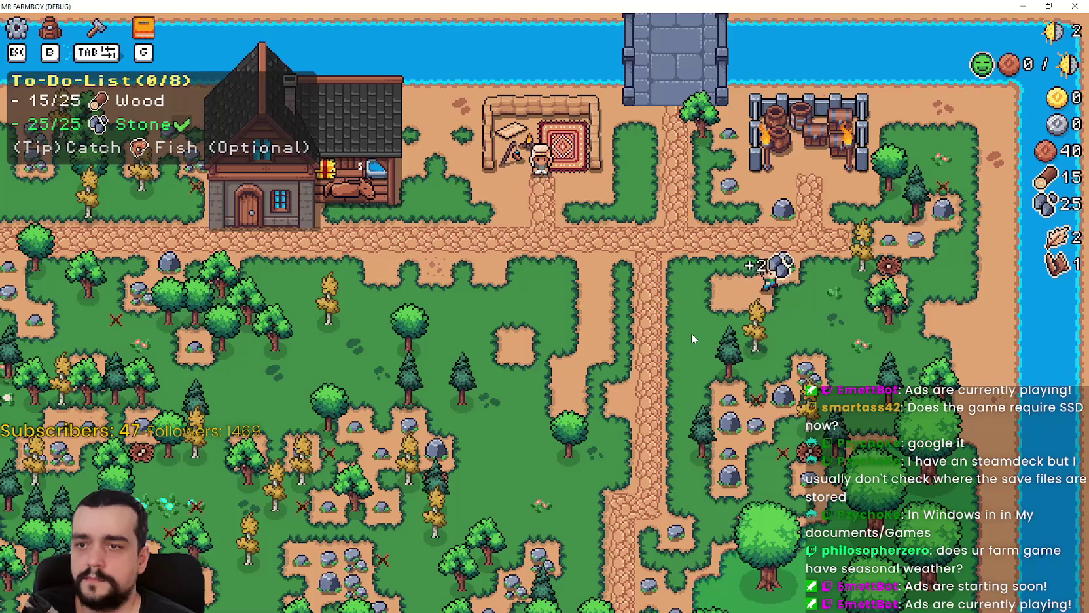
key(w)
key(w)
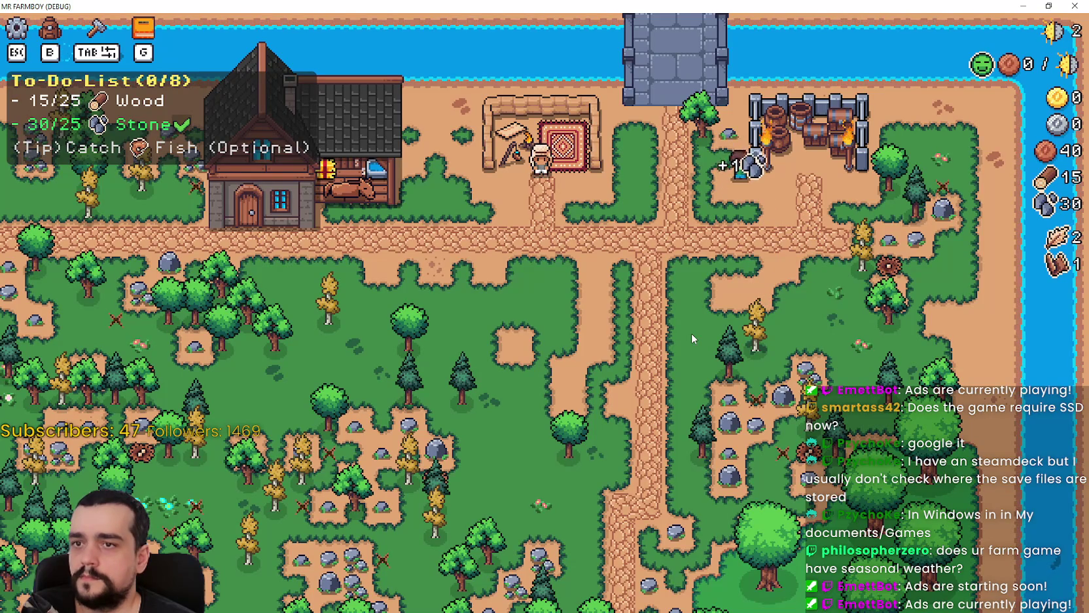
key(w)
key(s)
key(a)
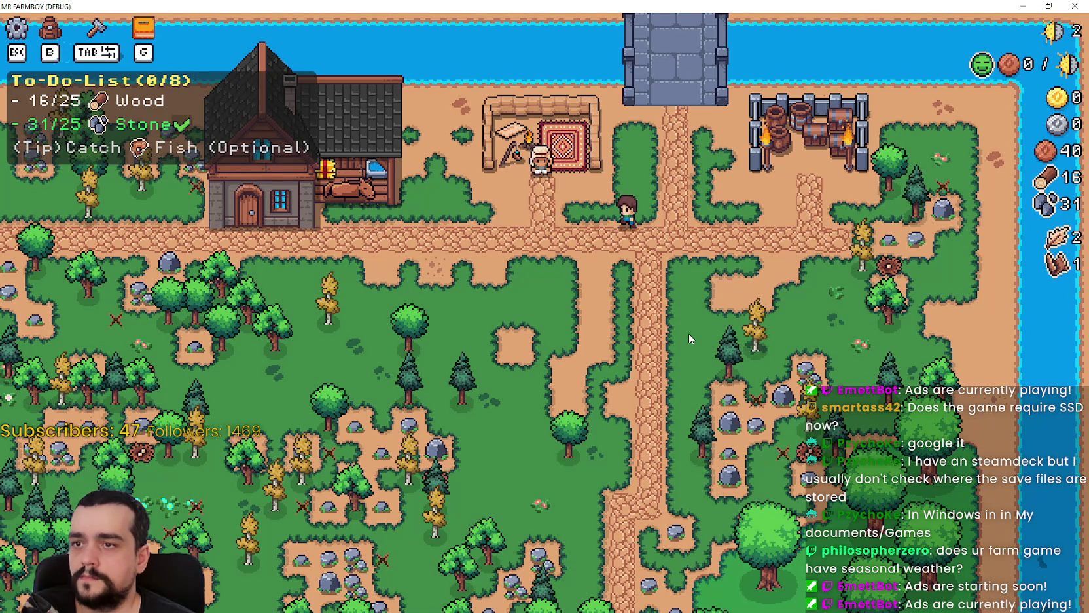
key(a)
key(s)
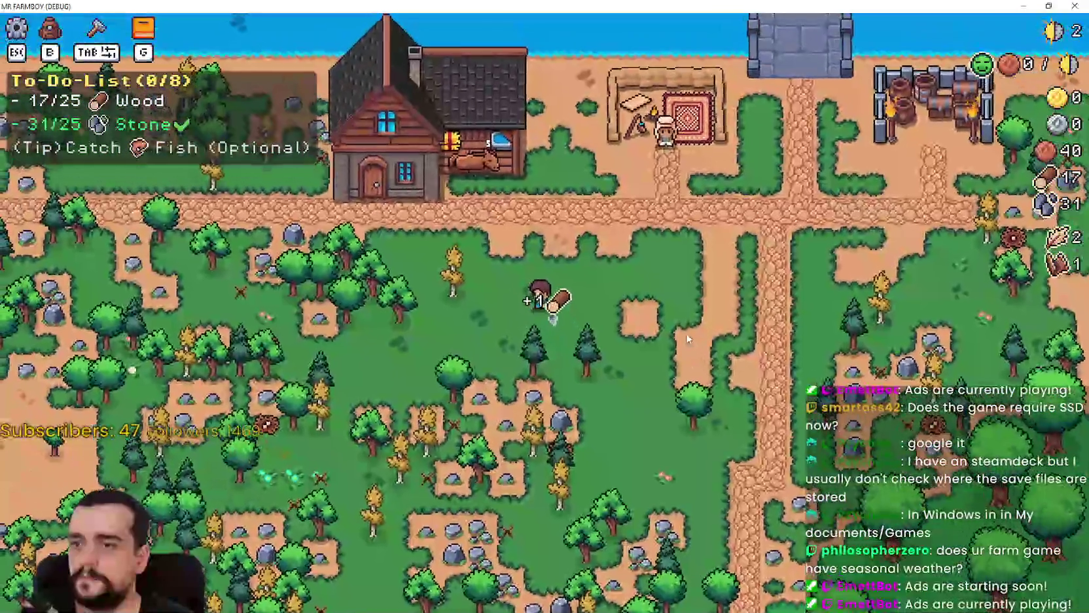
key(a)
key(w)
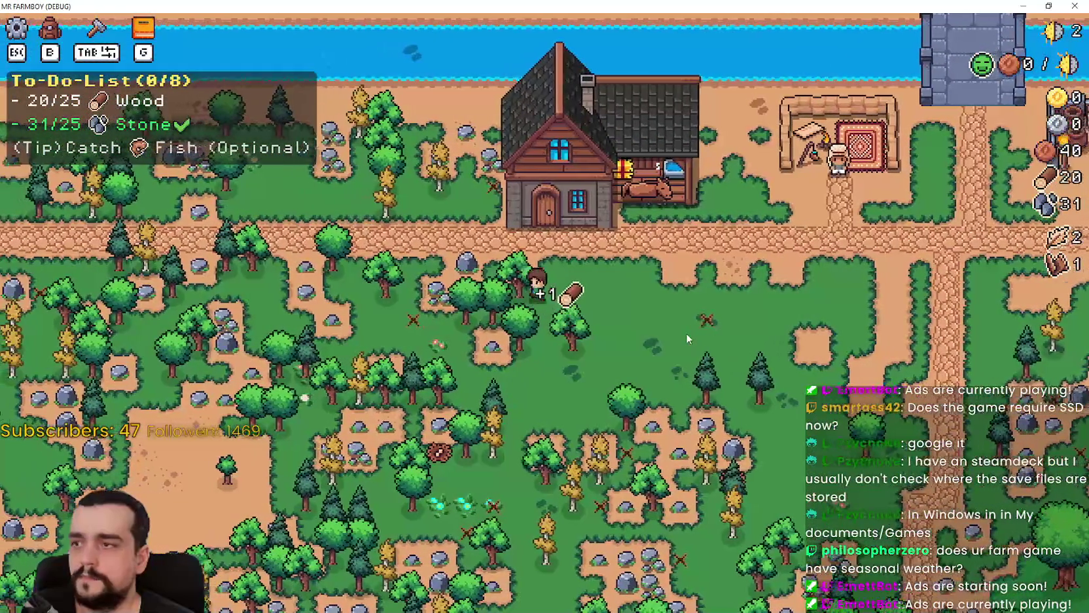
key(a)
key(s)
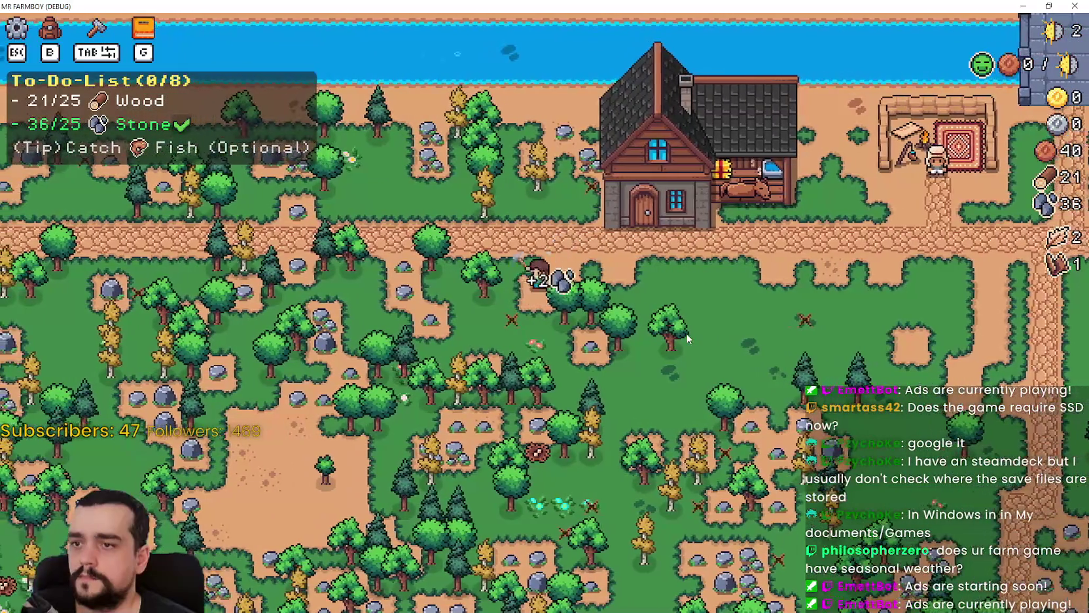
key(d)
key(s)
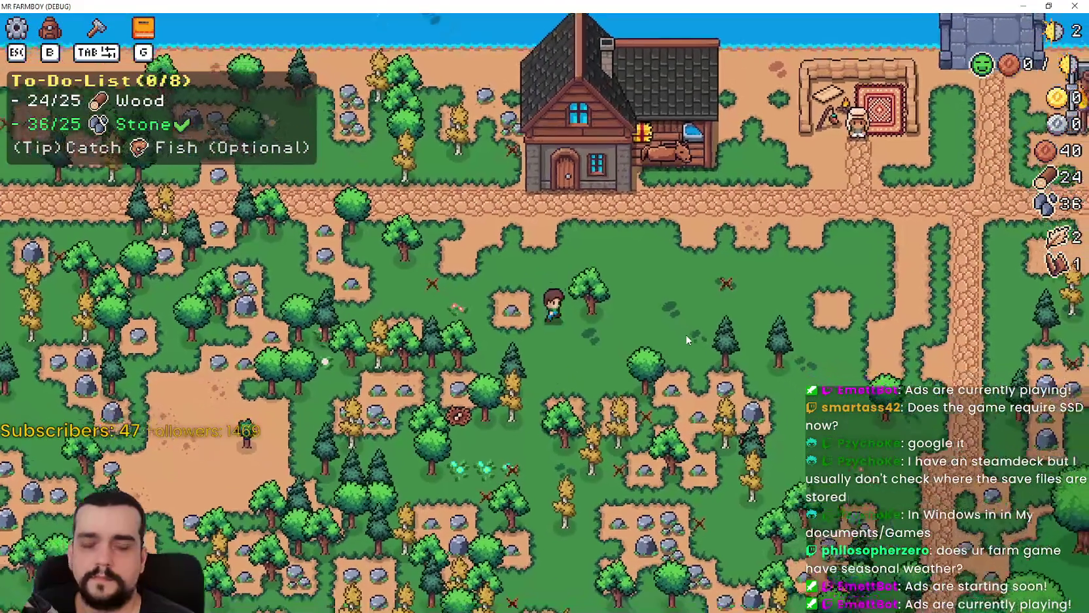
Place the Market building and check Farm Tile's progress in the Advancements panel.
key(b)
key(d)
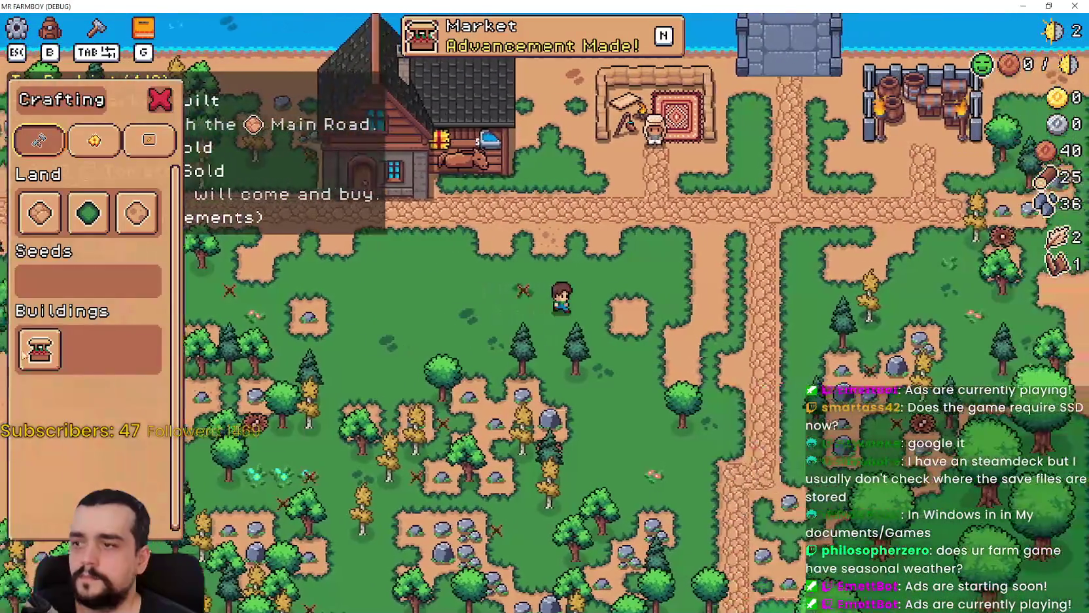
key(d)
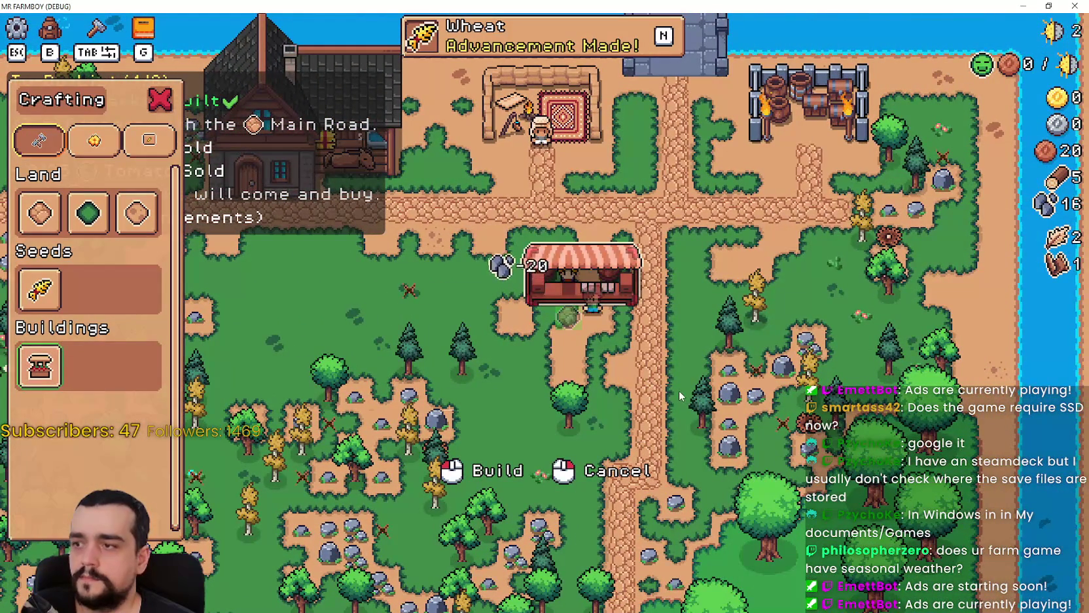
key(s)
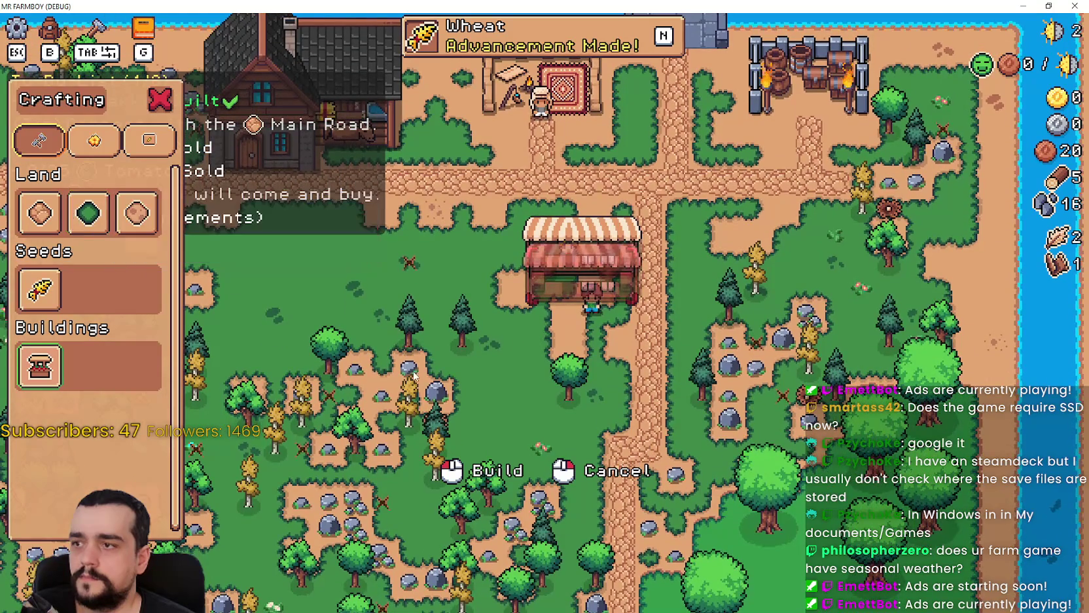
key(g)
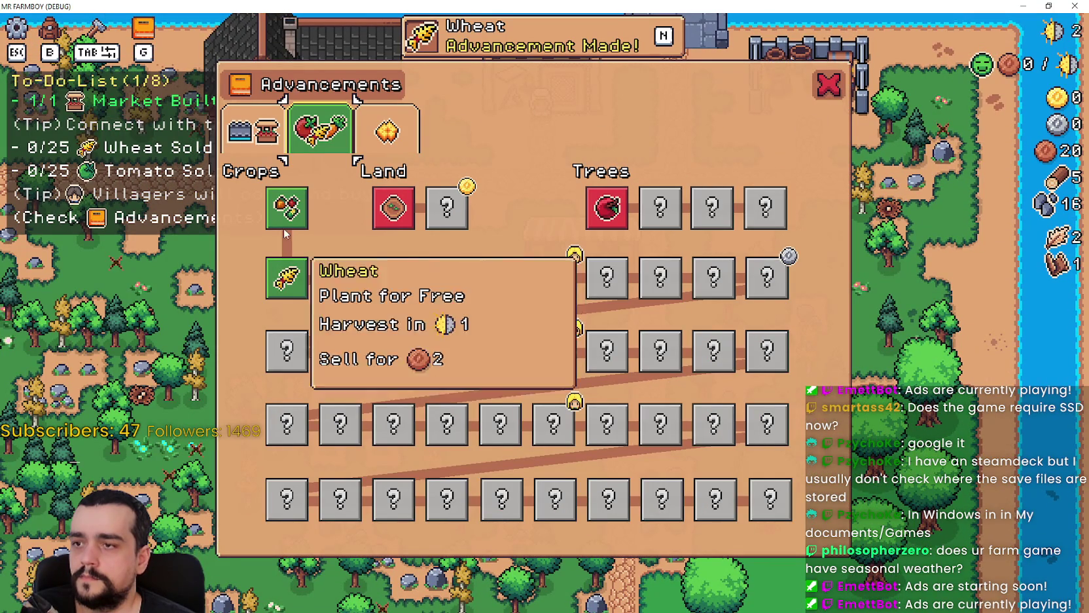
mouse_move(387, 220)
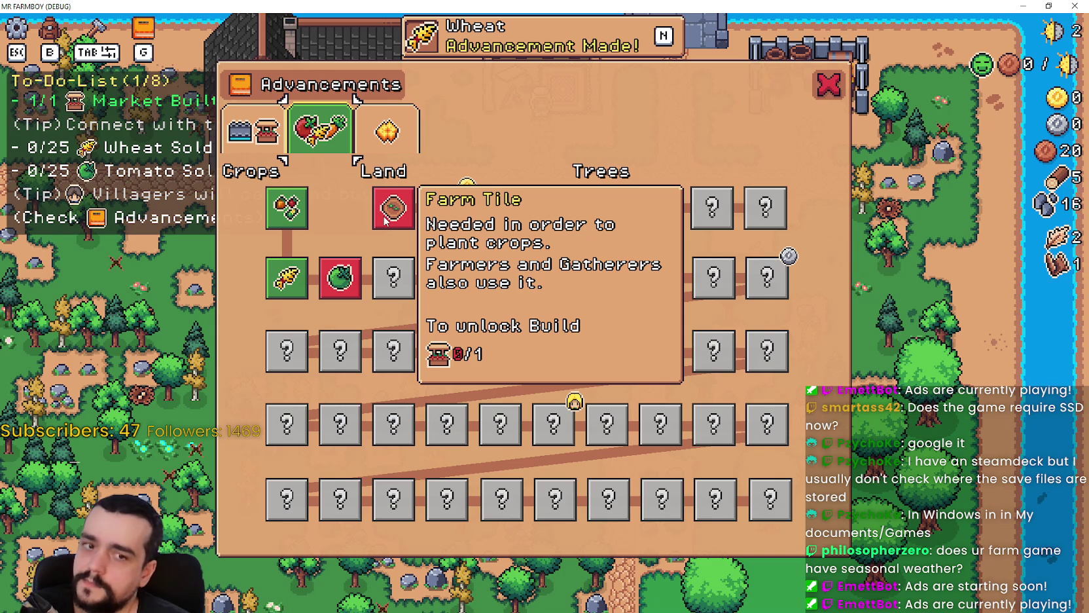
mouse_move(286, 295)
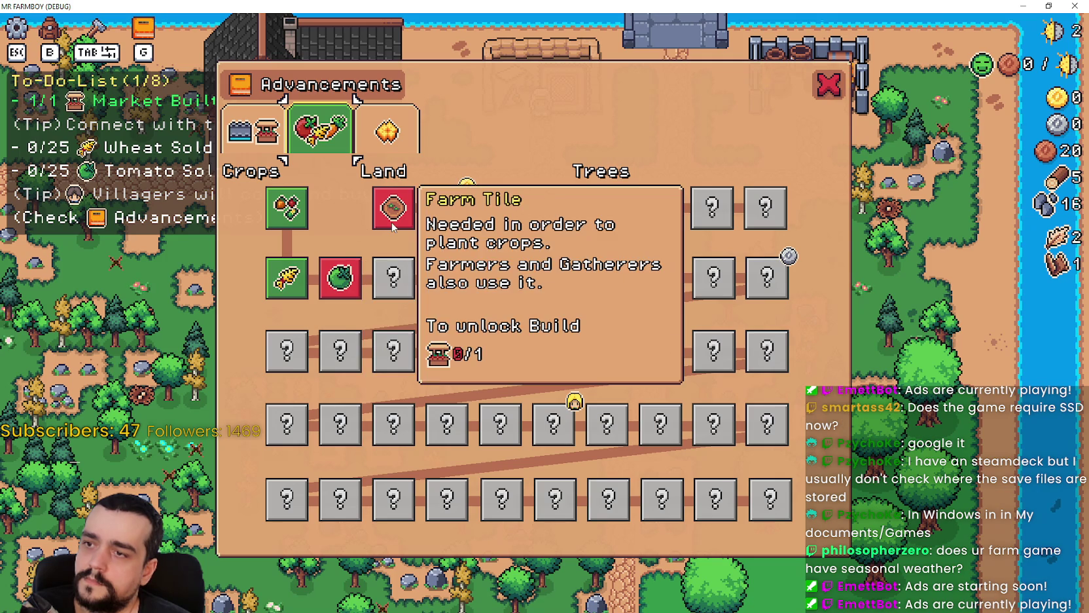
click(828, 84)
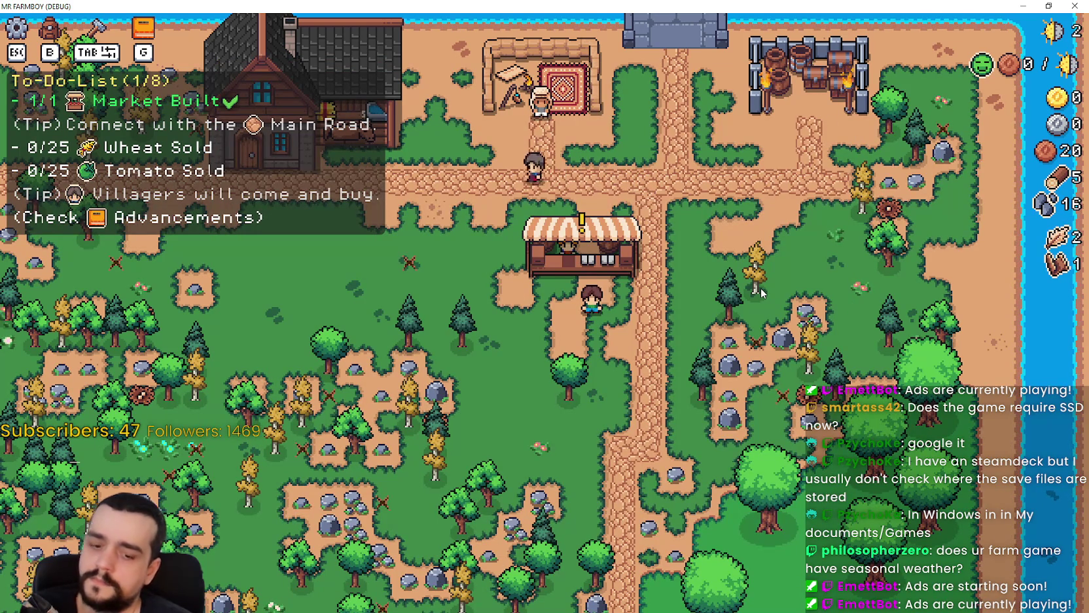
Remove the market stand, rebuild the Market, and recheck Farm Tile in Advancements.
key(Tab)
key(Tab)
key(w)
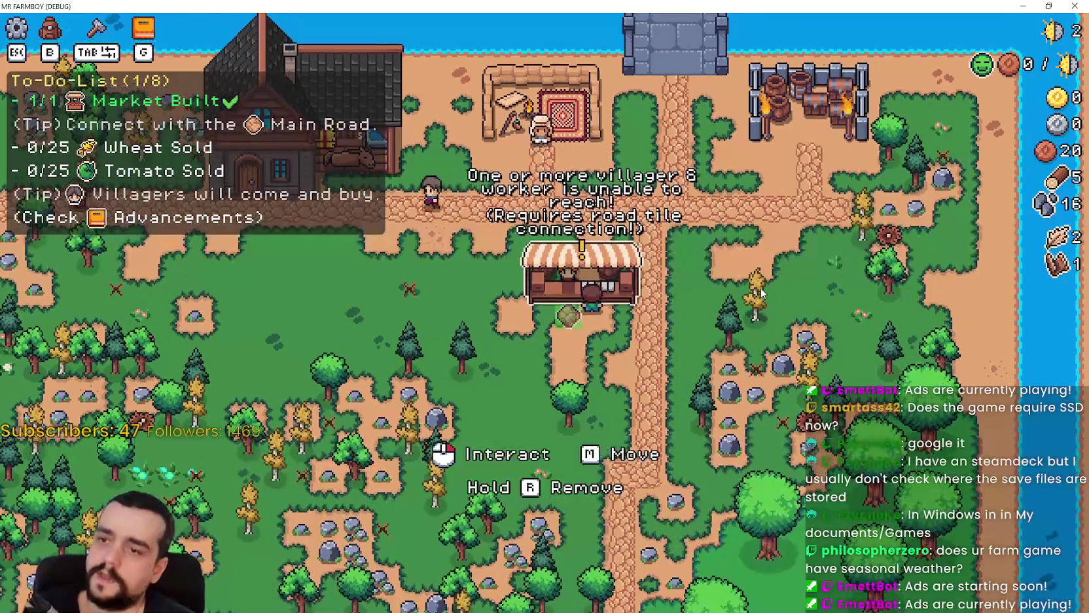
key(r)
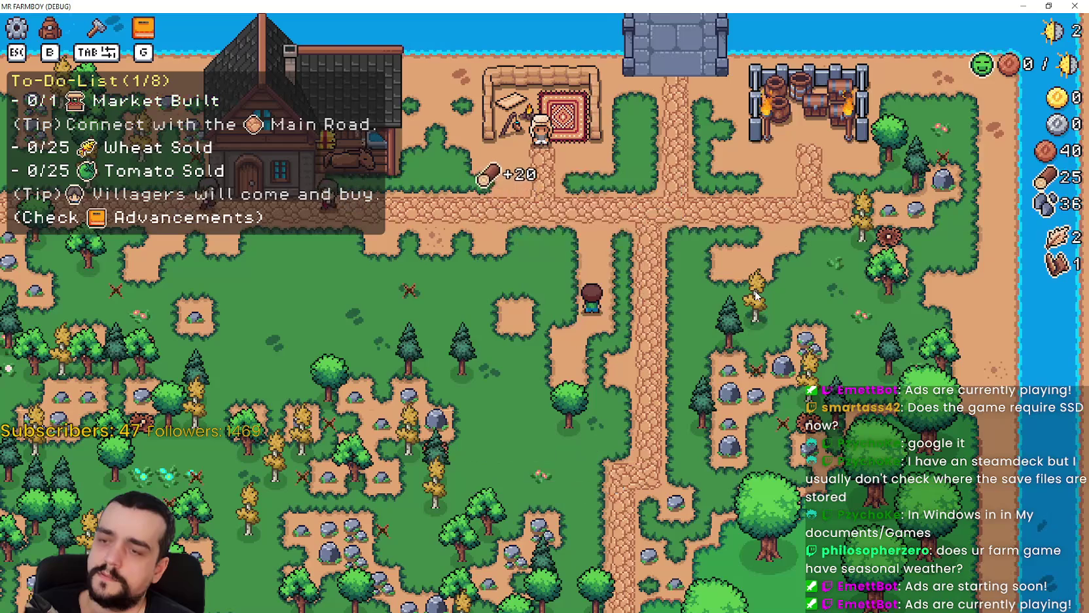
key(s)
key(Tab)
click(39, 367)
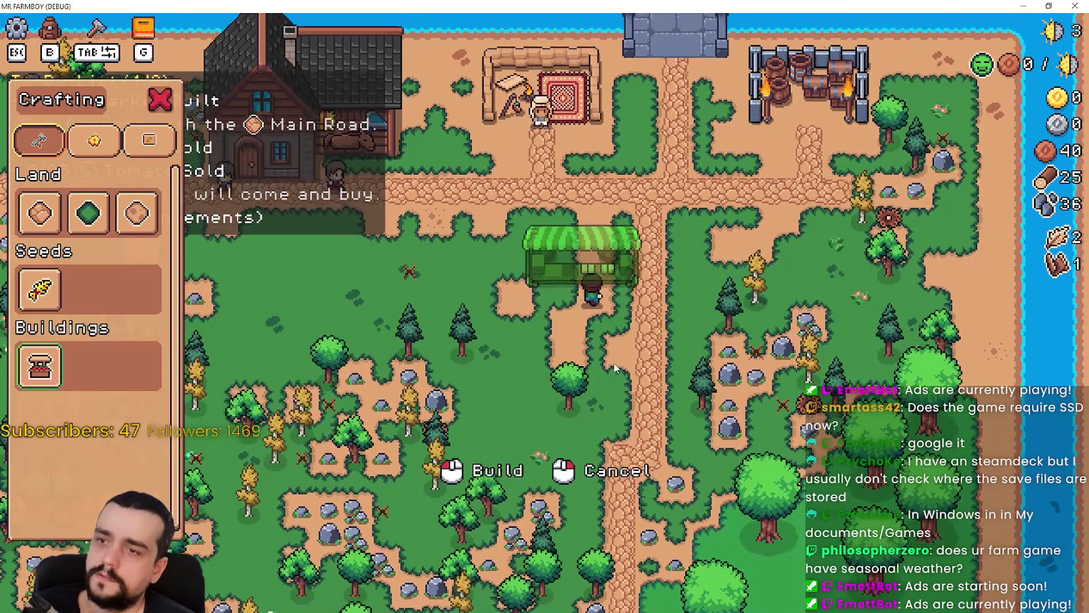
click(608, 359)
key(g)
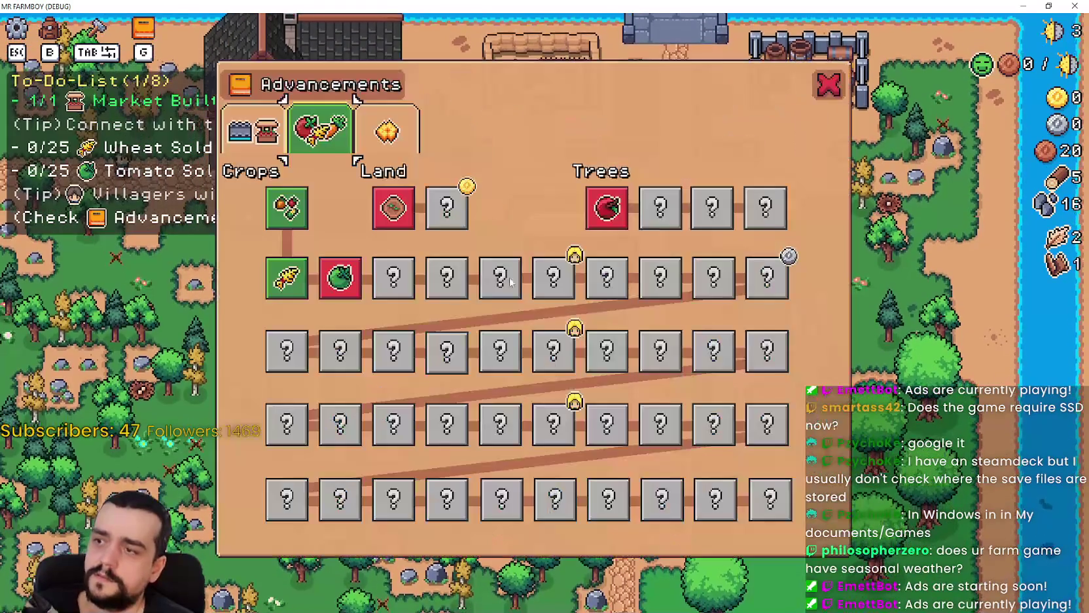
key(Escape)
key(Escape)
key(Escape)
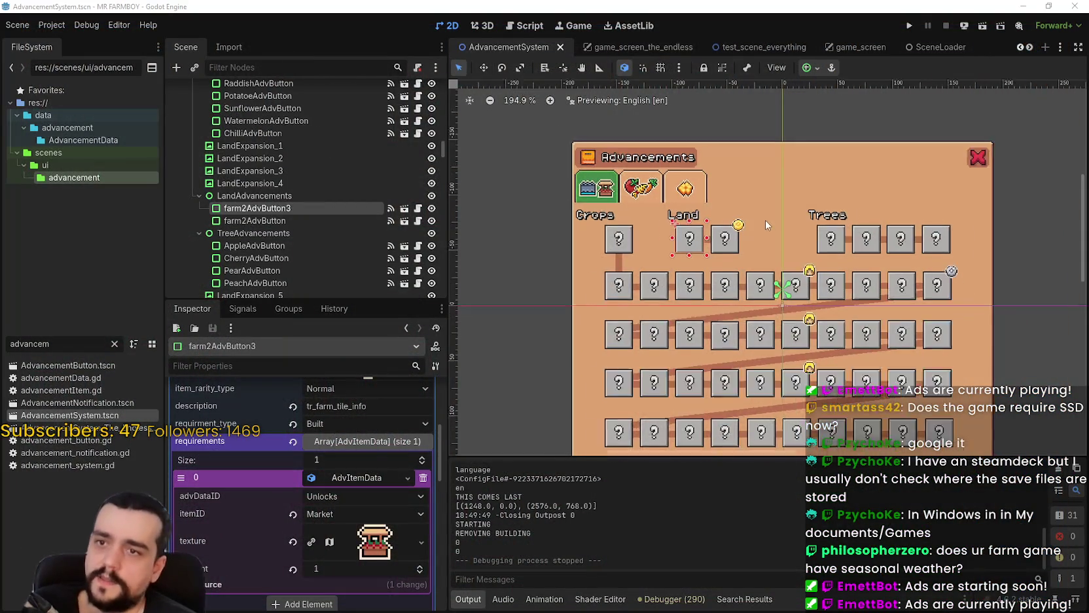
Search all scripts for add_advancement_req_amount and jump to its match on line 465.
scroll(up, 3)
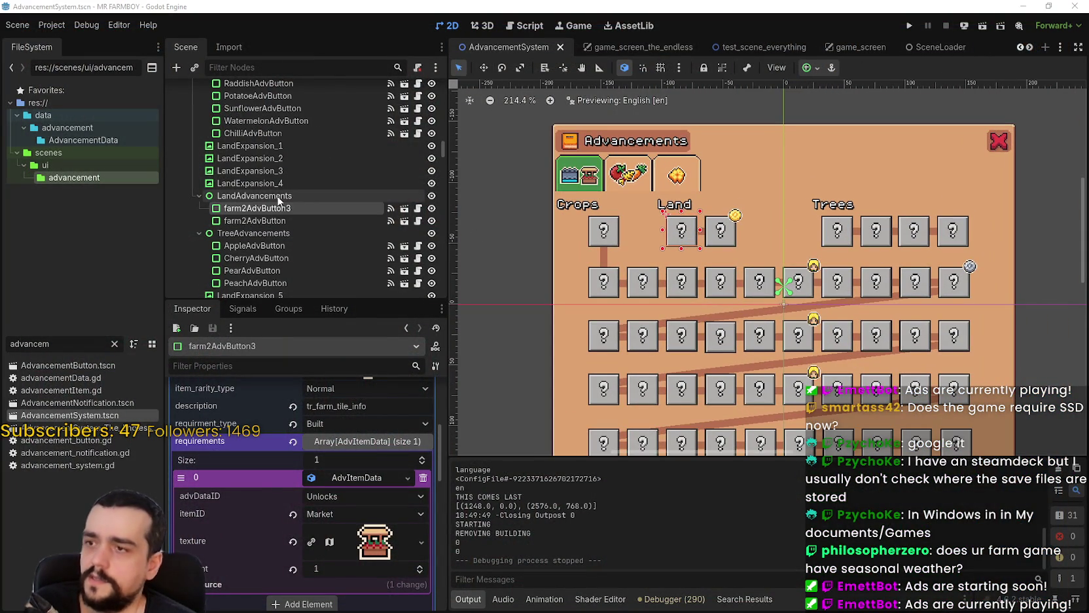
drag(60, 340, 1, 337)
click(696, 601)
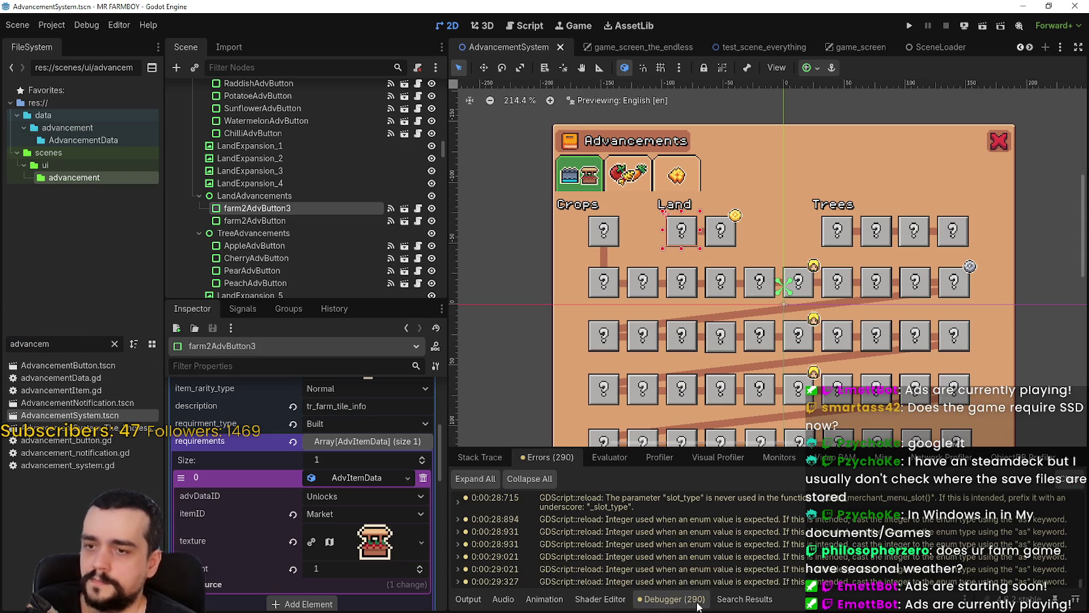
click(695, 600)
key(ctrl+shift+f)
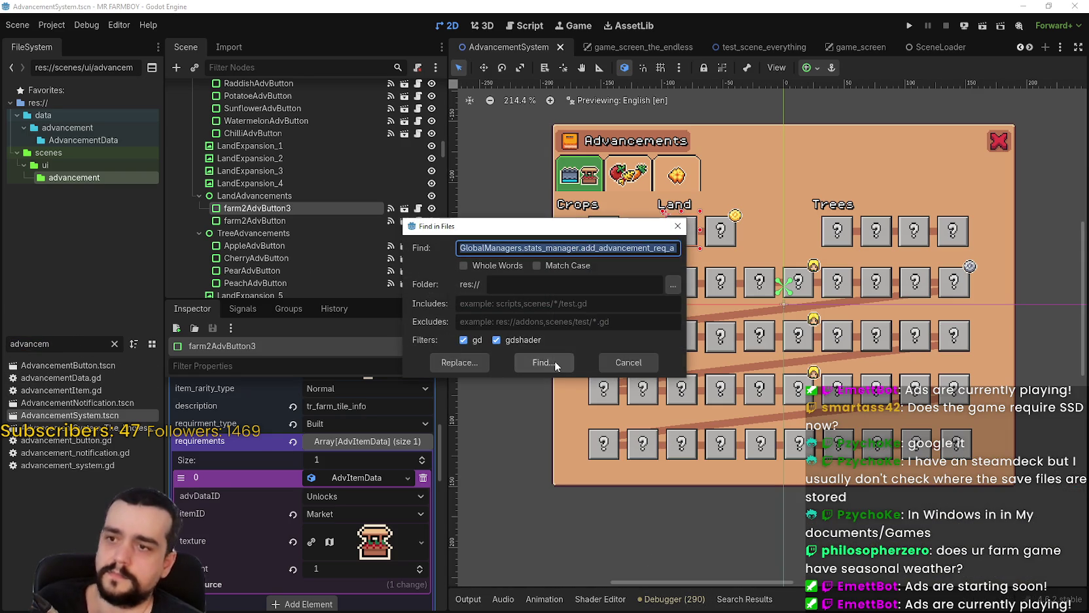
click(549, 363)
click(619, 534)
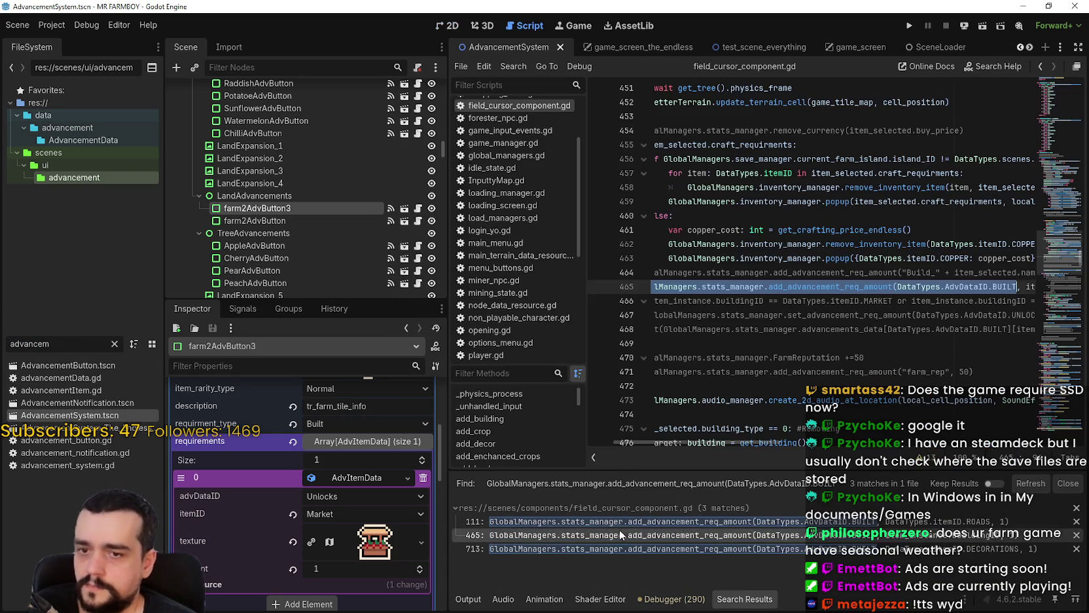
Uncomment the Market/Coop check and UNLOCKS requirement call on lines 466–467, then save.
click(695, 319)
click(701, 287)
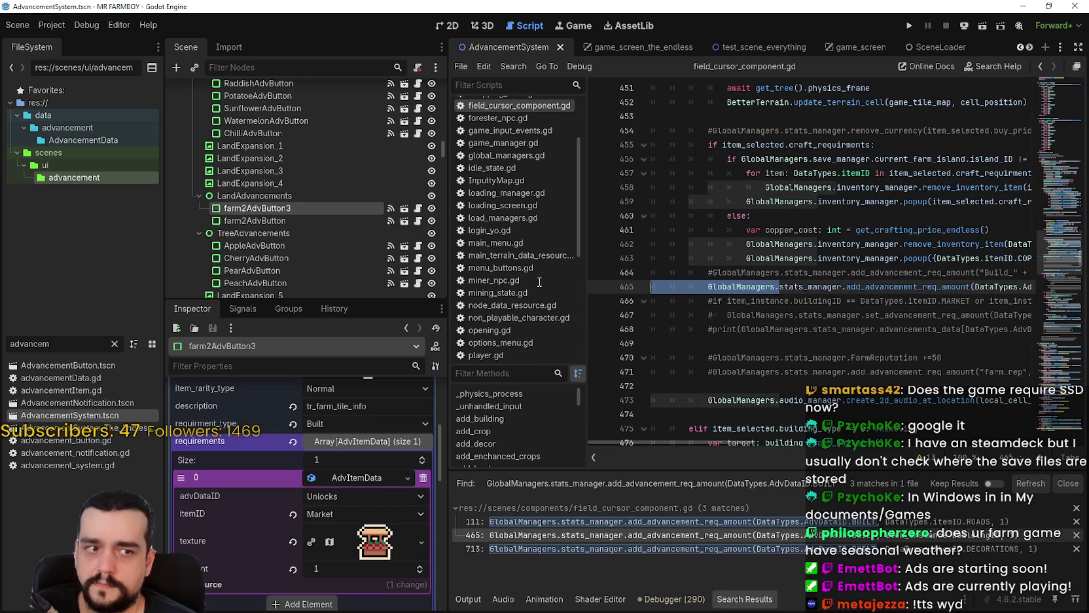
click(703, 301)
key(Delete)
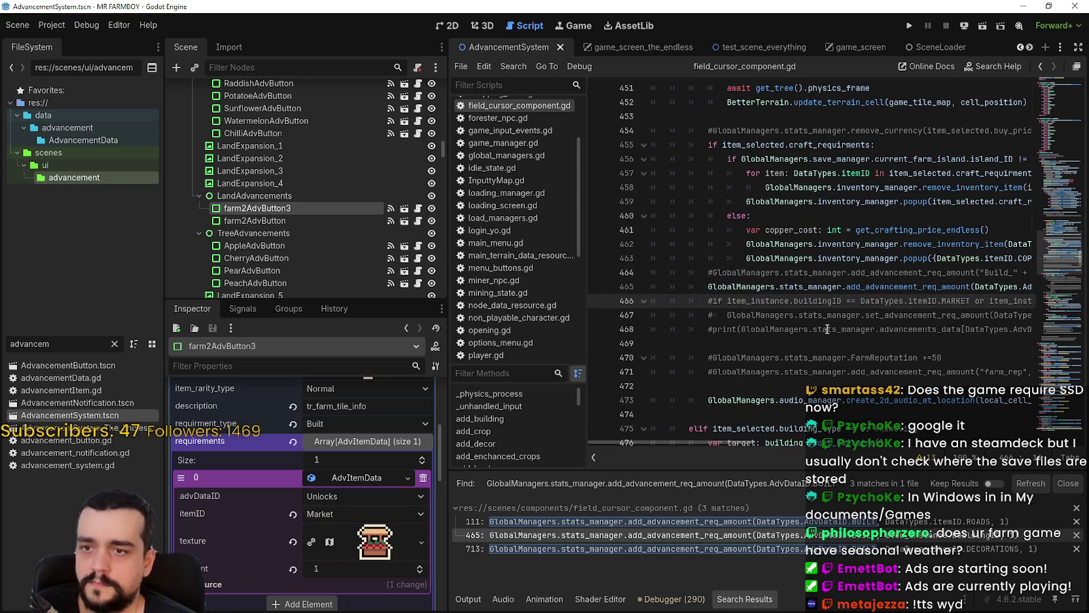
key(Down)
key(Delete)
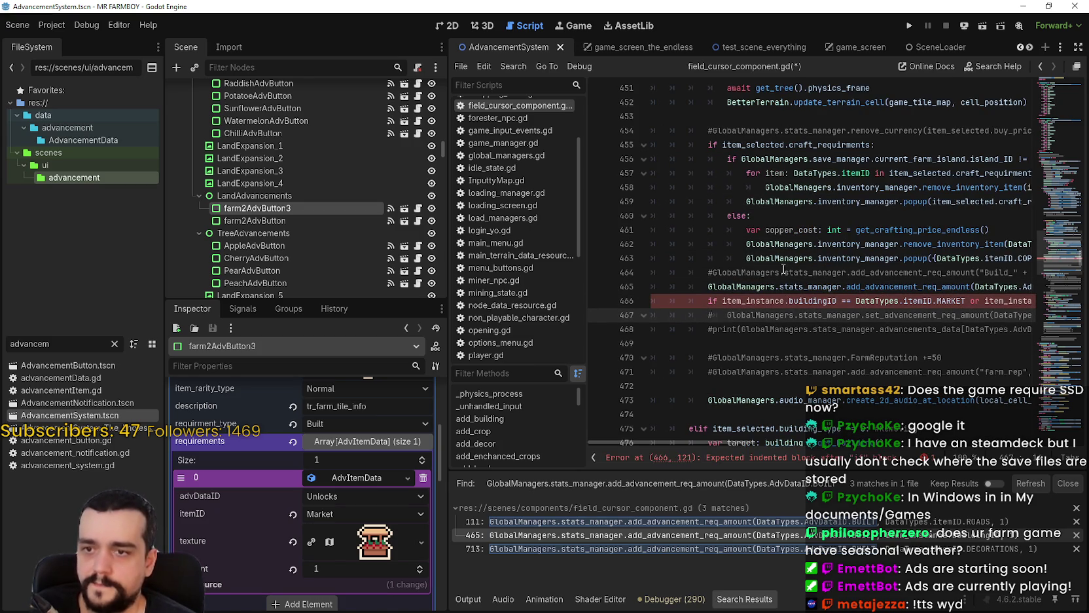
drag(757, 440, 720, 440)
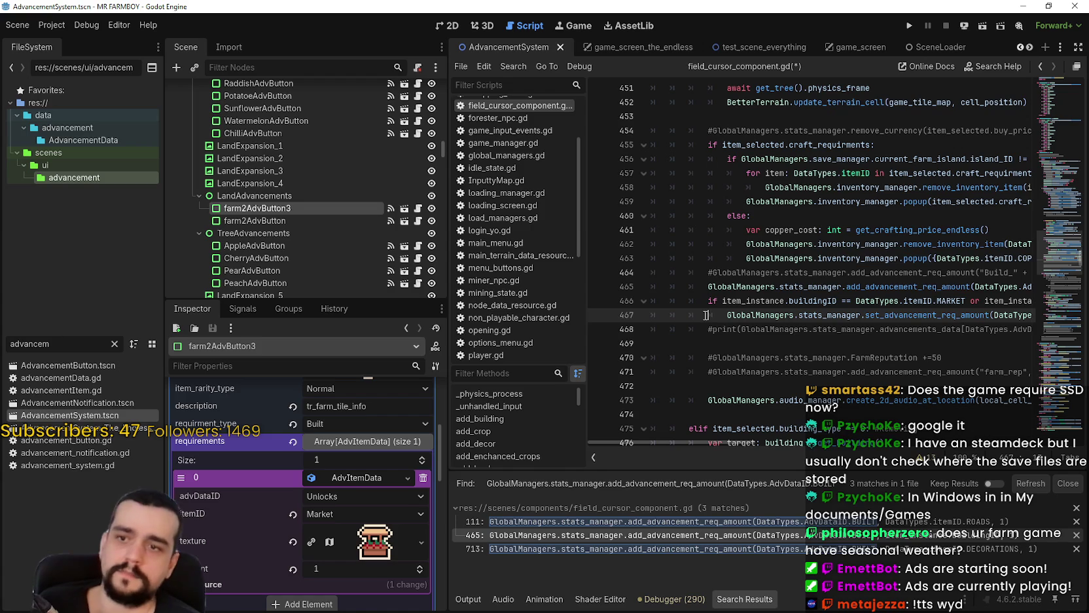
key(ctrl+s)
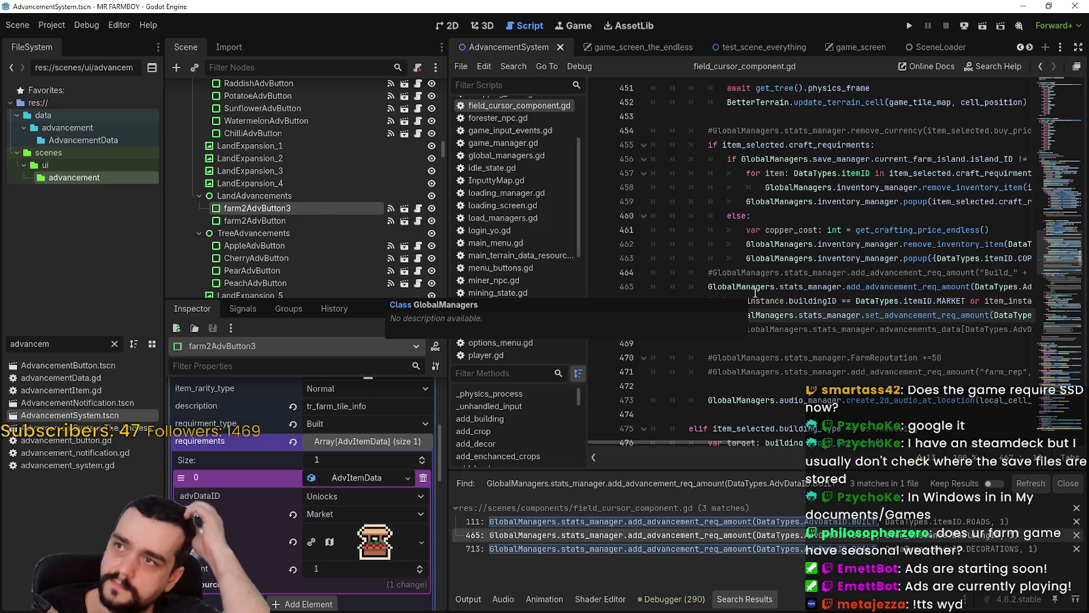
Review the re-enabled code around line 468.
click(781, 301)
key(Down)
key(Down)
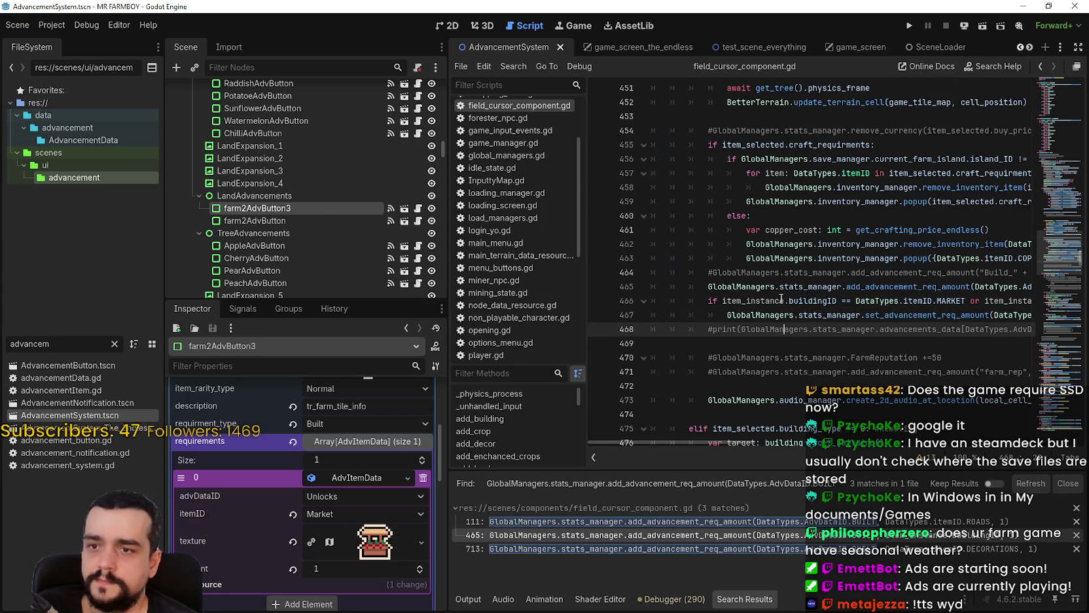
drag(834, 315, 1084, 308)
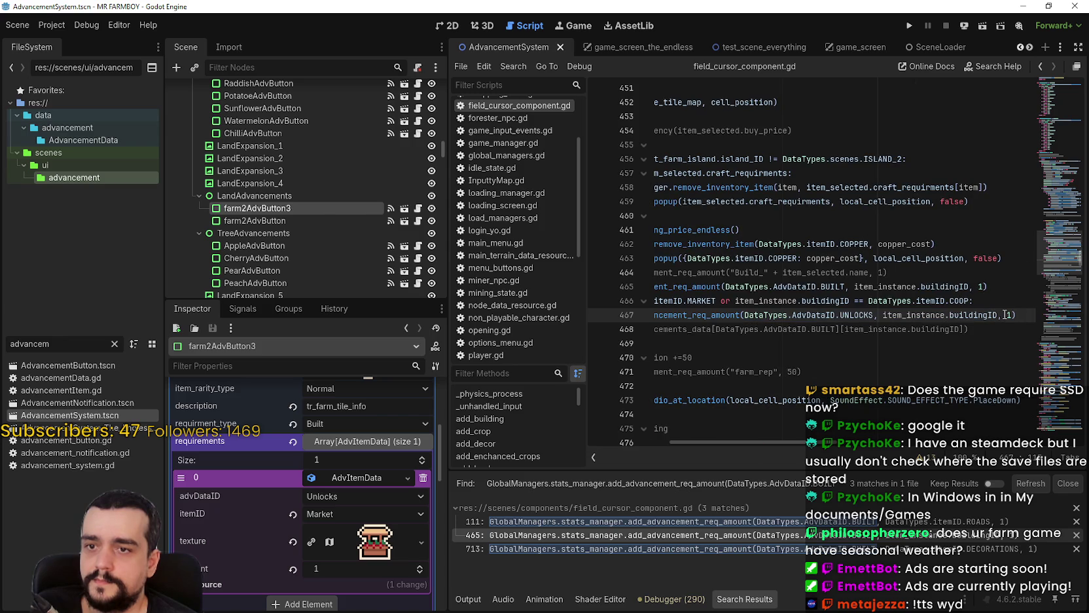
drag(985, 313, 566, 301)
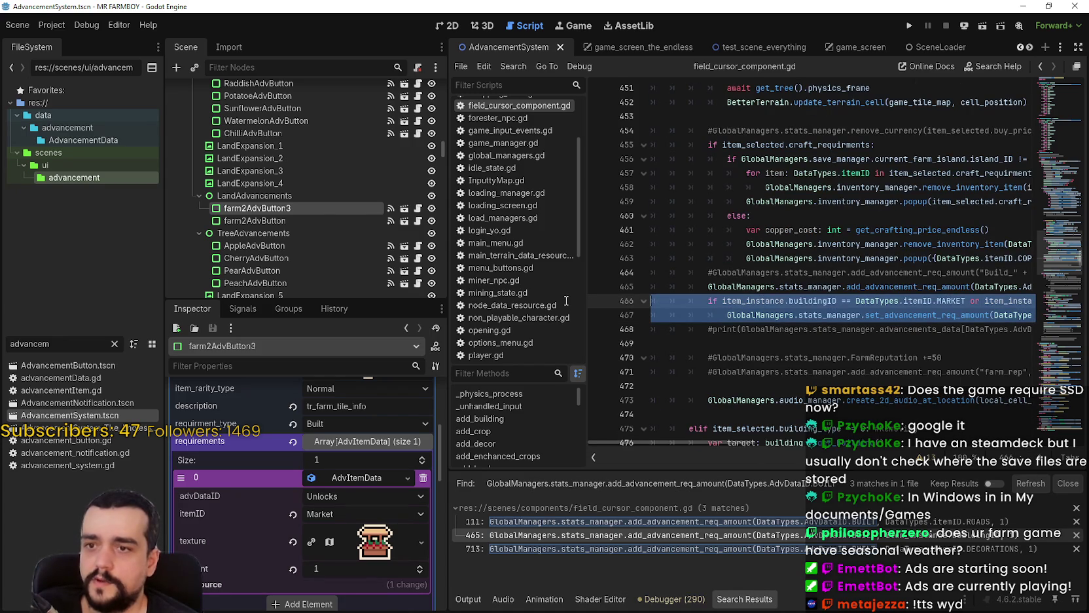
scroll(up, 3)
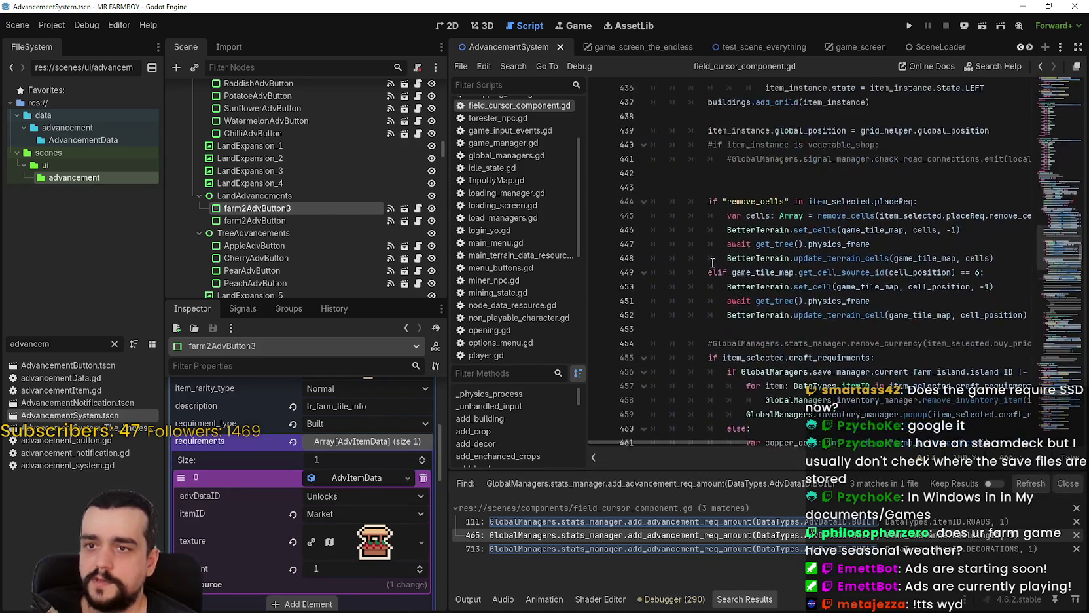
Scroll lines 466–467 of field_cursor_component.gd into view, then switch to Discord #general.
scroll(up, 3)
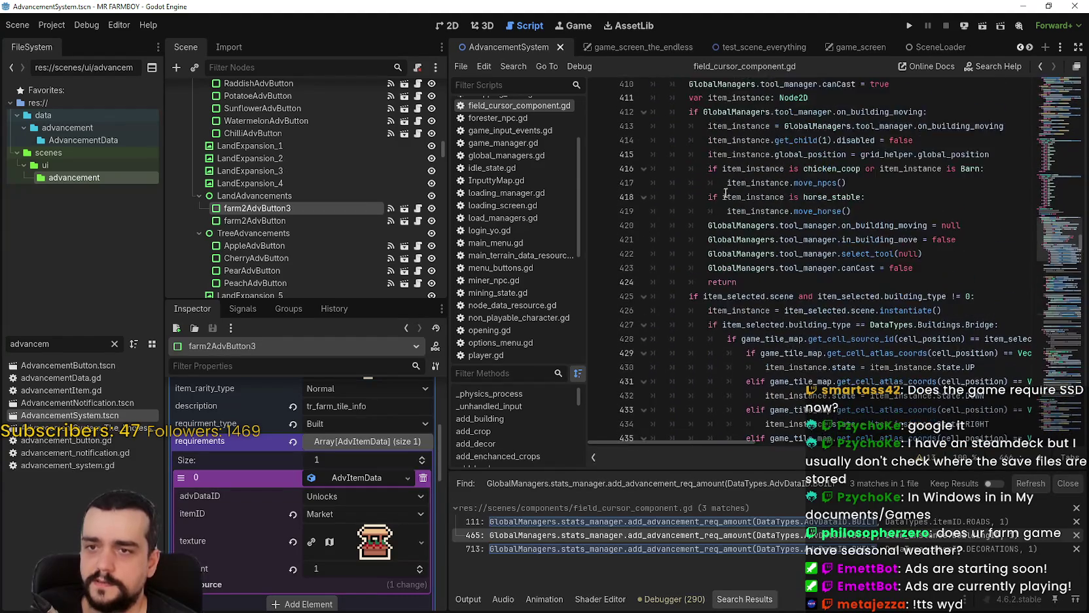
scroll(down, 3)
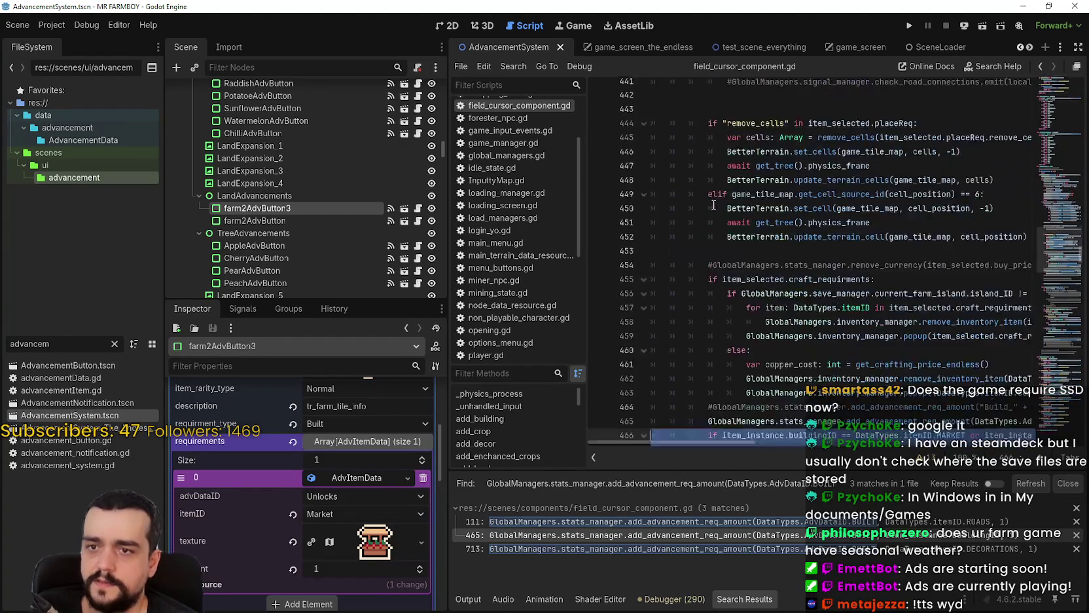
scroll(down, 3)
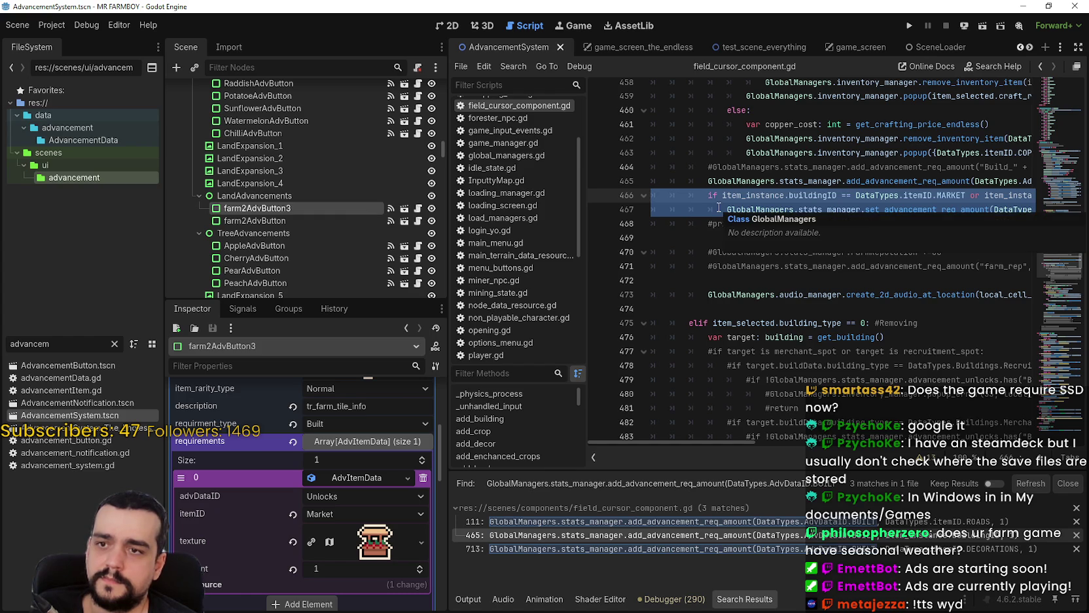
scroll(up, 3)
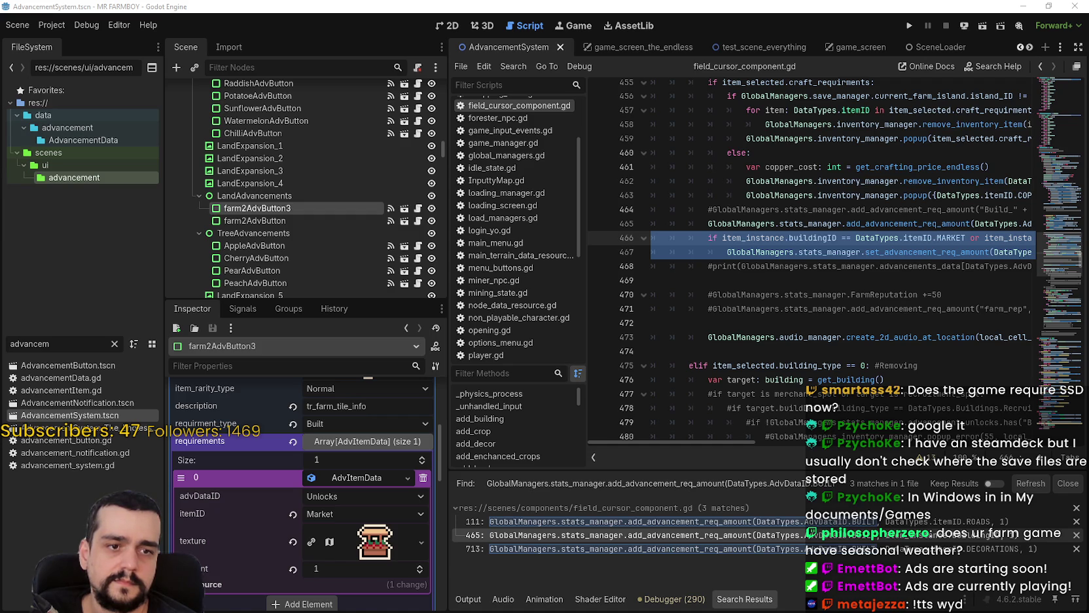
key(alt+Tab)
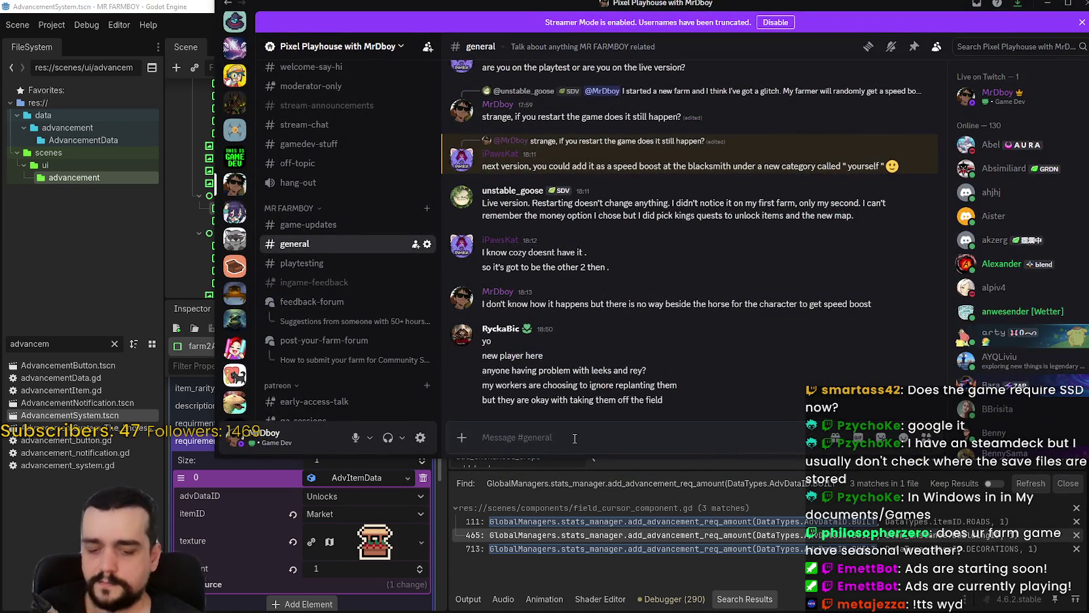
text(Did you)
text( set)
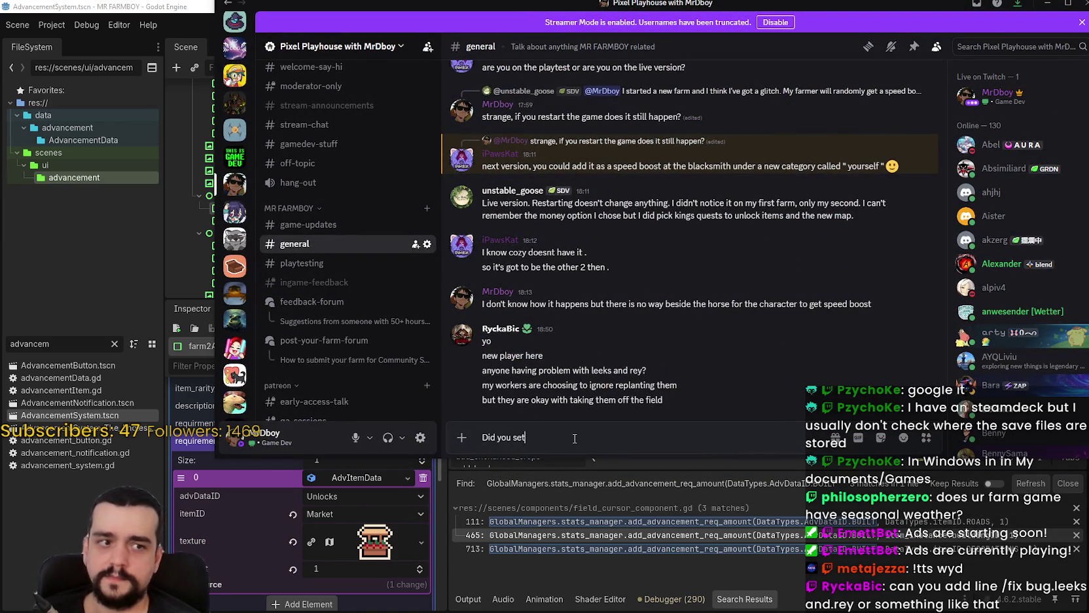
text( up)
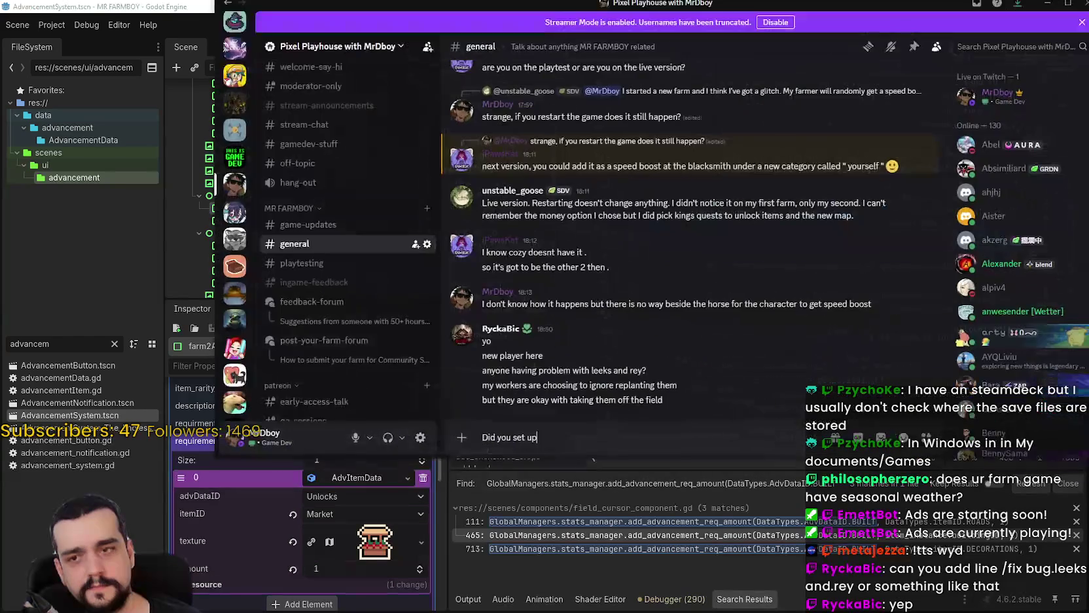
key(ctrl+a)
key(BackSpace)
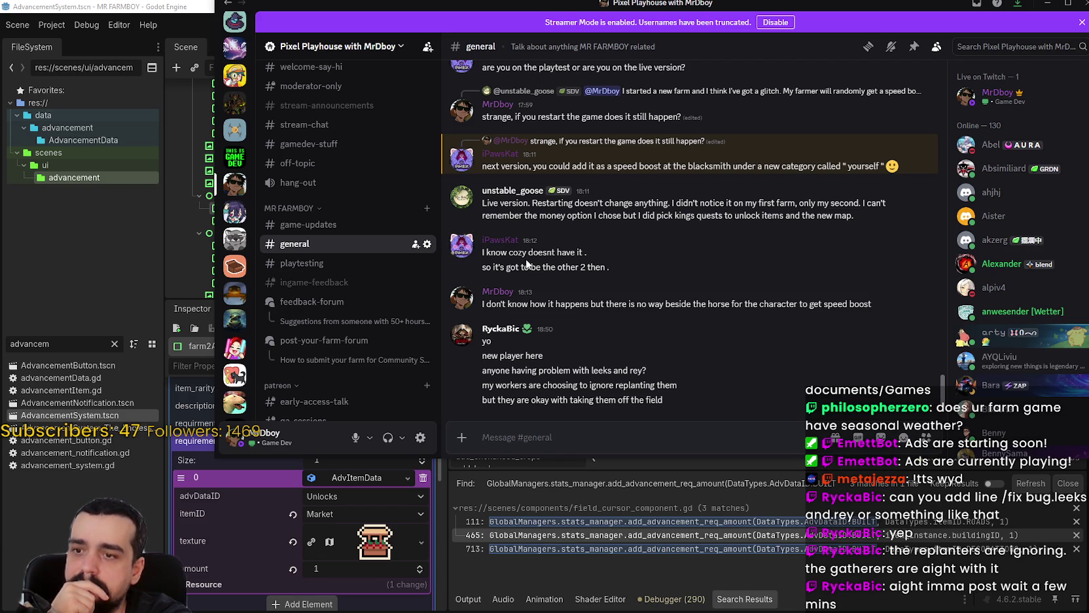
drag(539, 5, 550, 60)
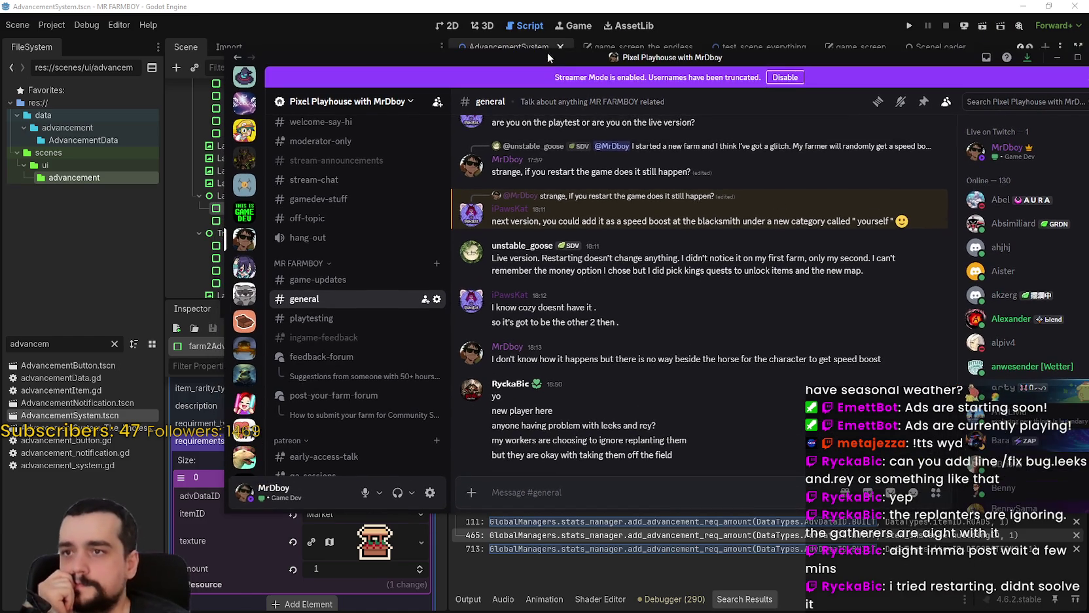
Prefix lines 466 and 467 with # and save, briefly checking Discord before returning.
click(549, 5)
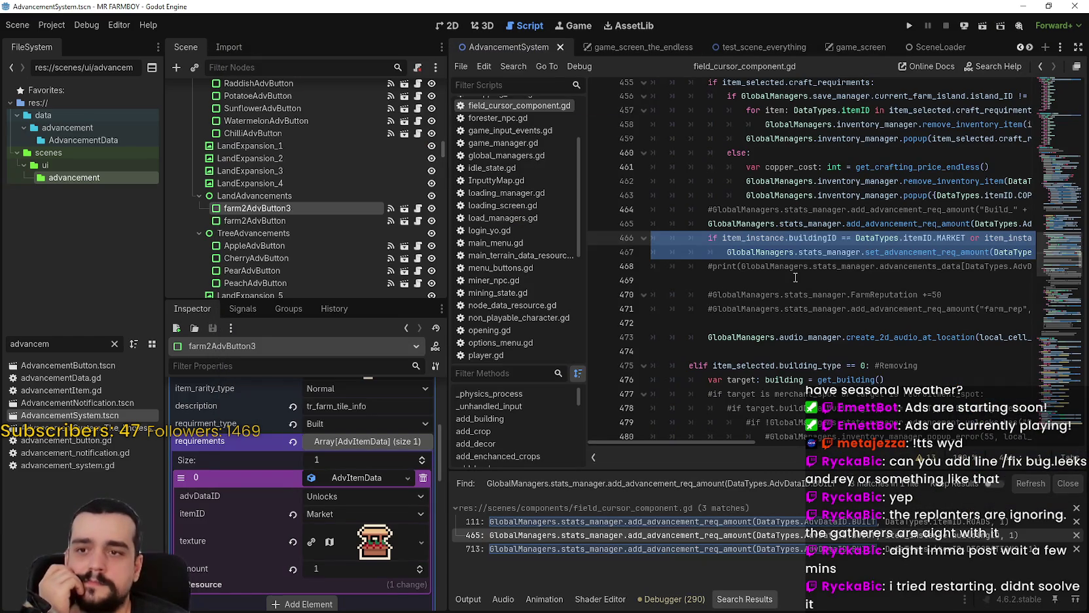
click(707, 237)
text(#)
click(707, 254)
text(#)
key(ctrl+s)
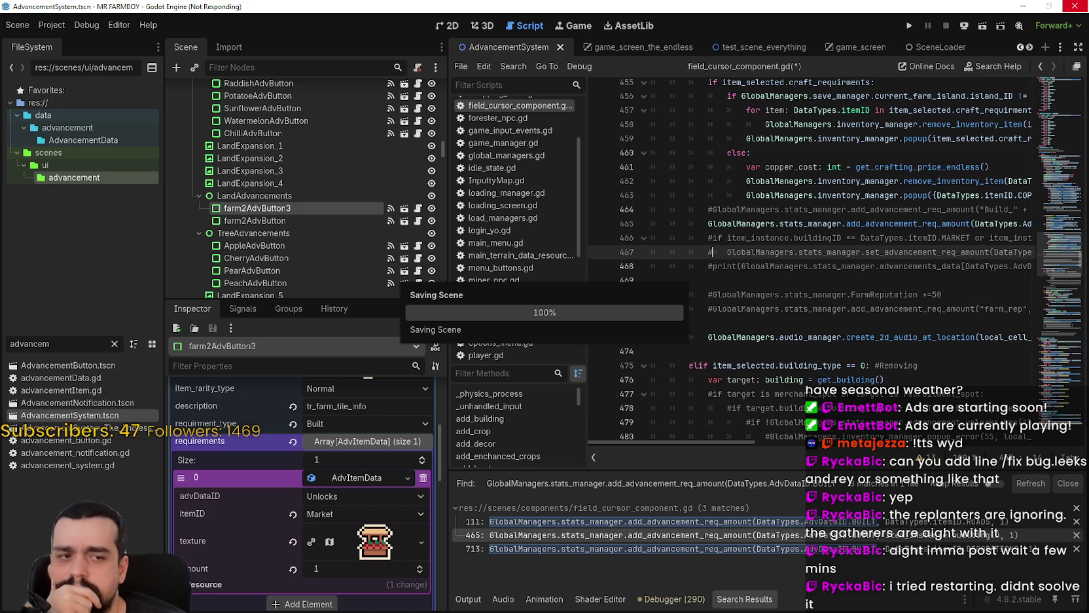
key(alt+Tab)
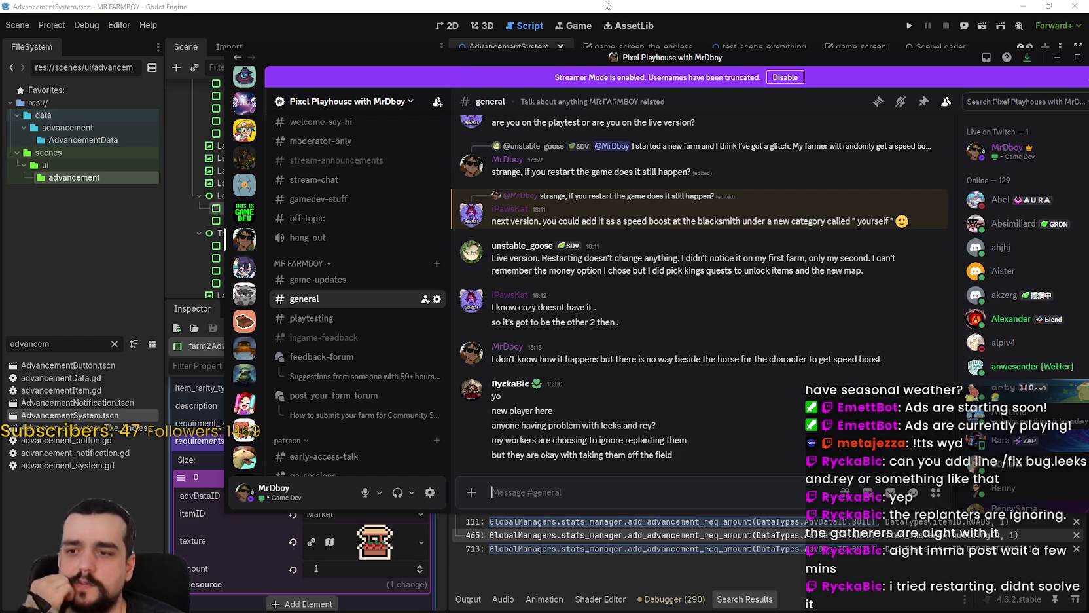
click(608, 6)
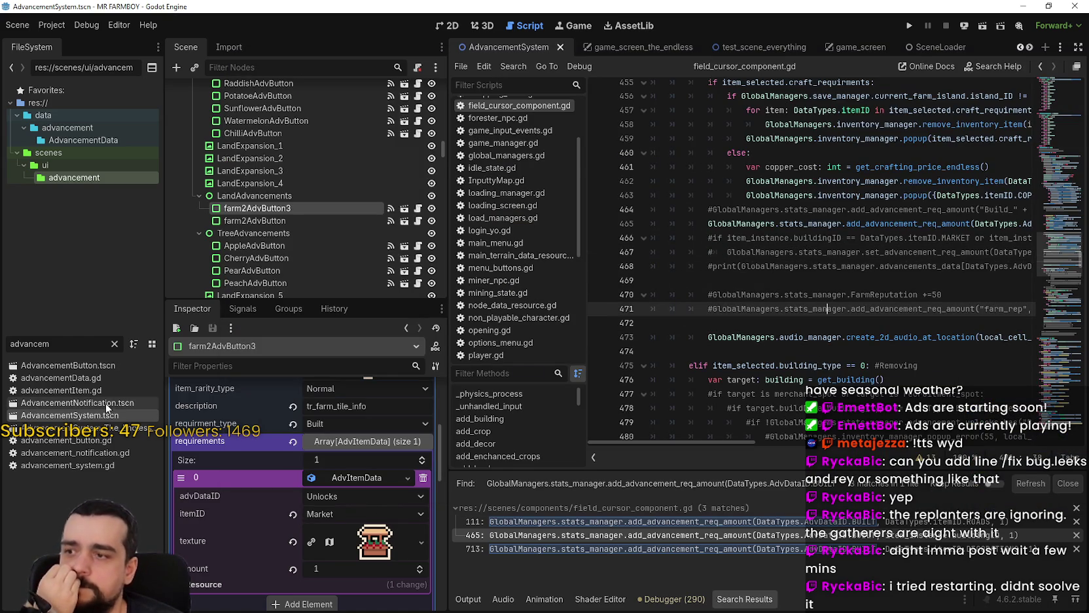
Set farm2AdvButton3's requirement advDataID to Built for Market ×1 and save the Advancements scene.
click(453, 27)
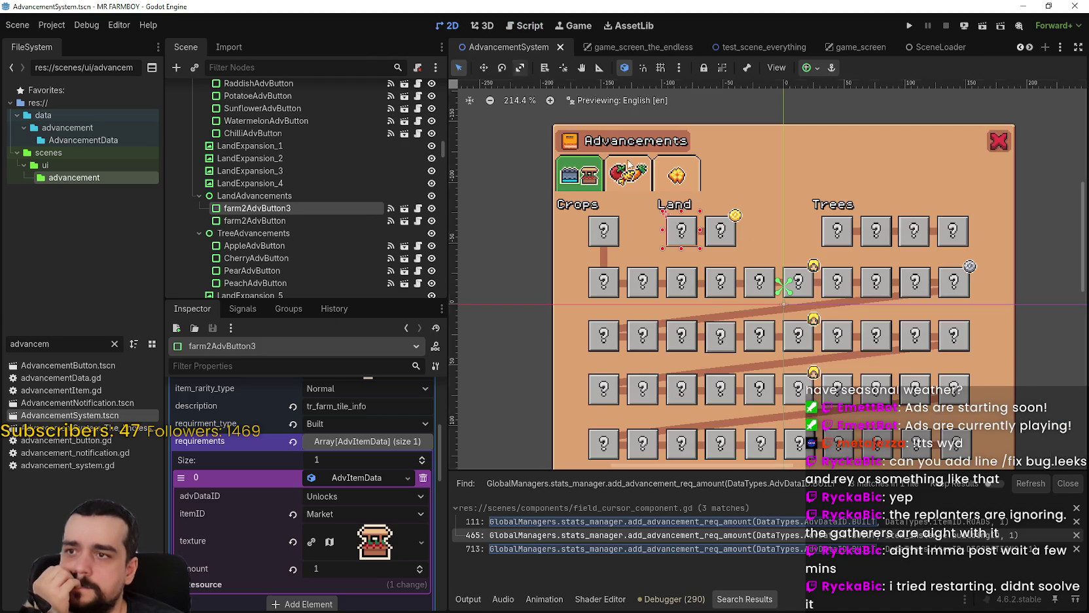
click(358, 496)
click(358, 499)
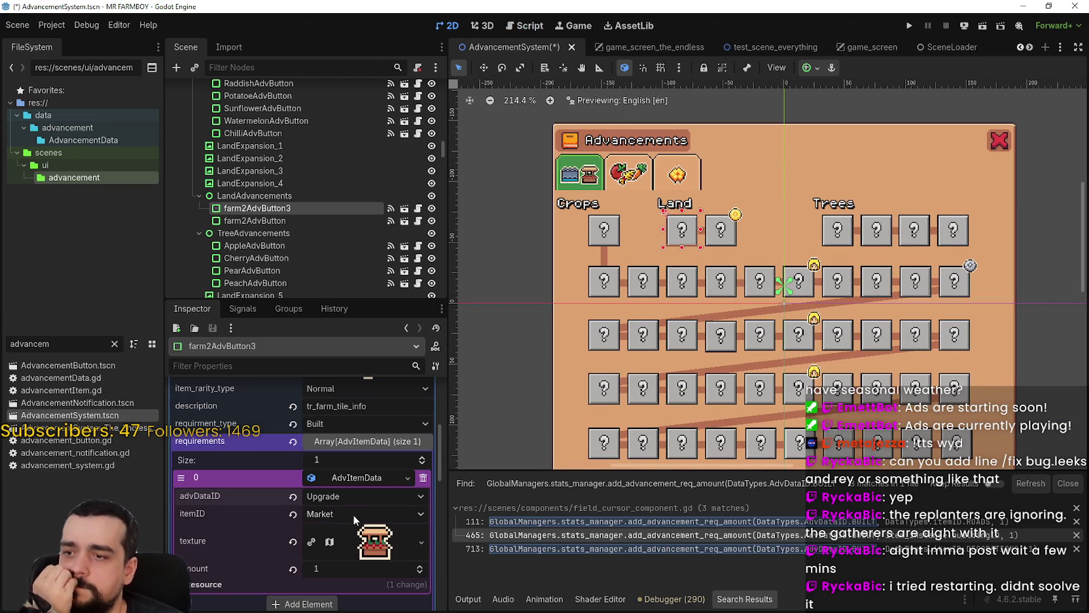
click(348, 496)
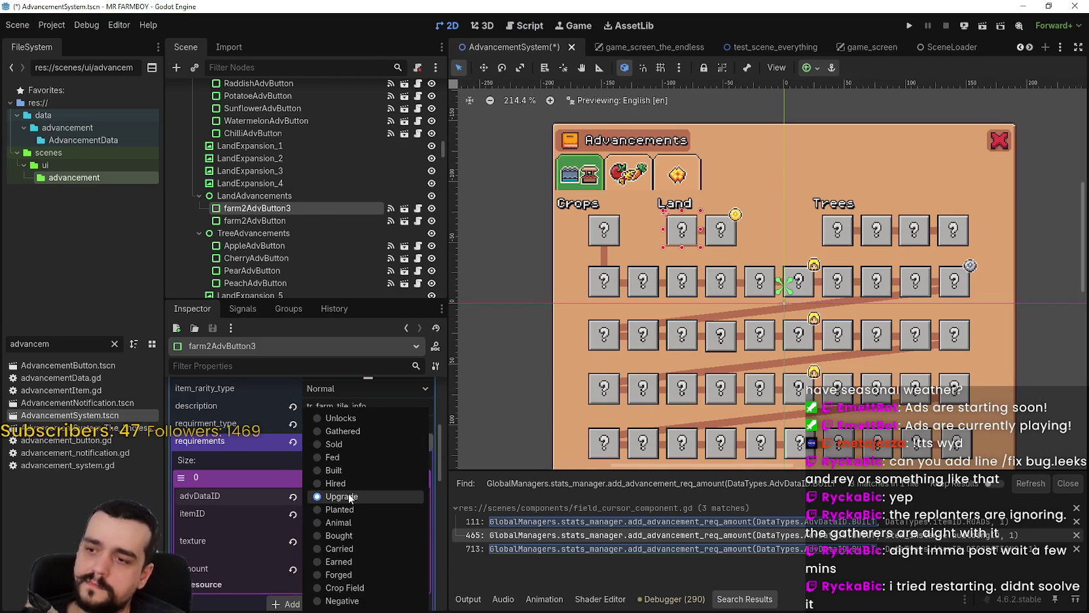
click(353, 470)
key(ctrl+s)
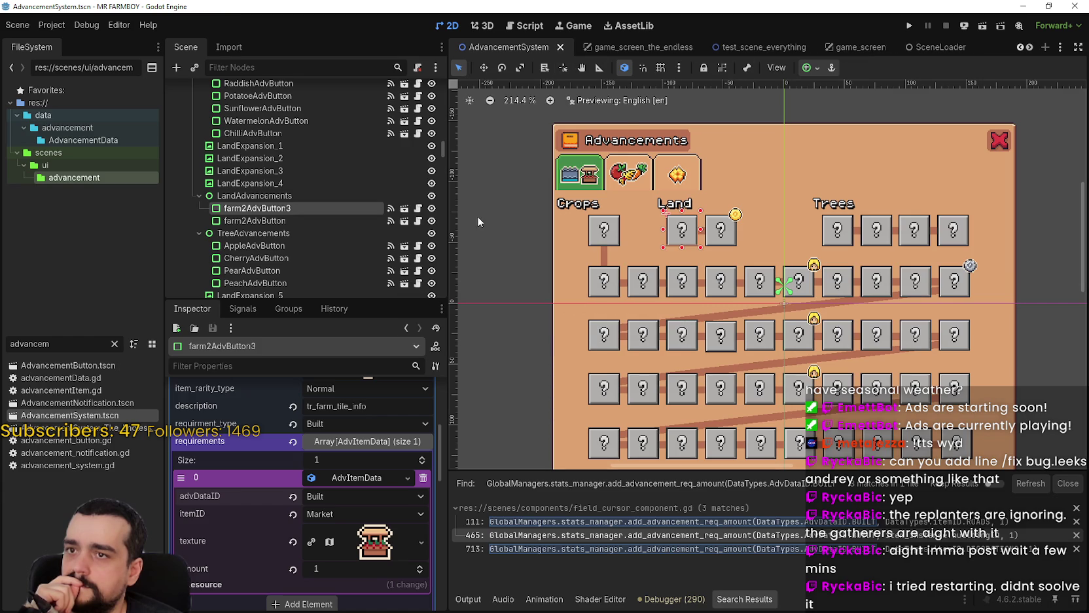
scroll(up, 3)
Collapse the crops and workers groups, hide crops and show AdvancementsAnimals on the canvas.
scroll(up, 3)
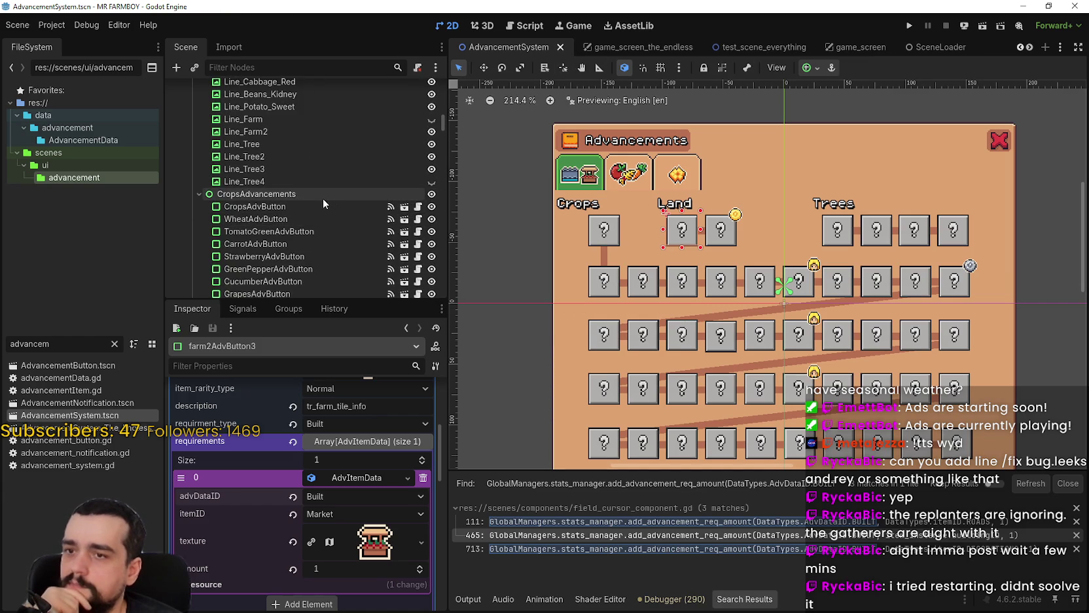
scroll(up, 3)
scroll(up, 3)
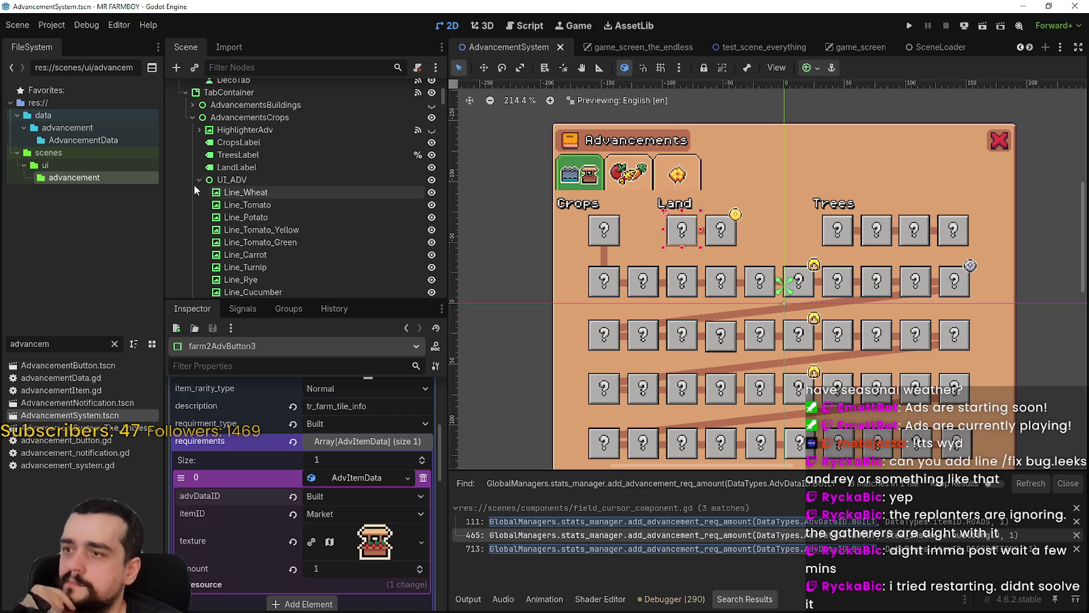
click(197, 179)
click(190, 142)
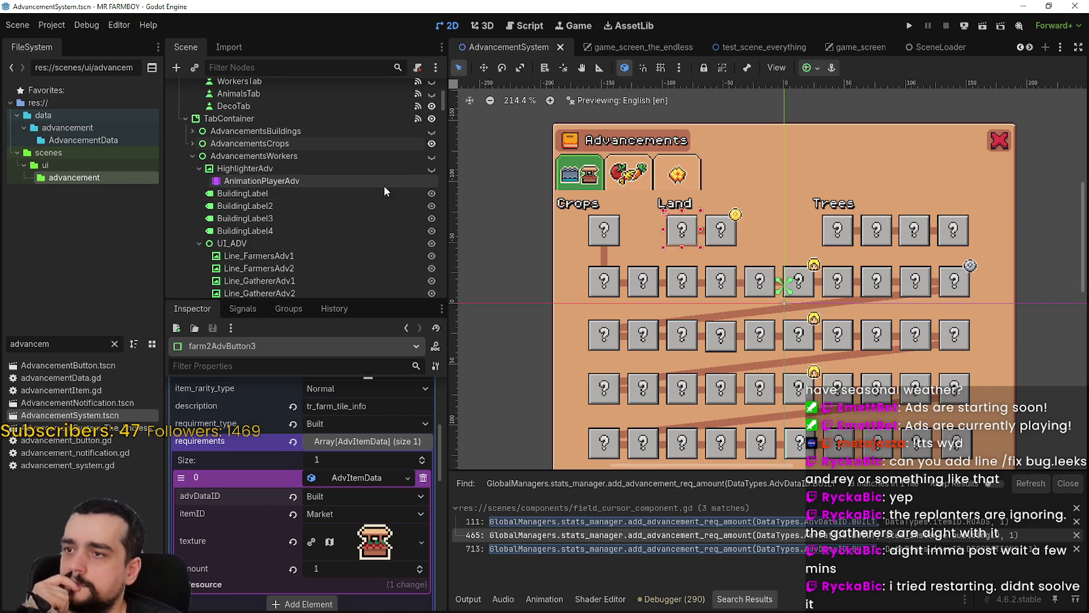
click(192, 155)
click(193, 169)
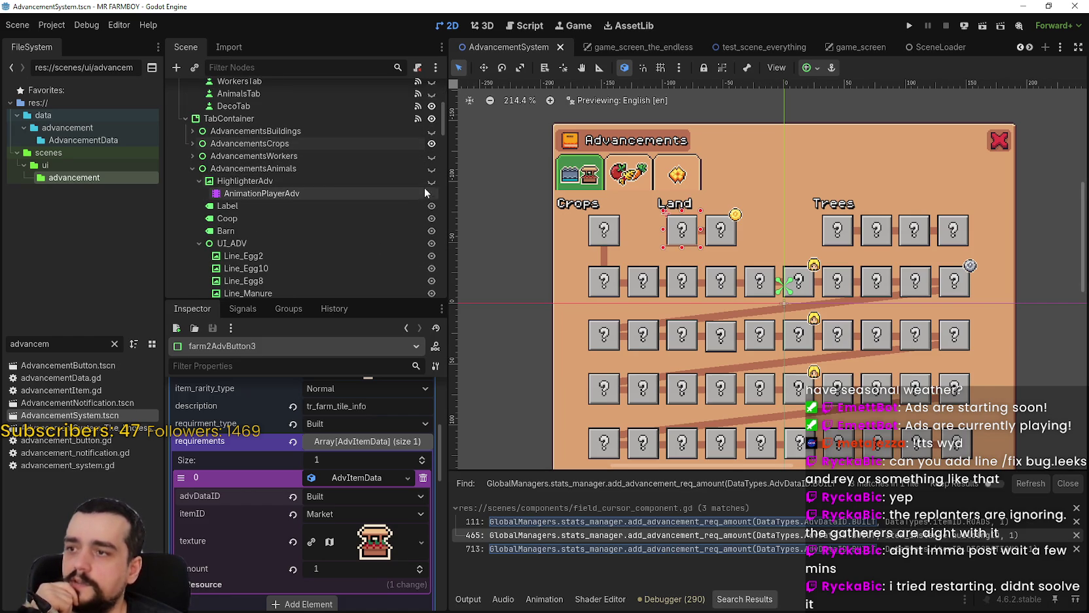
click(431, 143)
click(431, 168)
scroll(up, 3)
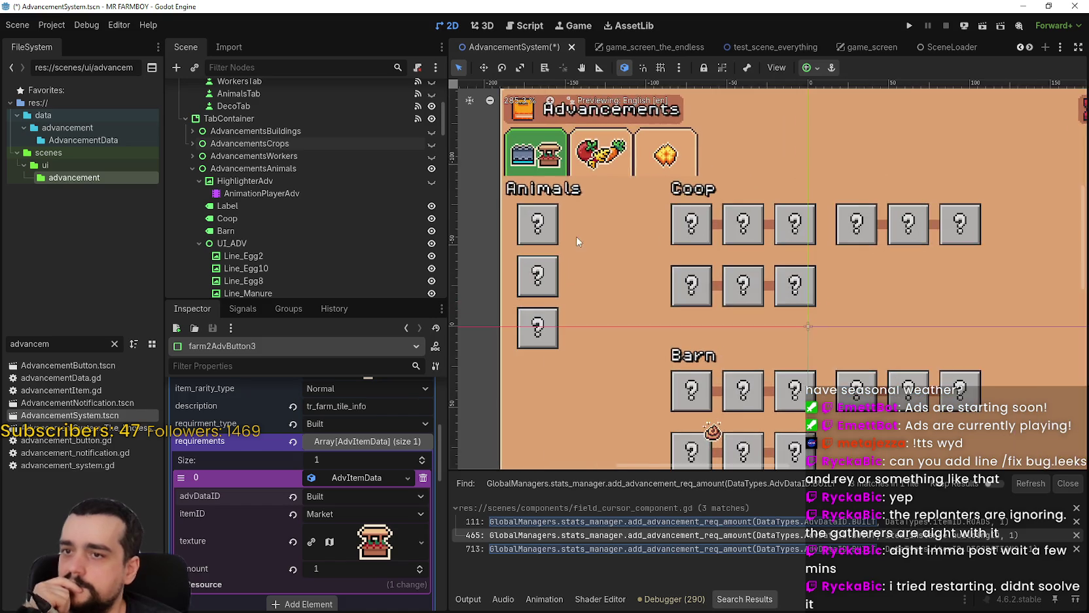
scroll(down, 3)
Confirm AnimalTileAdvButton requires Built Coop ×1, save the scene, and switch to Discord.
click(547, 227)
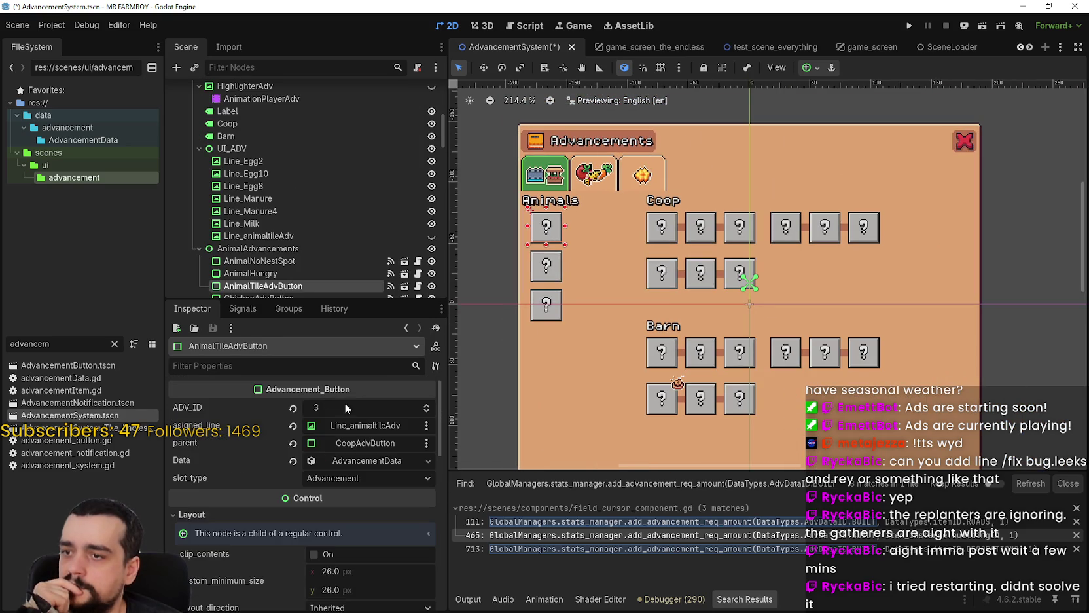
click(365, 462)
scroll(down, 3)
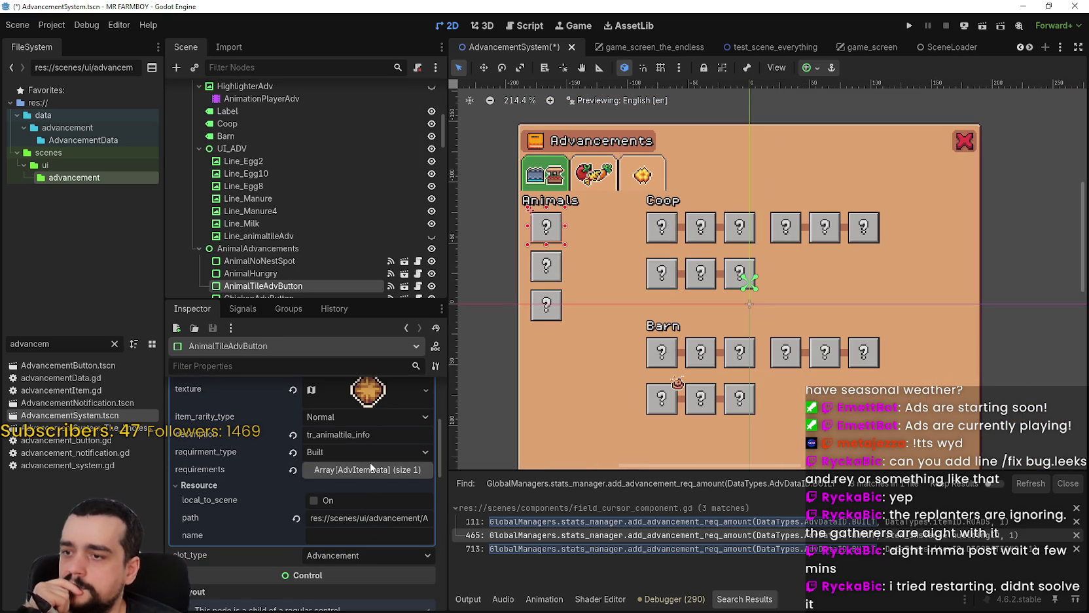
click(370, 474)
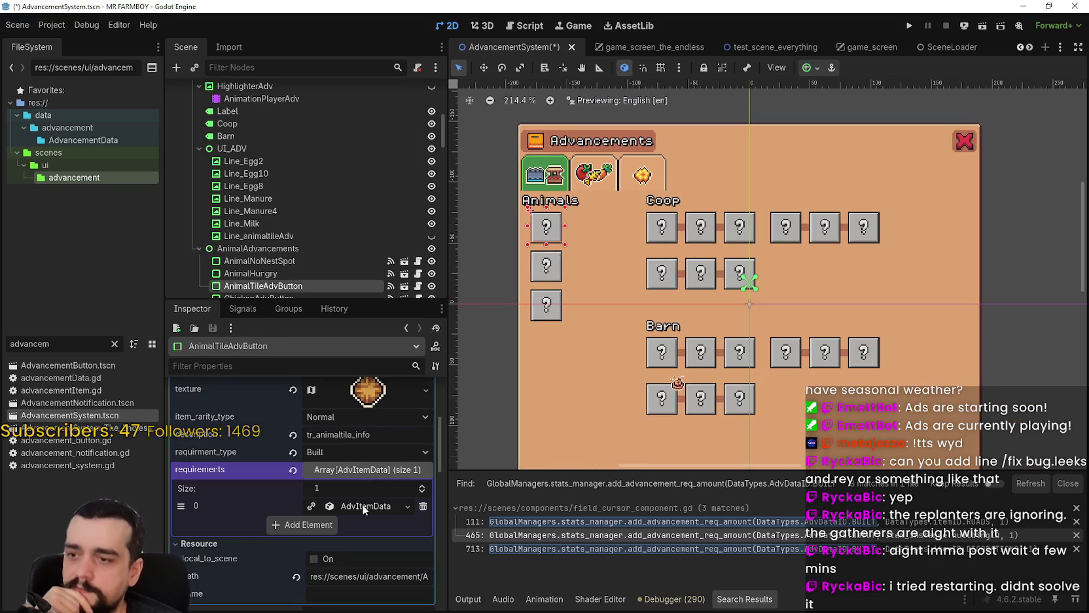
click(363, 506)
scroll(down, 3)
scroll(up, 3)
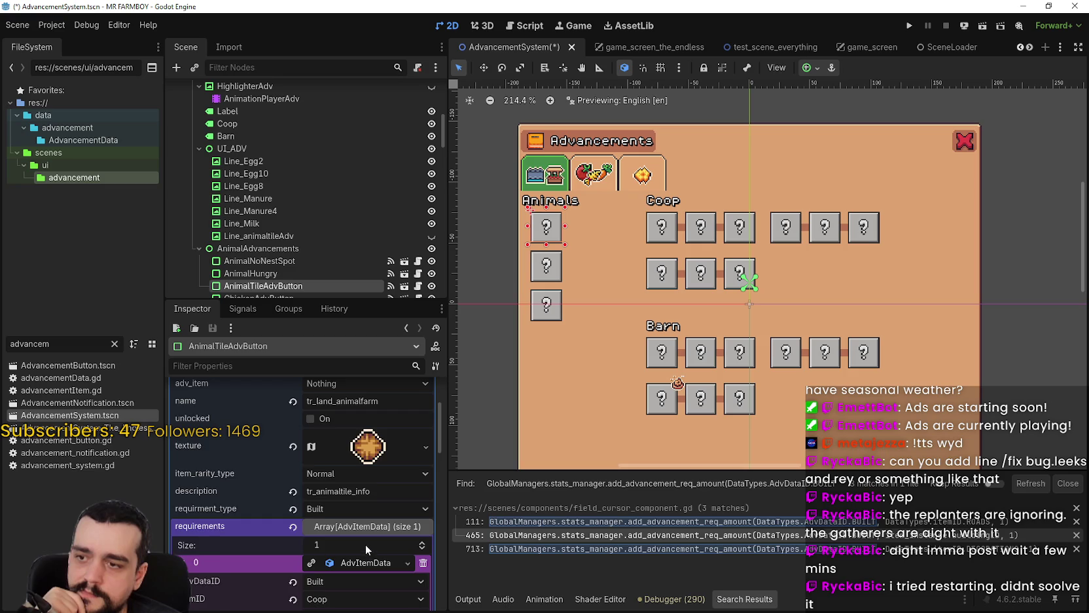
scroll(up, 3)
key(ctrl+s)
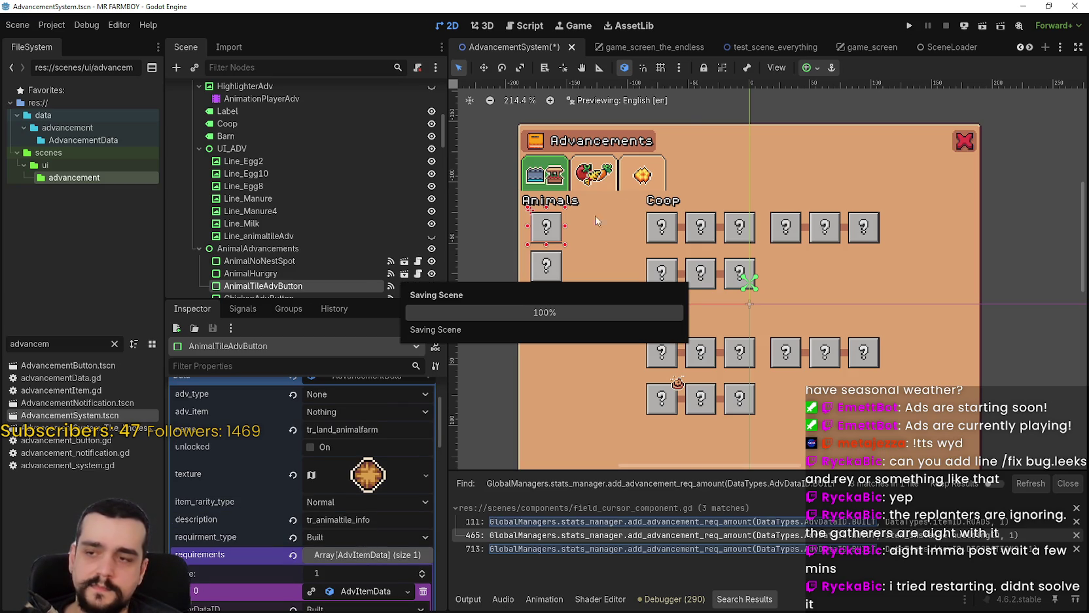
key(alt+Tab)
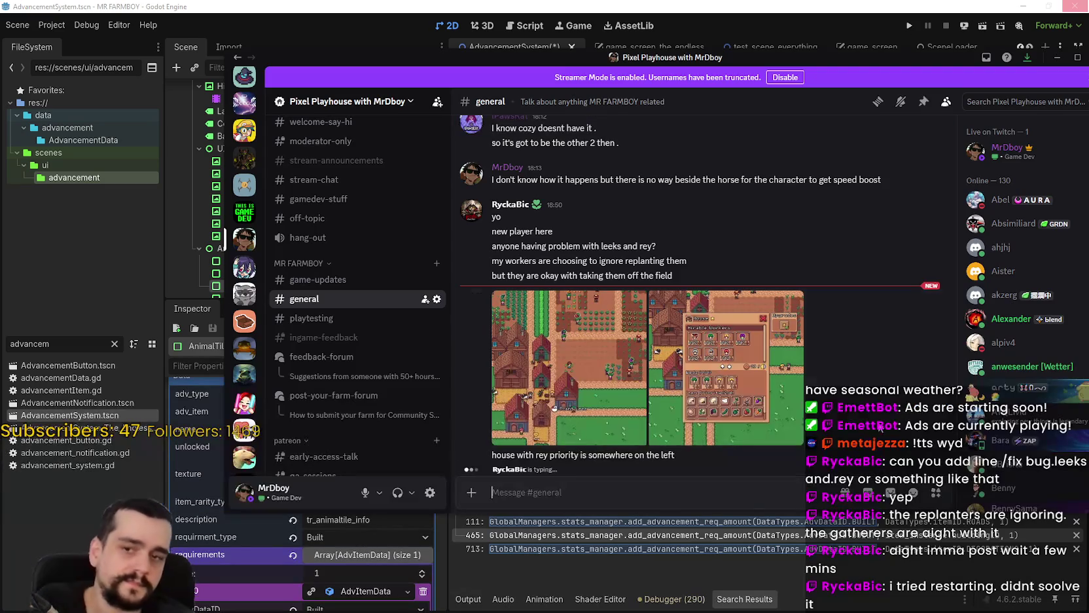
Browse the shared farm screenshots in the image viewer, then close it.
click(559, 337)
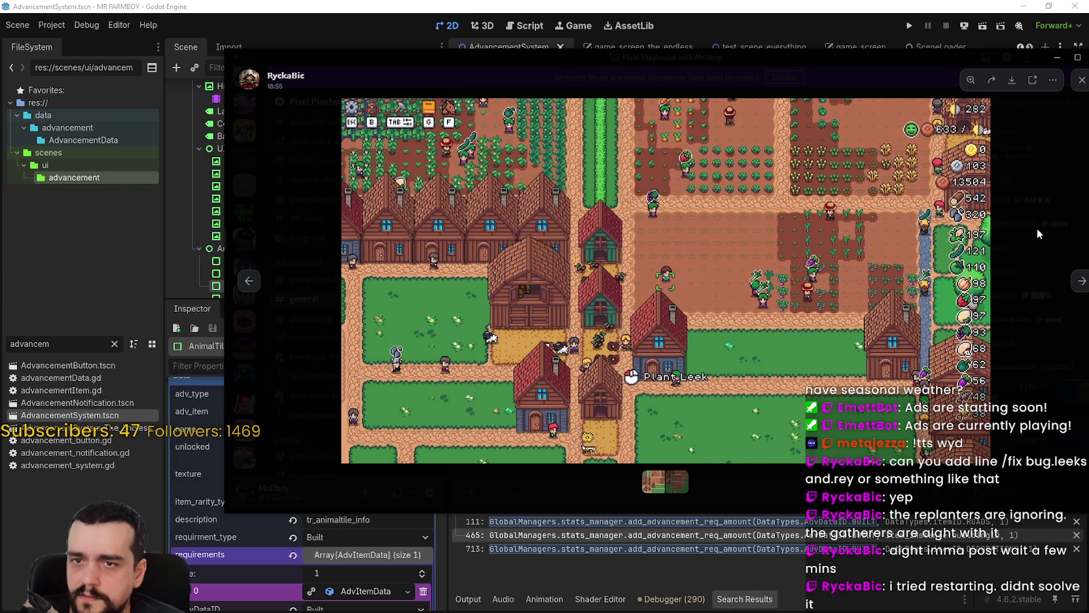
click(1081, 282)
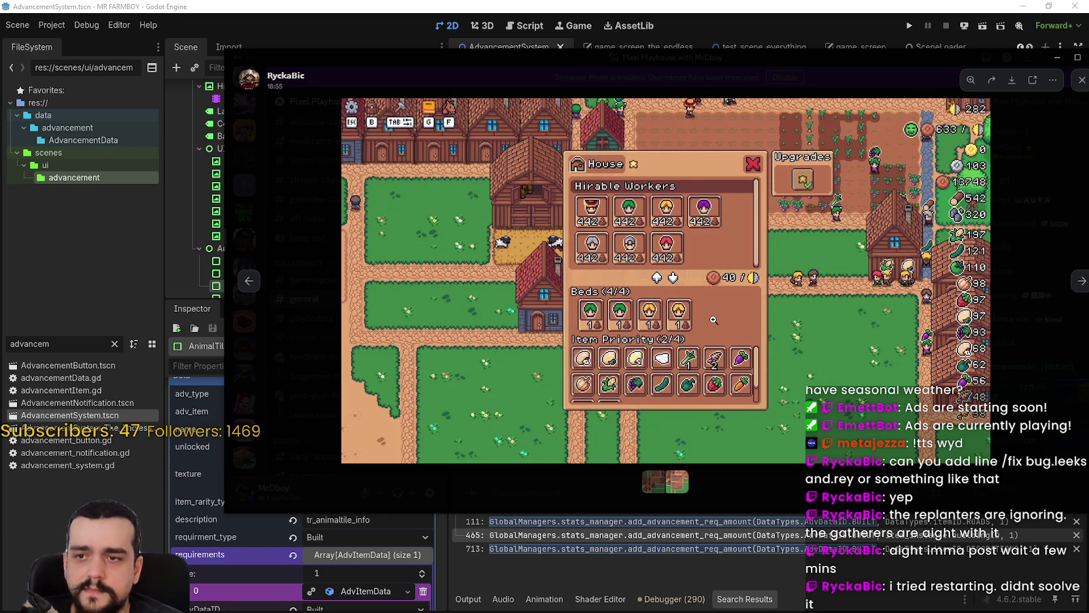
click(1069, 282)
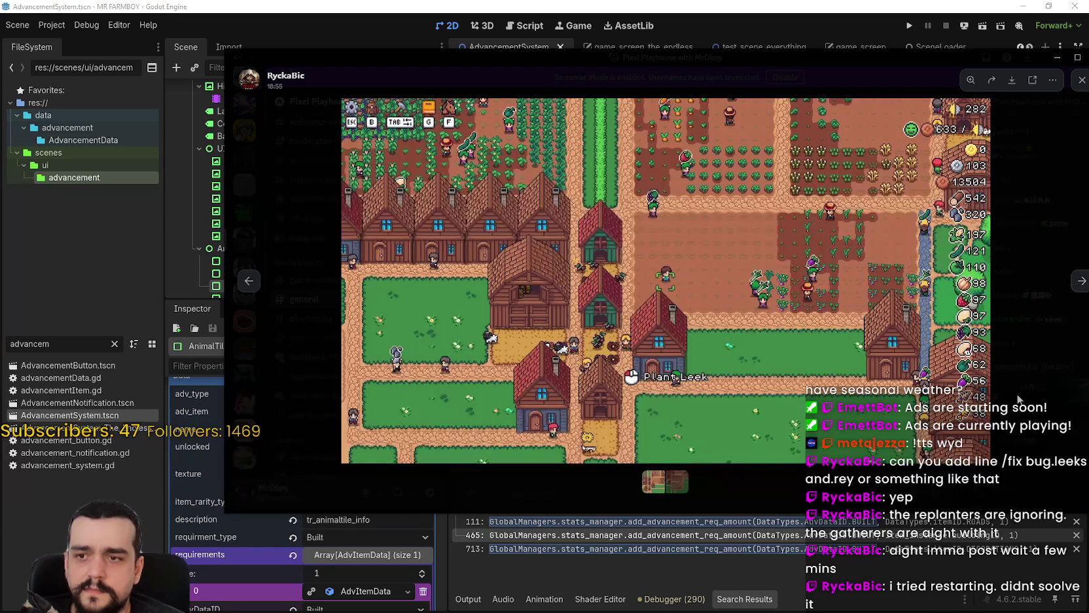
key(Escape)
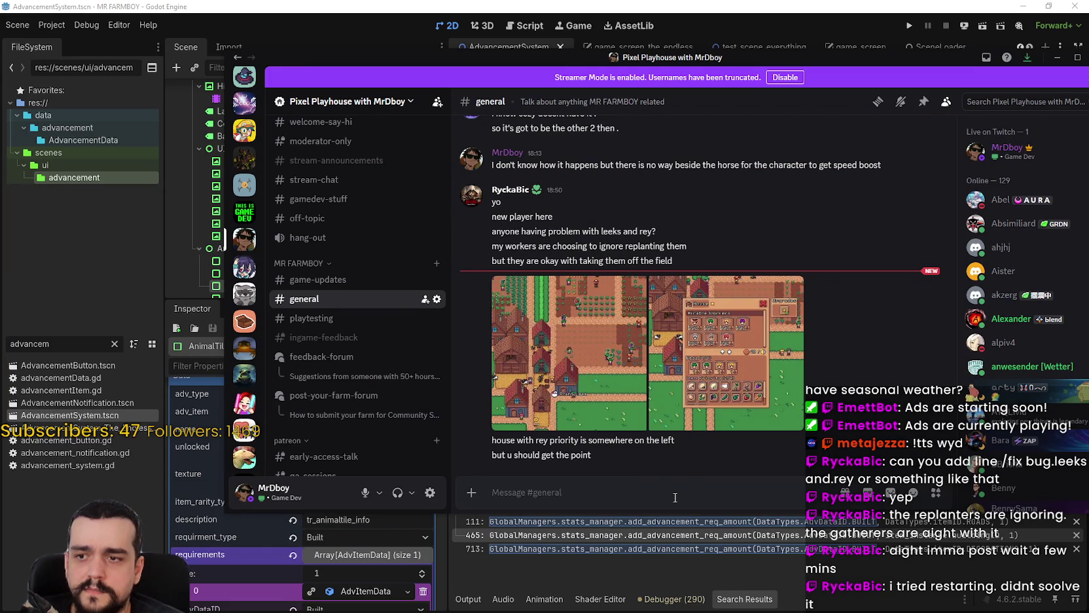
Zoom into the second screenshot's bed workers and House panel item priorities, then close.
click(700, 391)
click(650, 315)
scroll(up, 3)
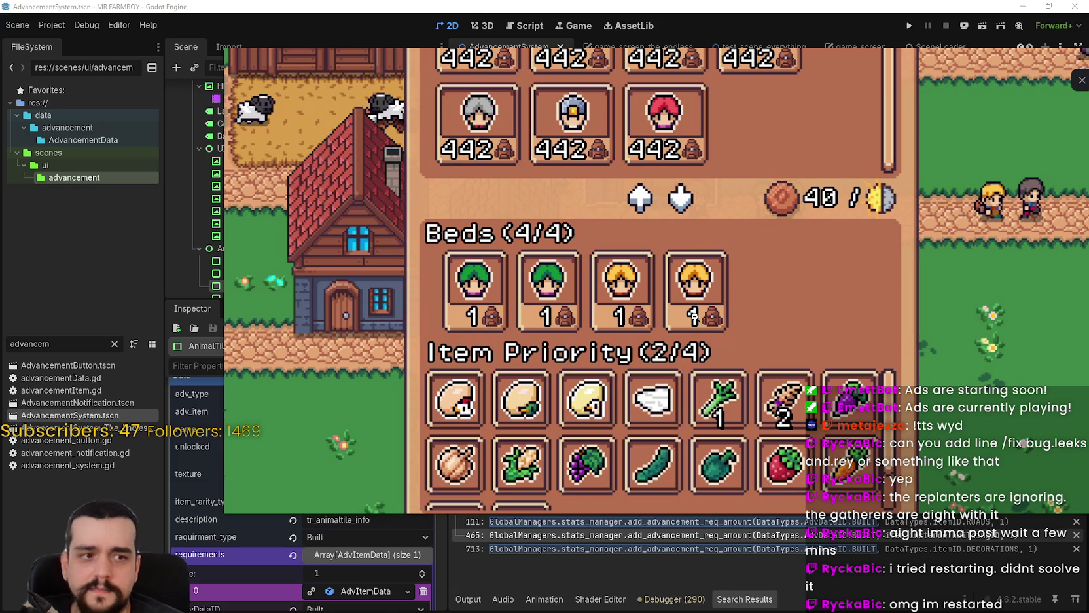
scroll(down, 3)
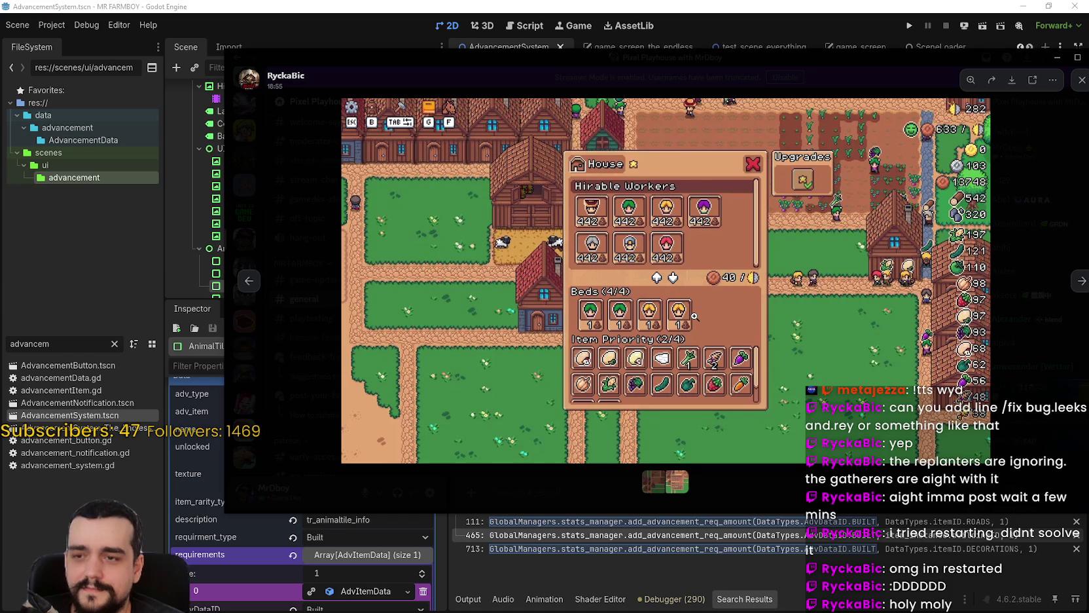
scroll(up, 3)
scroll(down, 3)
click(1081, 280)
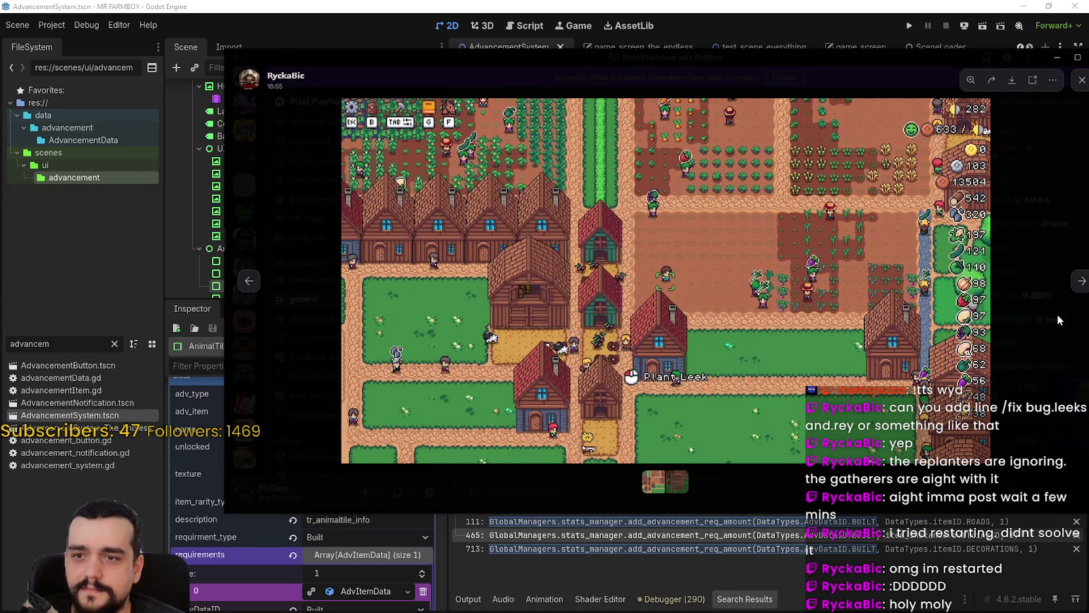
click(1081, 281)
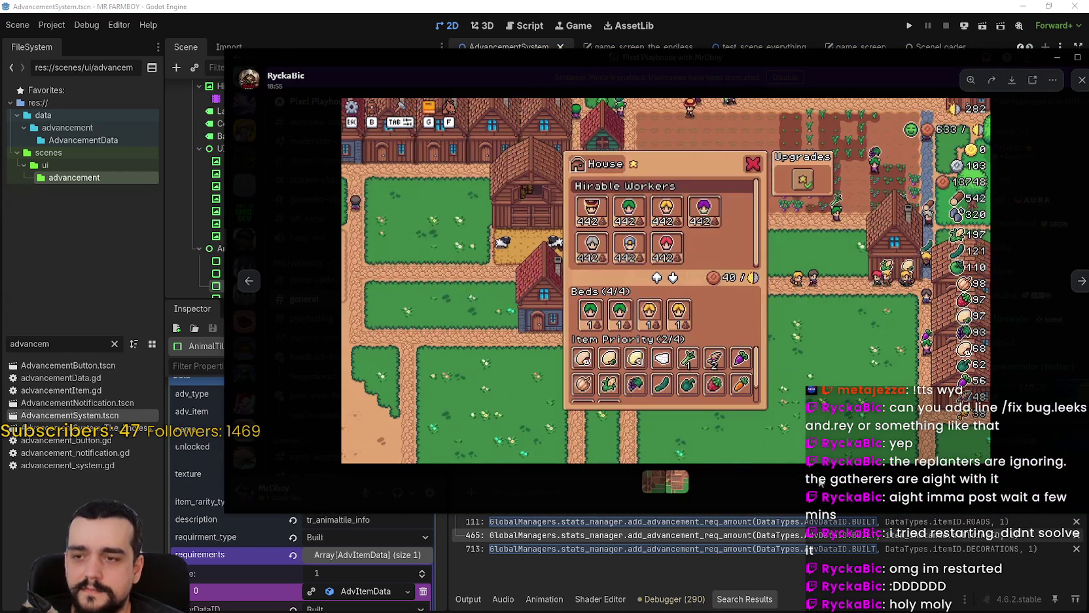
click(748, 334)
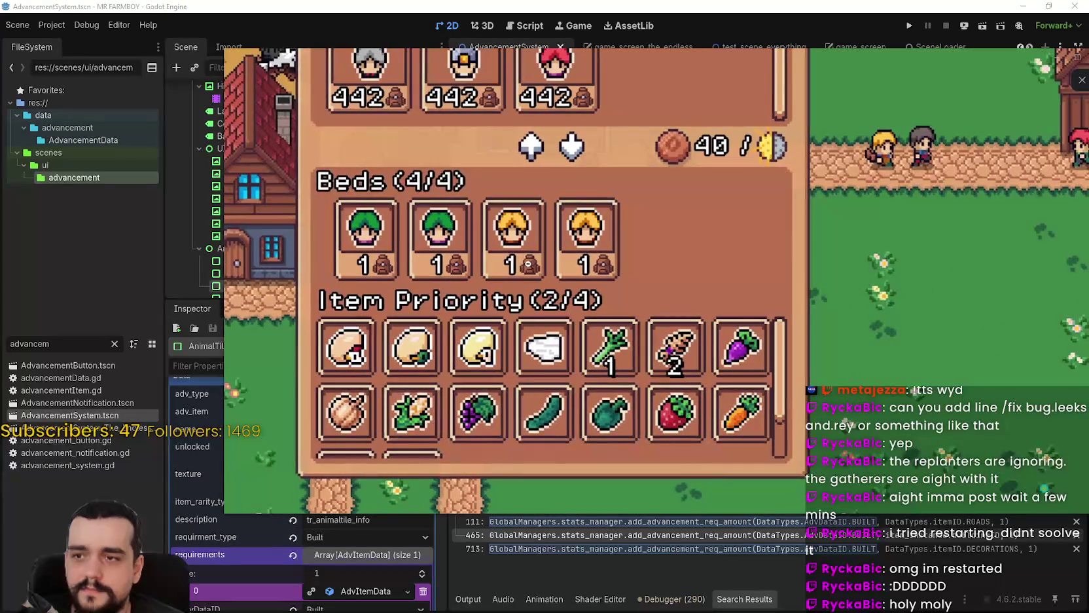
click(779, 267)
key(Escape)
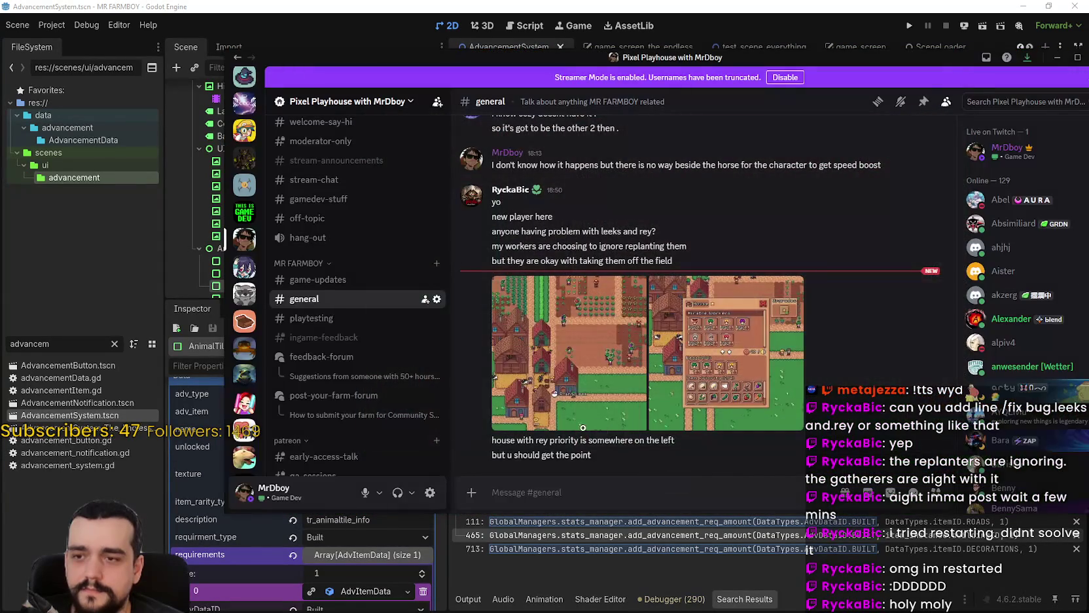
Reopen the farm screenshots, zoom in and out, step back one, and close the viewer.
click(538, 347)
click(552, 255)
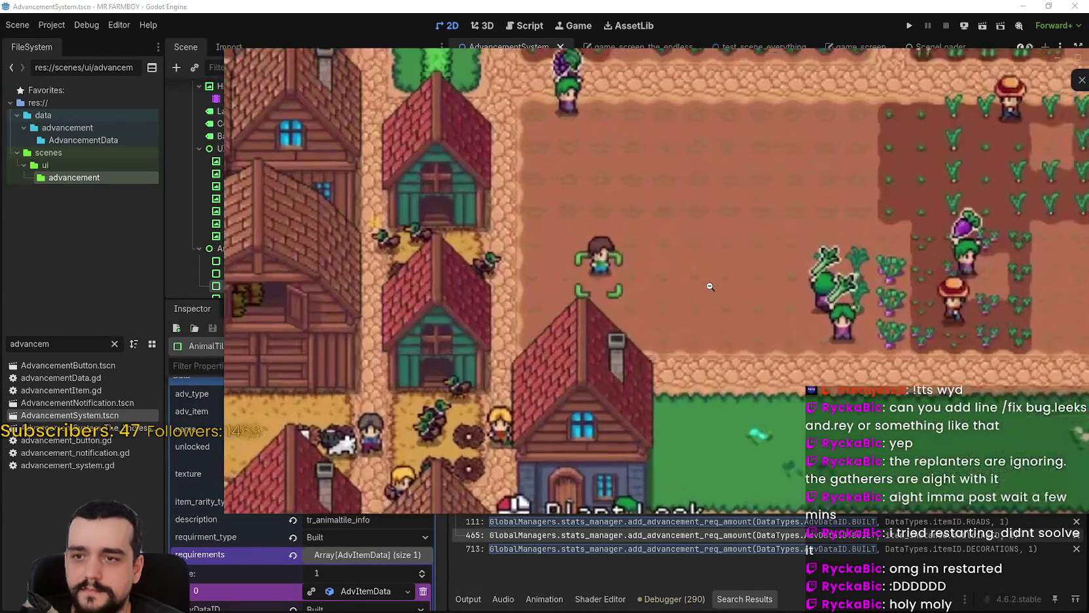
click(552, 255)
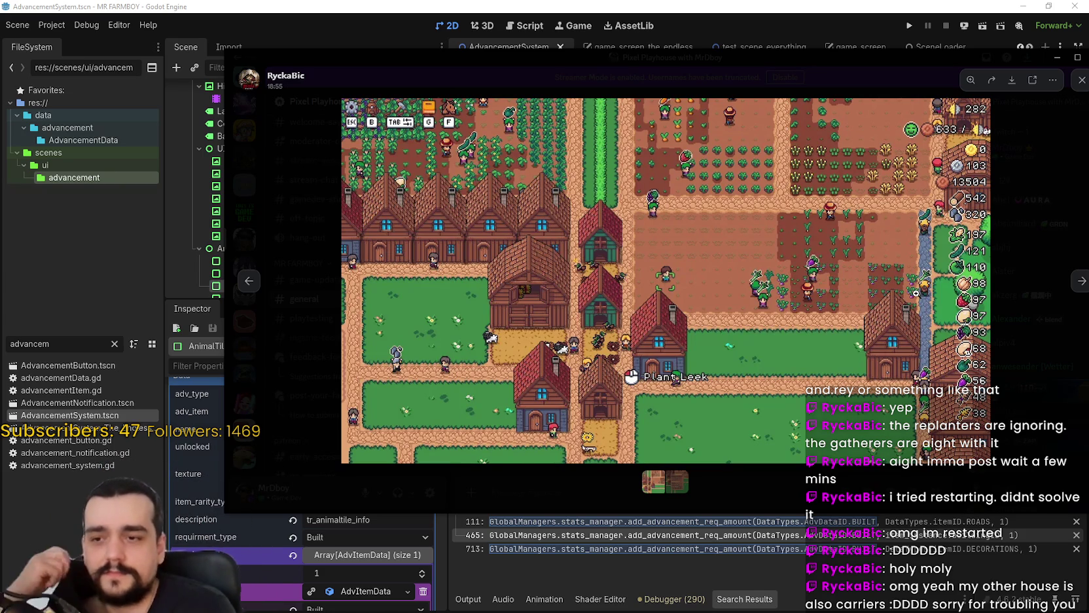
click(1012, 327)
click(747, 327)
click(747, 328)
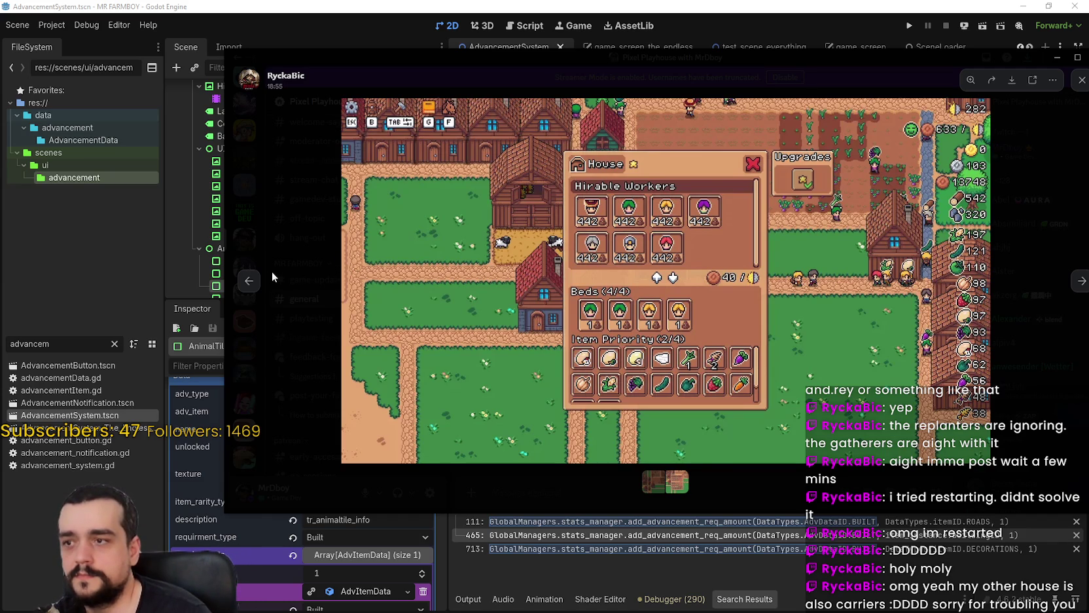
click(250, 281)
click(1029, 341)
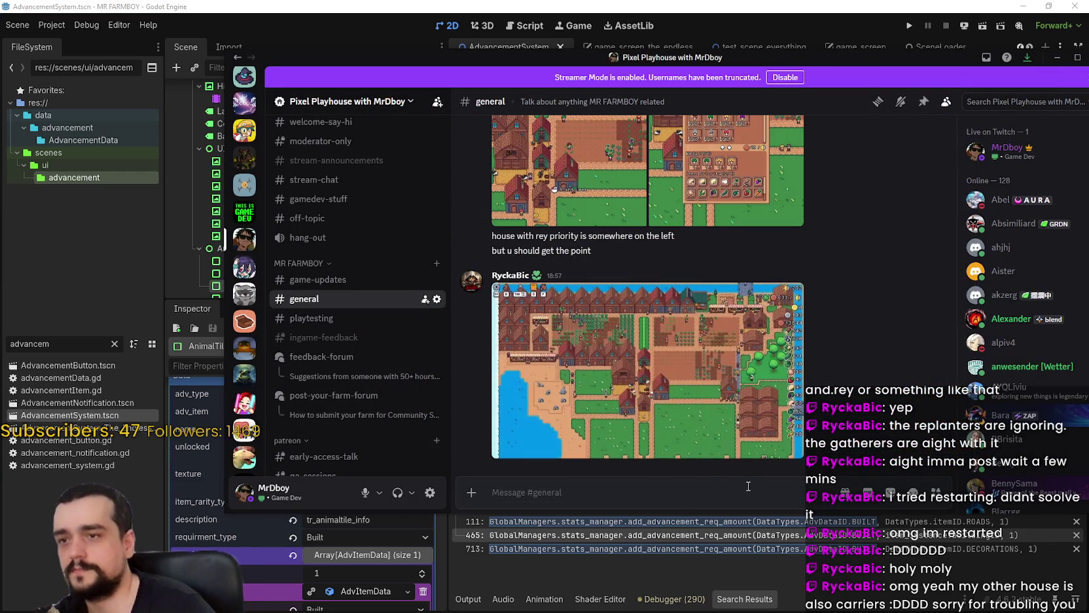
Open the new farm overview screenshot full size and zoom in and back out.
click(750, 335)
click(651, 239)
click(651, 240)
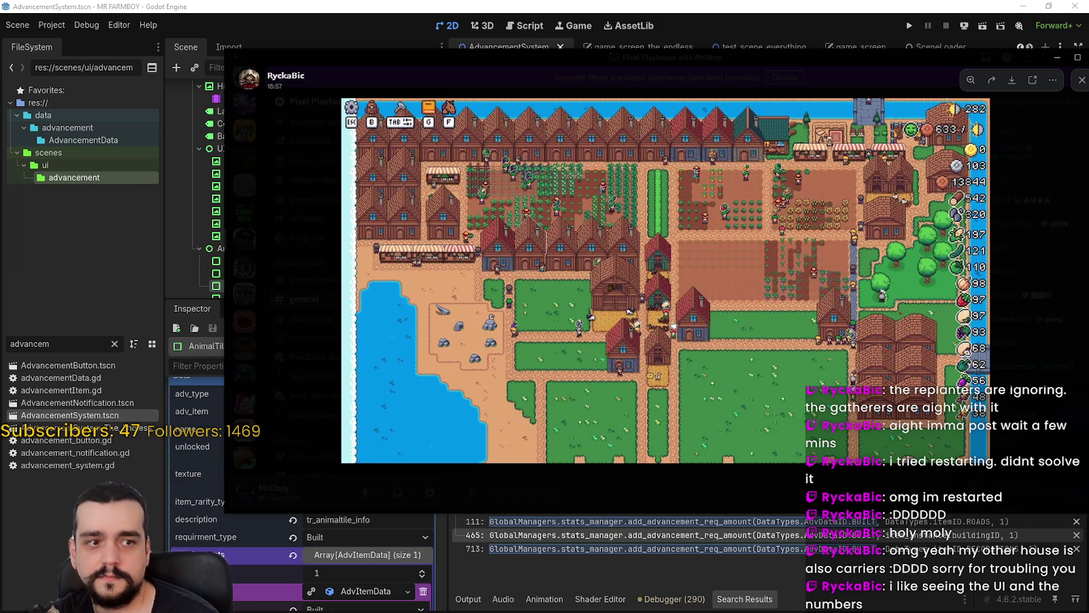
key(XF86Calculator)
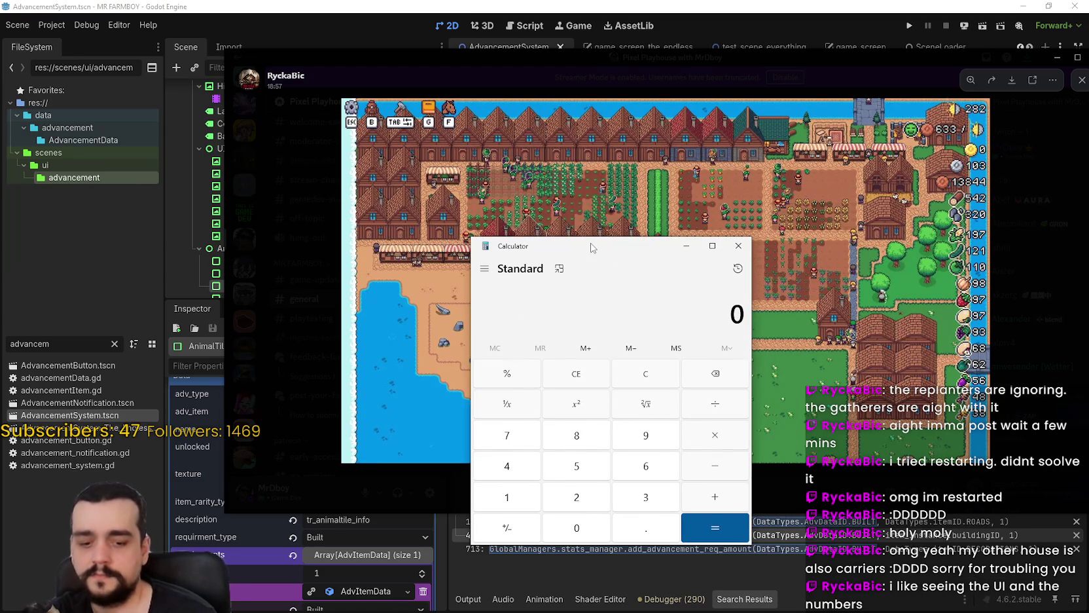
Calculate 280 ÷ 60 (4.6666666666666667), then return to the running game.
text(280/)
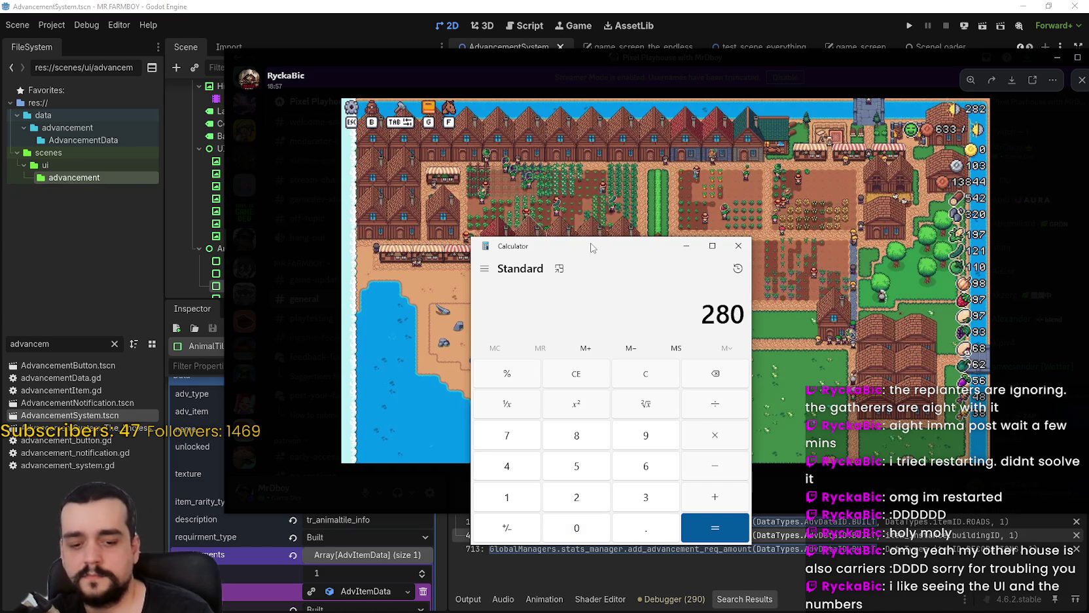
text(60)
key(Return)
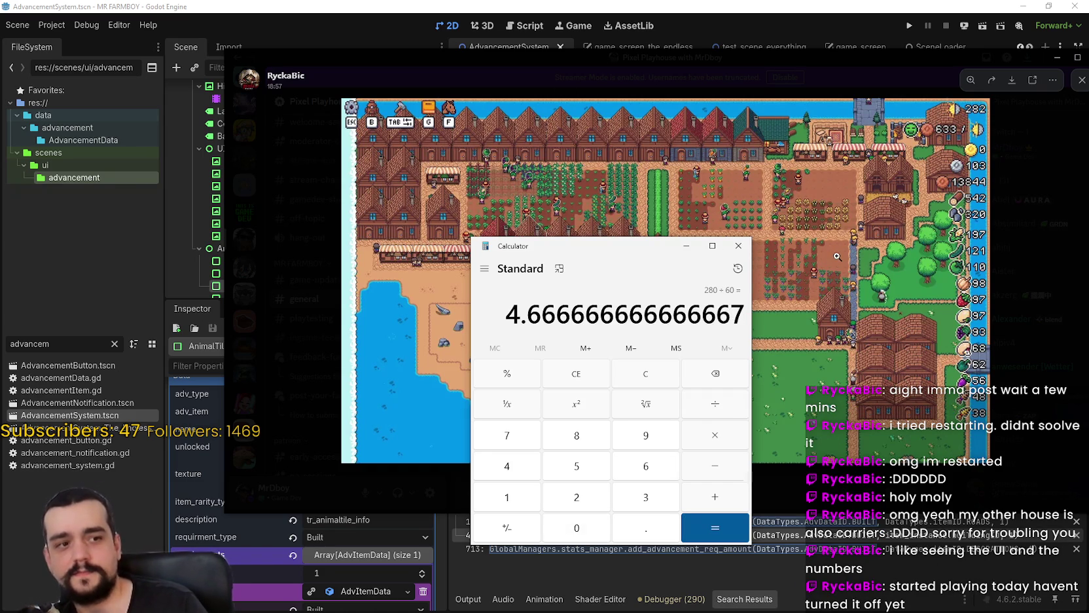
click(802, 261)
scroll(up, 3)
Pan the running game's camera with WASD across the farm toward the crop fields.
scroll(down, 3)
scroll(up, 3)
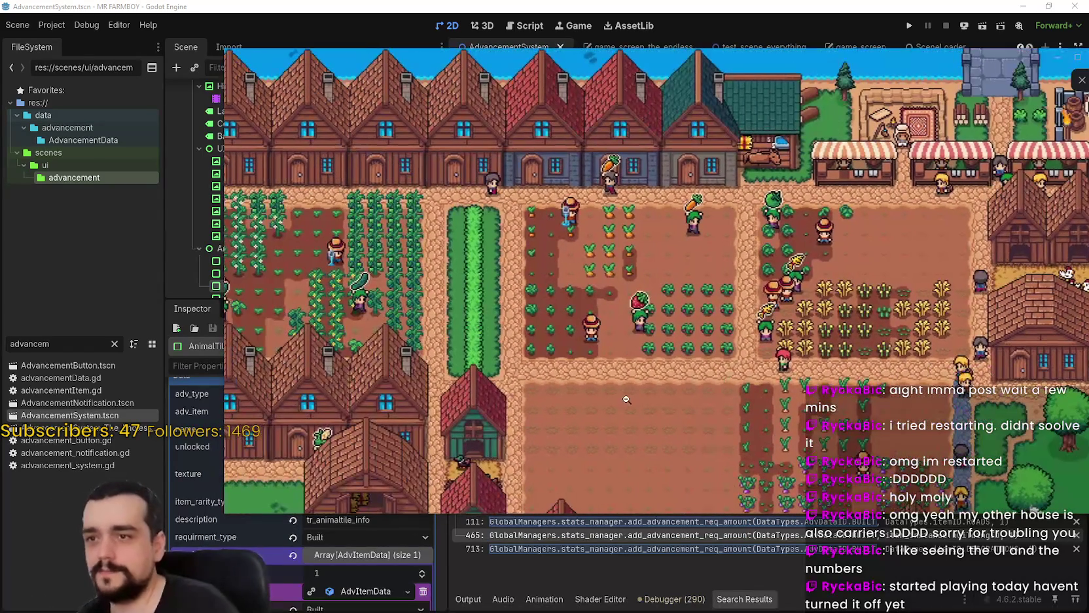
key(a)
scroll(down, 3)
scroll(up, 3)
key(s)
key(d)
key(w)
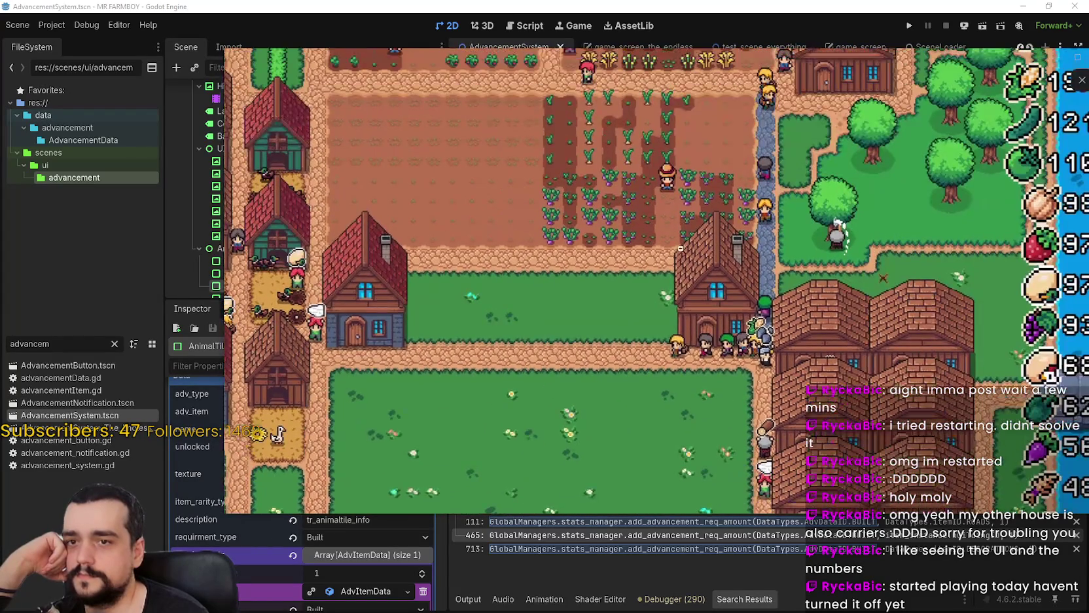
scroll(down, 3)
scroll(up, 3)
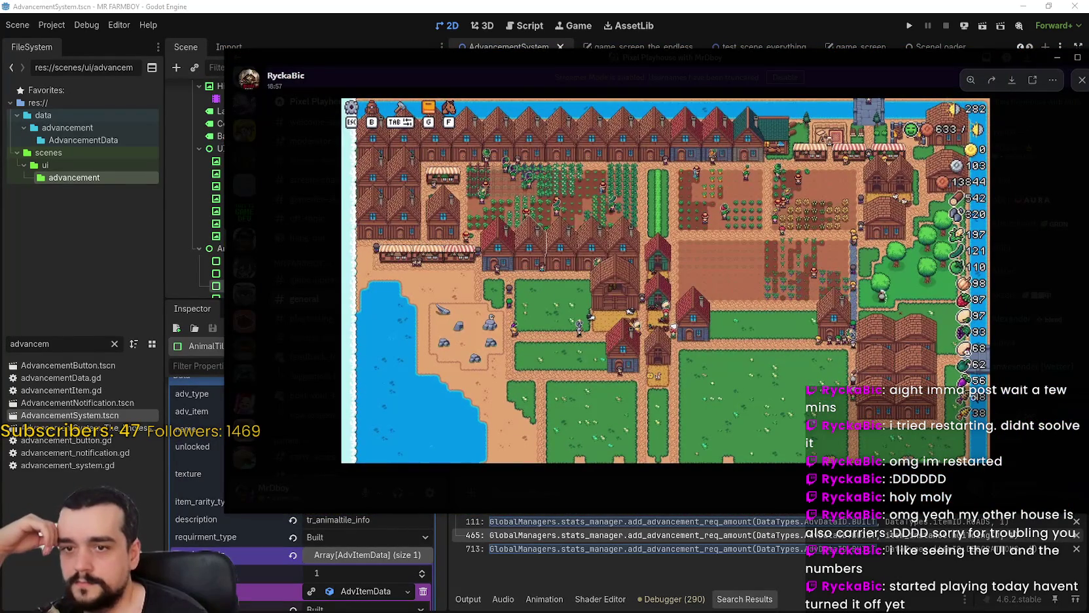
key(alt+Tab)
key(w)
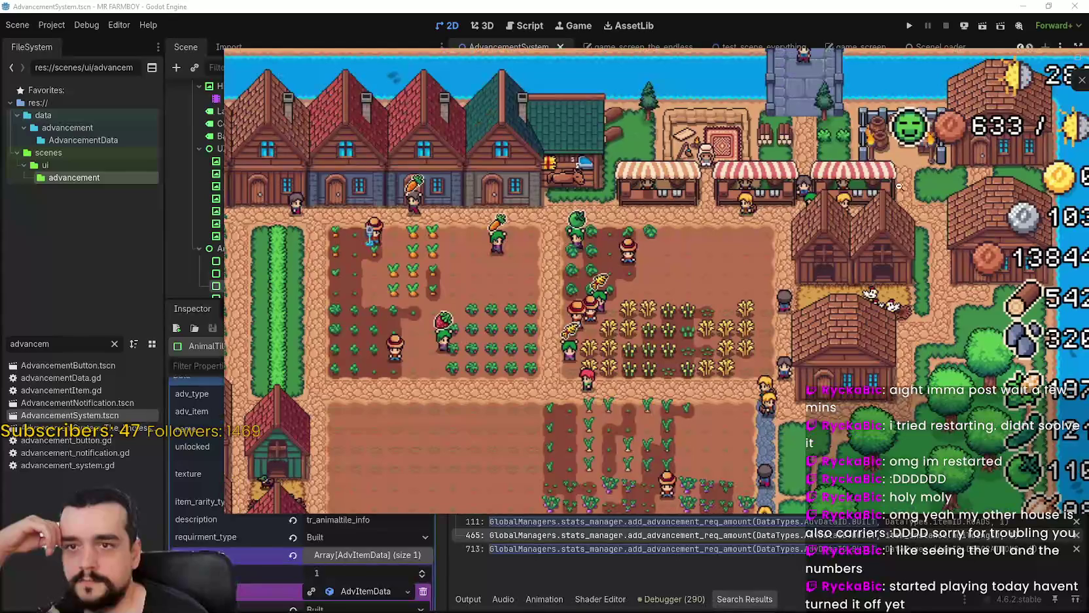
Compare the game with the posted farm screenshot, zooming into its hedge row and fields.
key(alt+Tab)
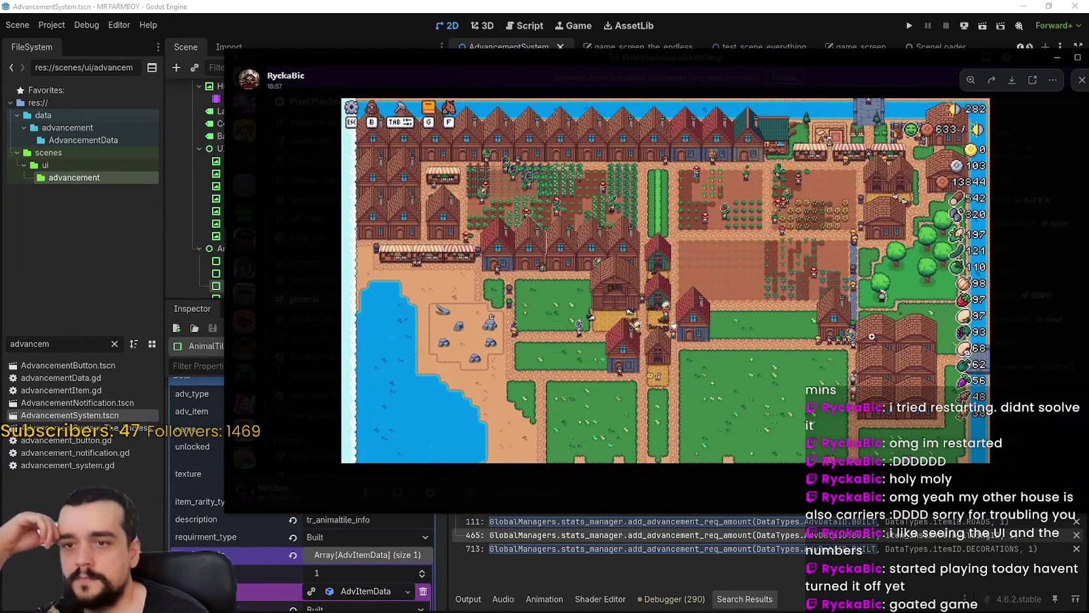
key(alt+Tab)
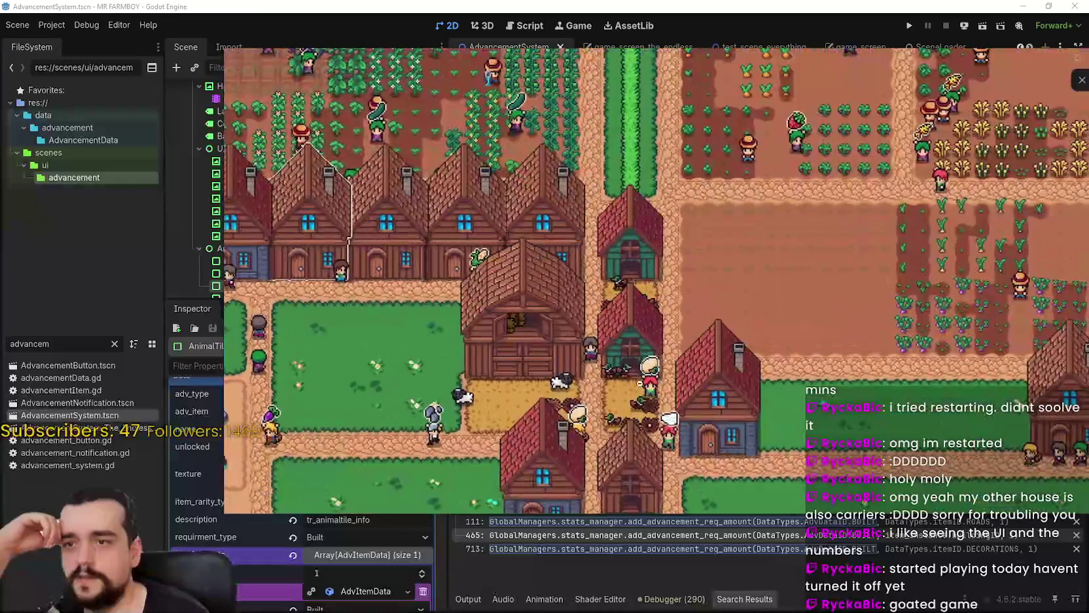
key(alt+Tab)
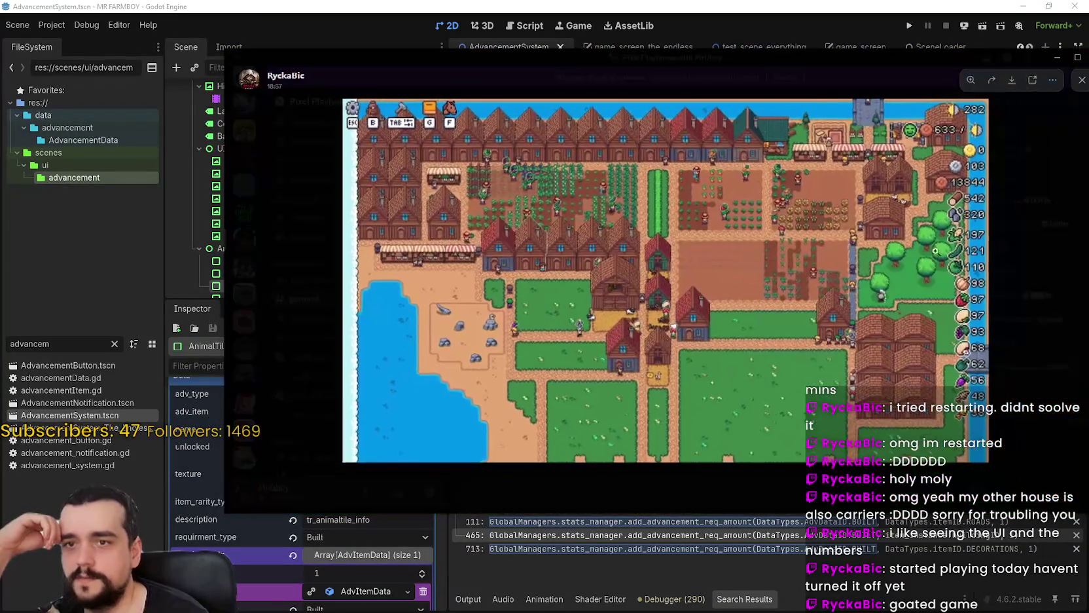
key(alt+Tab)
scroll(down, 3)
scroll(up, 3)
drag(721, 473, 509, 251)
key(alt+Tab)
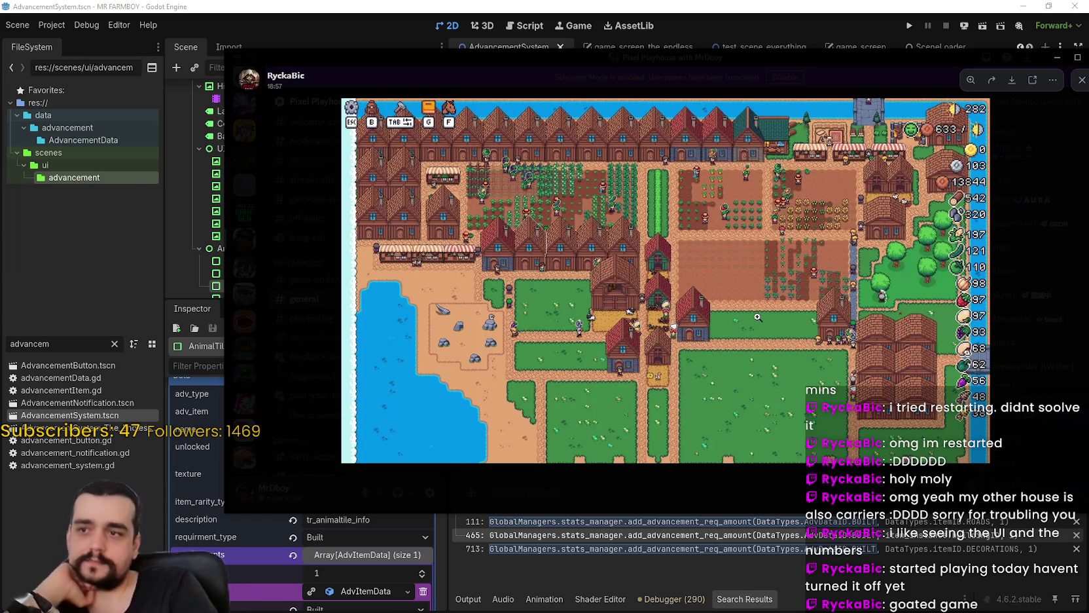
click(490, 322)
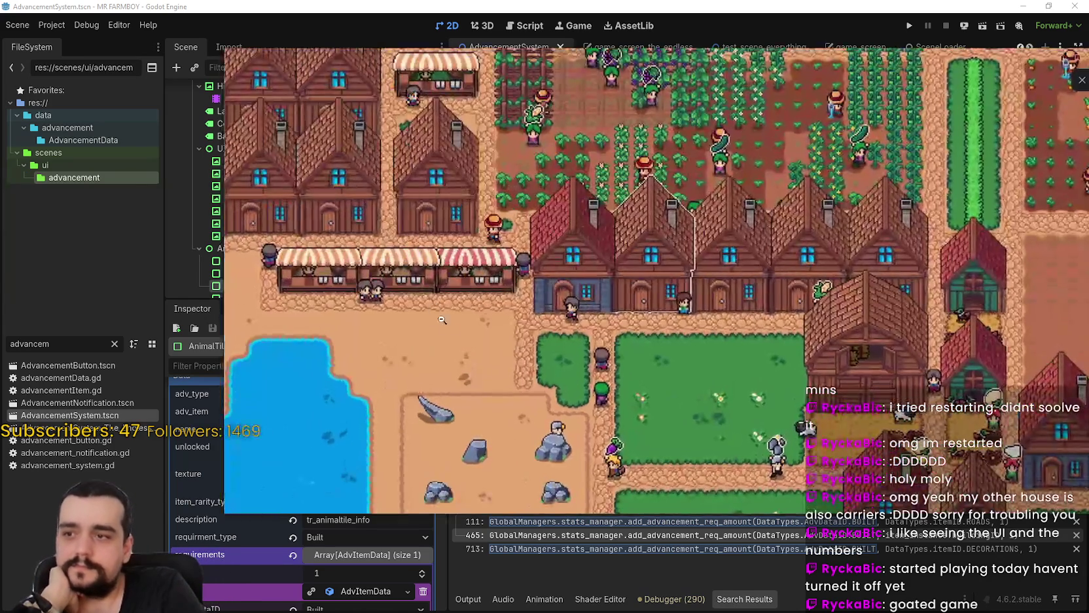
click(469, 325)
click(574, 297)
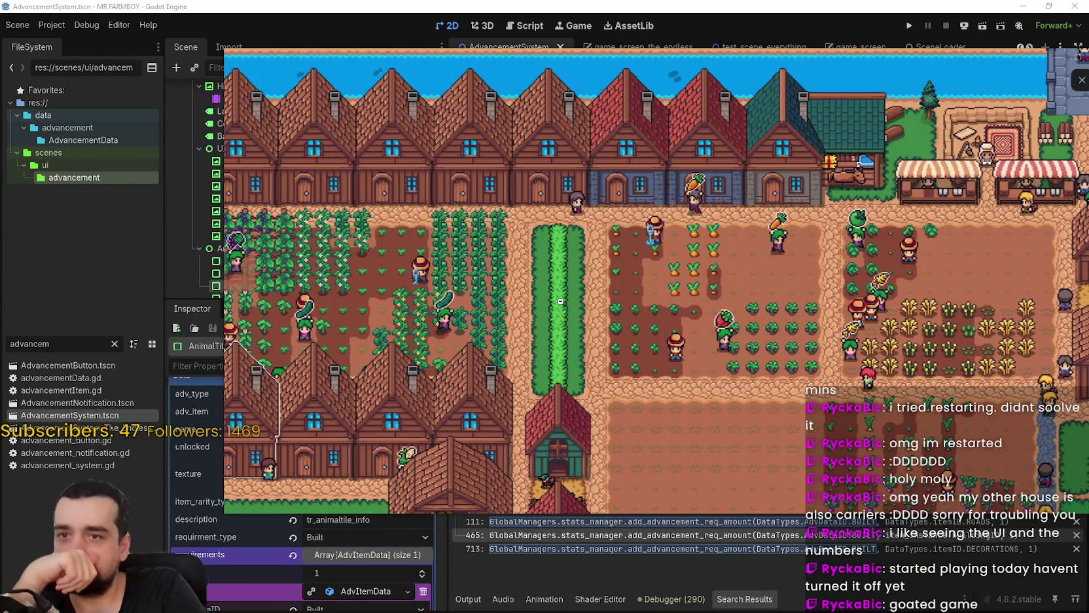
drag(565, 296, 906, 250)
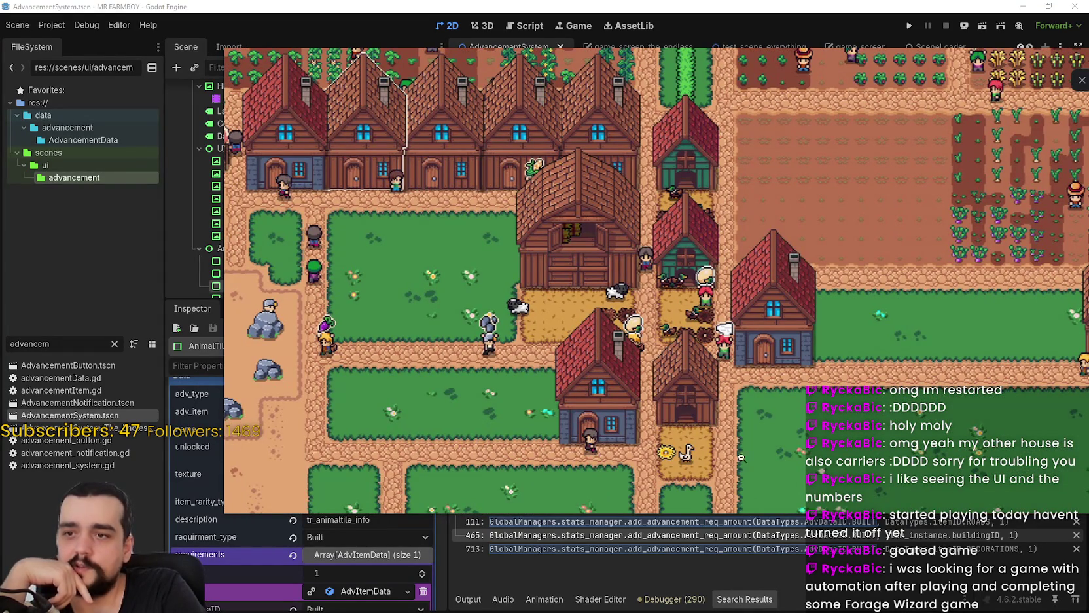
Pan the game view past farmland and houses to the animal pens and capture the barns.
key(w)
key(d)
drag(858, 369, 608, 360)
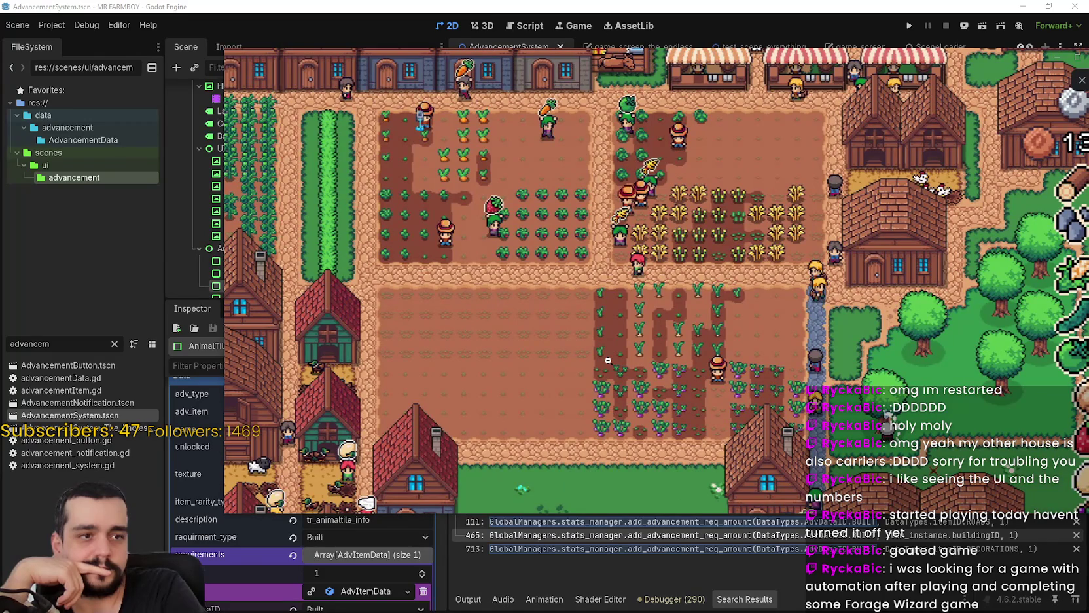
key(a)
key(s)
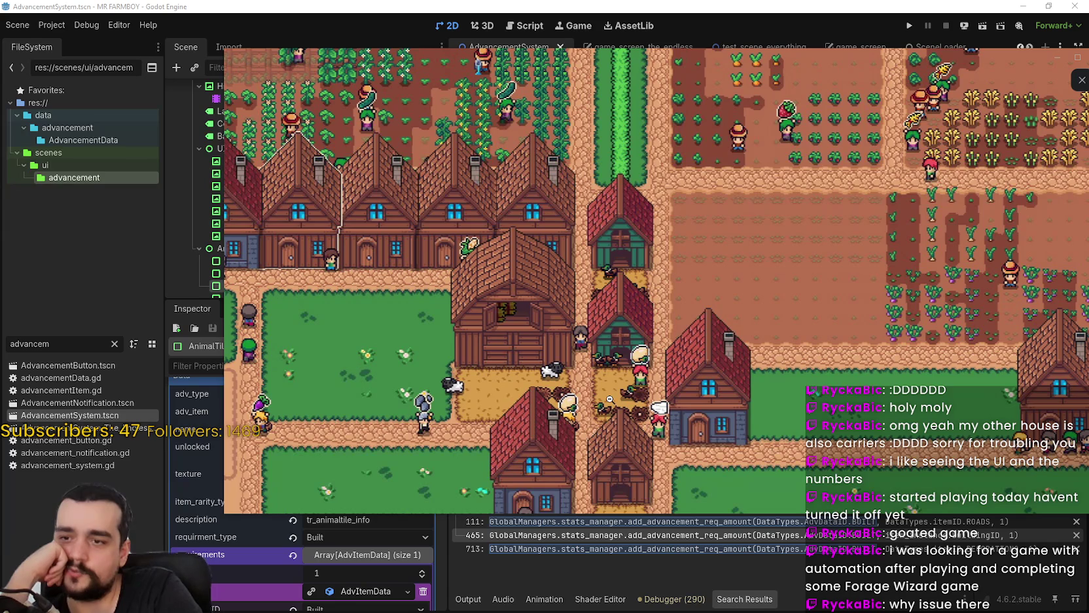
key(w)
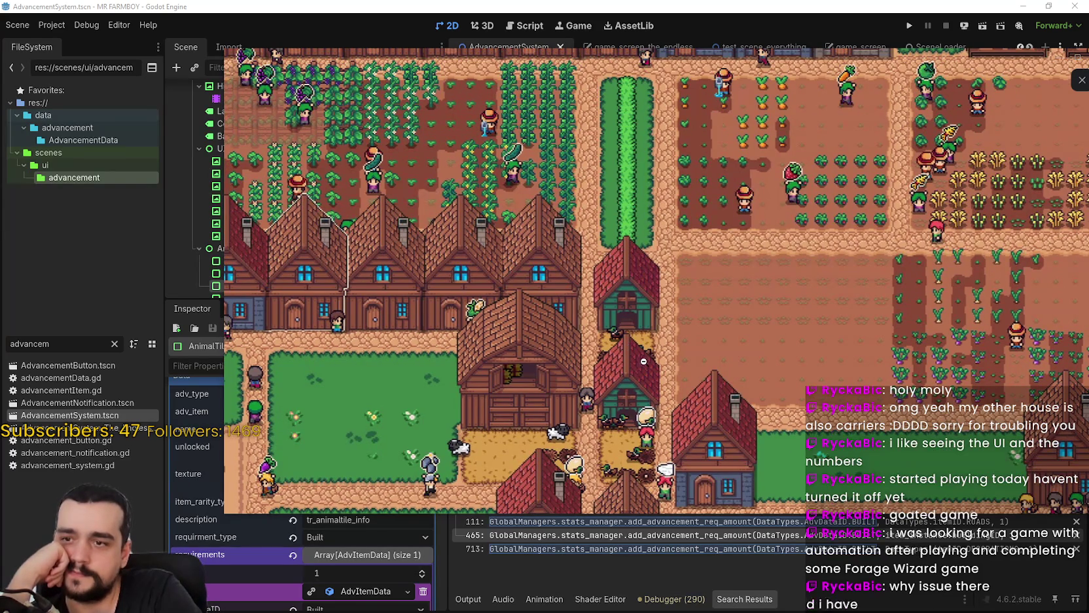
key(s)
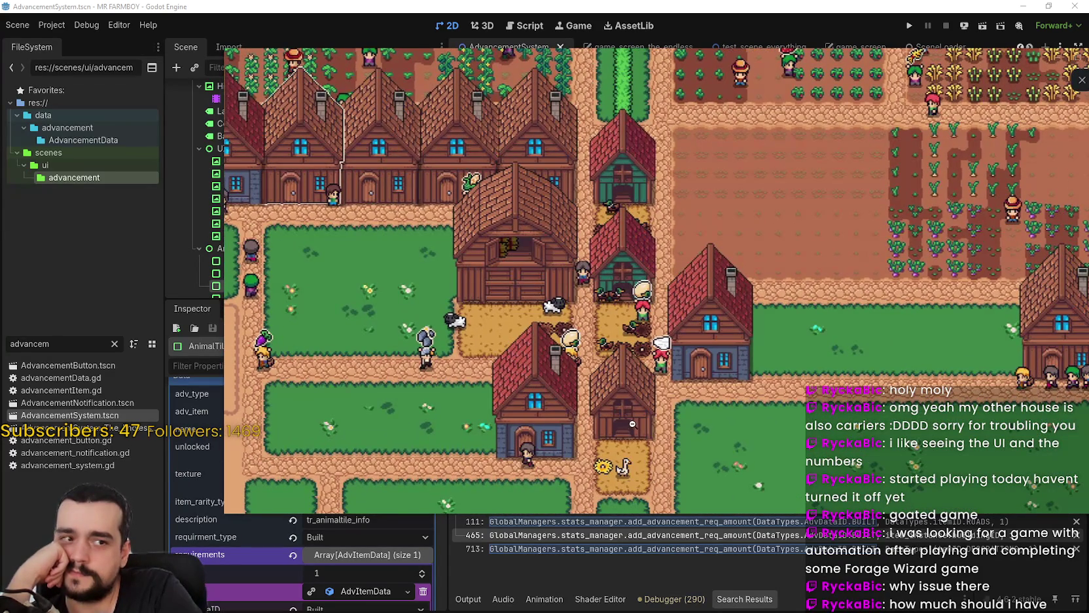
key(a)
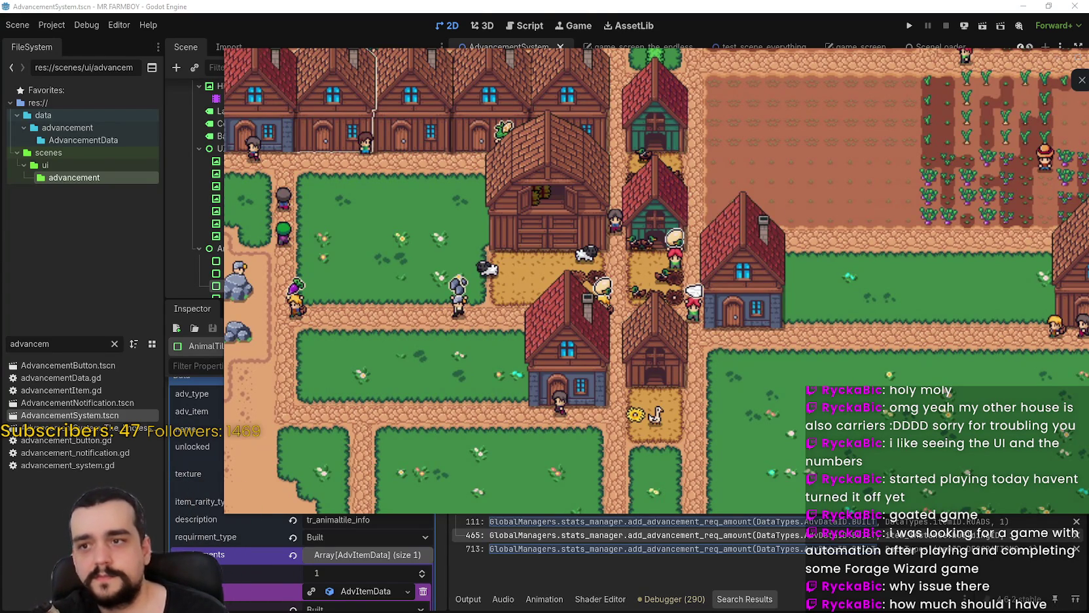
drag(486, 77, 850, 393)
Draw blue loops and lines across the animal pens in the game snip.
drag(629, 285, 655, 291)
drag(627, 191, 642, 190)
drag(602, 290, 541, 290)
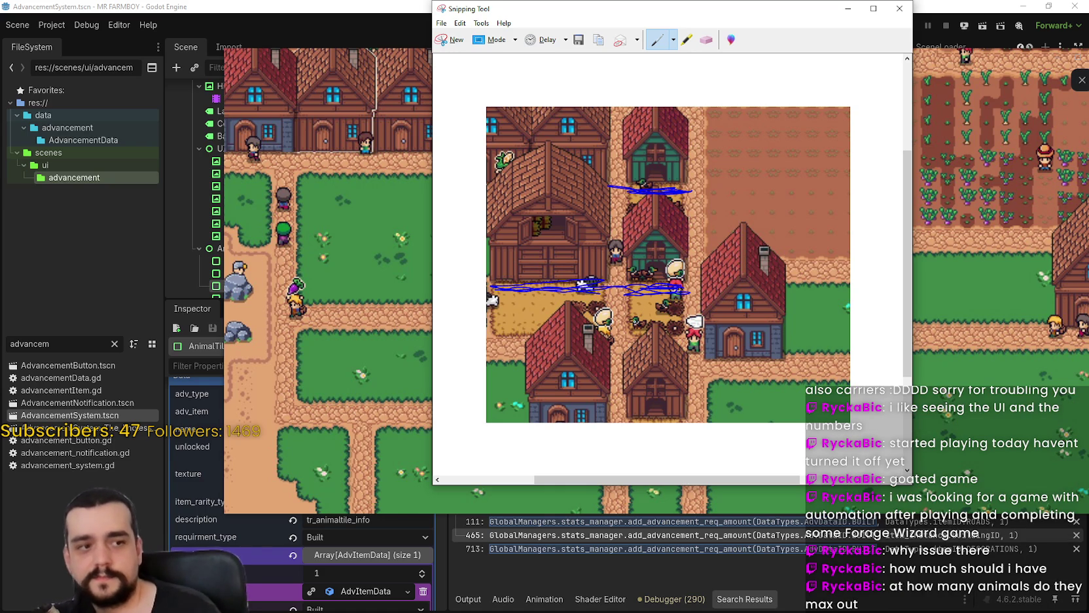
drag(713, 481, 742, 480)
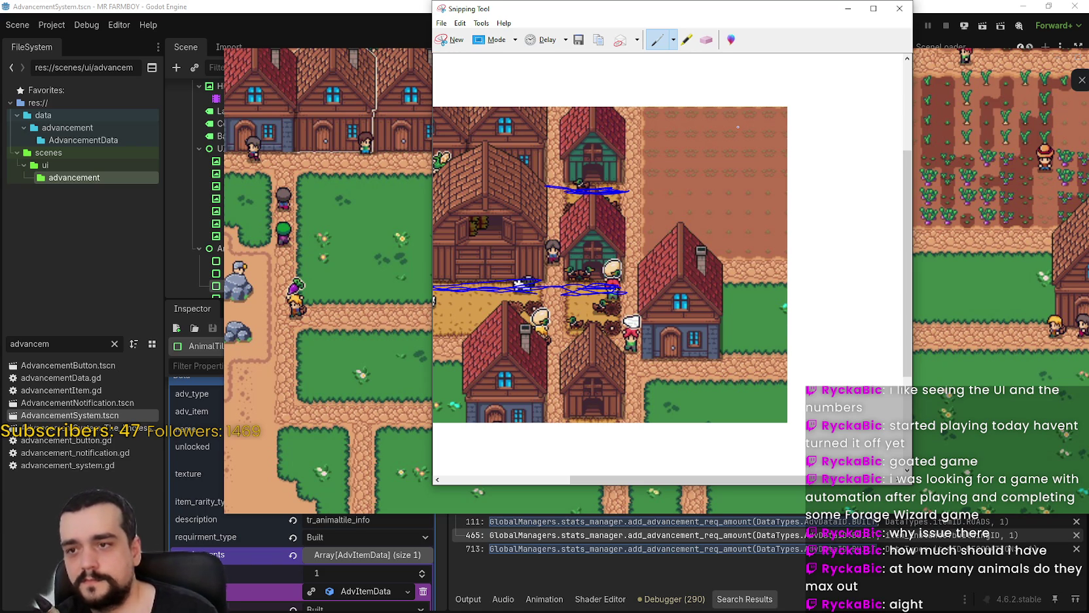
Hand-draw a blue 4 with an arrow to the pen, circle the lower pen, then minimize Snipping Tool.
drag(679, 189, 639, 187)
drag(700, 137, 735, 161)
drag(724, 145, 699, 222)
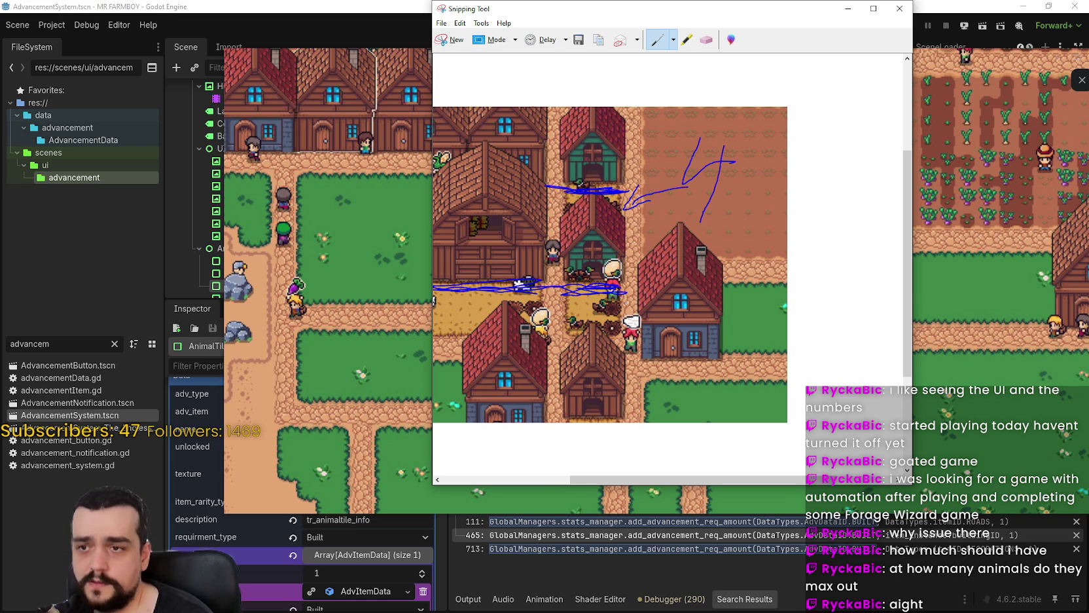
drag(631, 298, 630, 299)
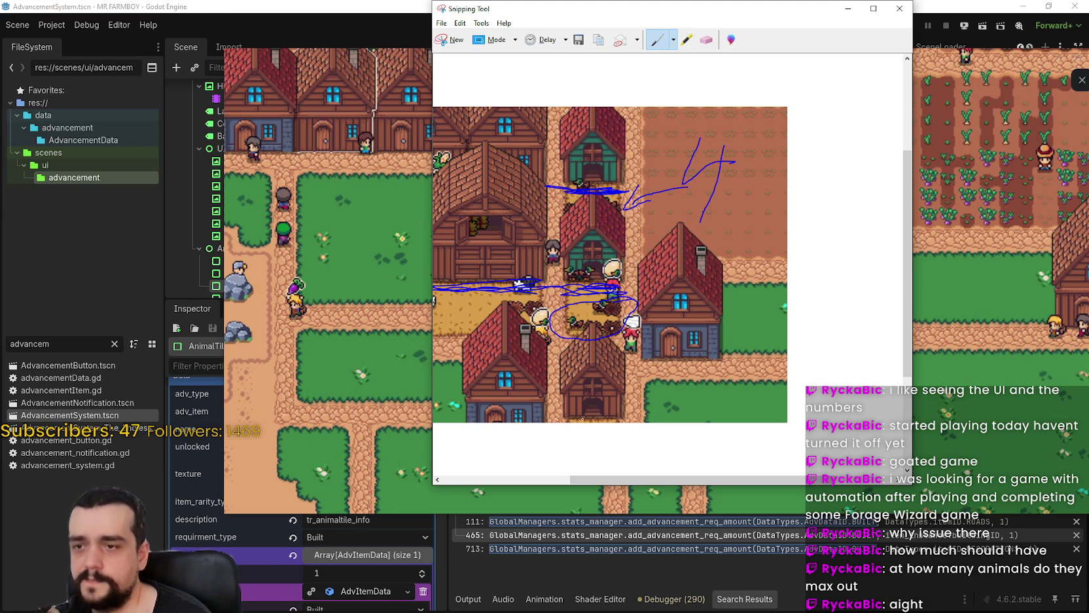
drag(569, 483, 531, 478)
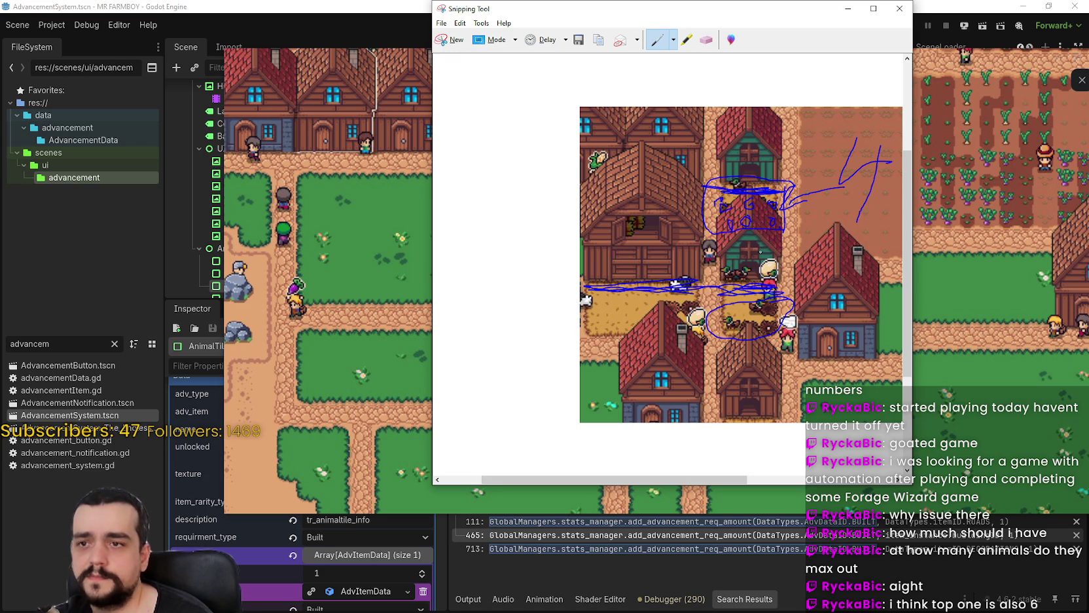
scroll(up, 3)
drag(703, 483, 707, 480)
click(846, 9)
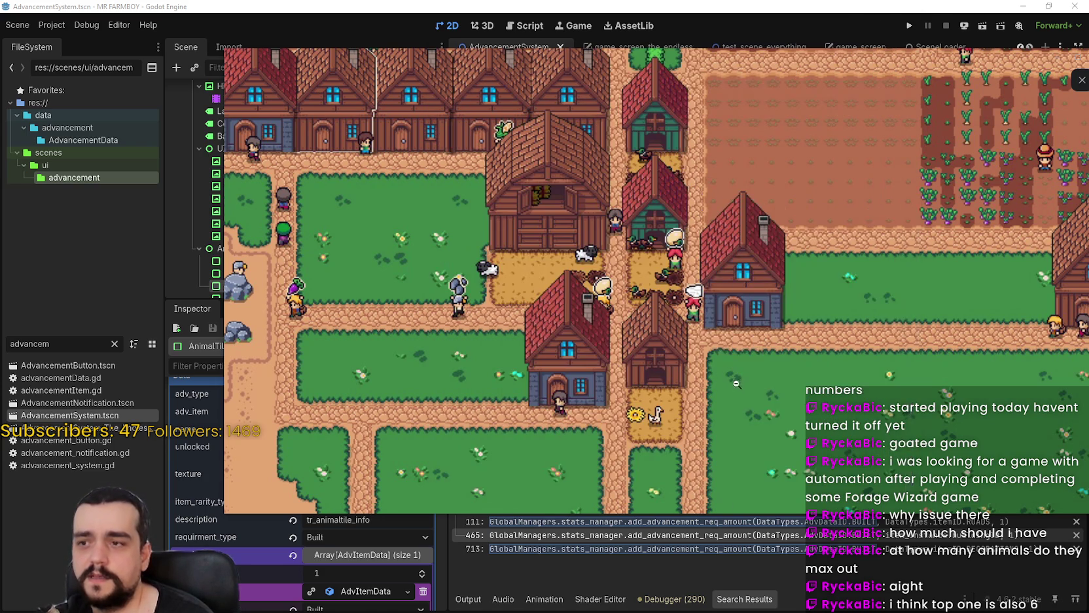
Pan the farm view right and down, view the Discord screenshot, then return to Godot.
scroll(down, 3)
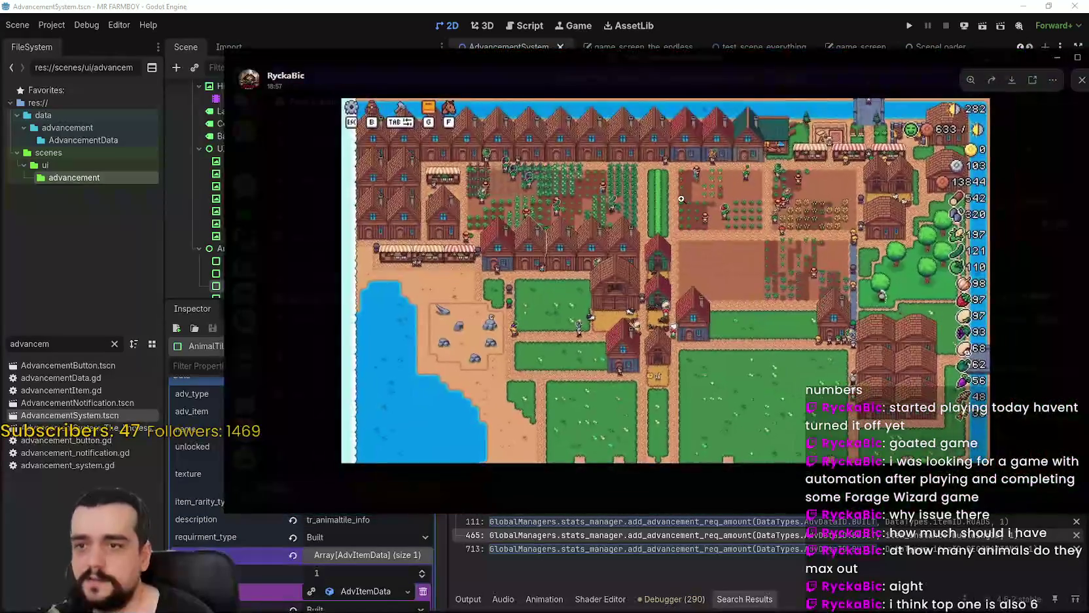
scroll(up, 3)
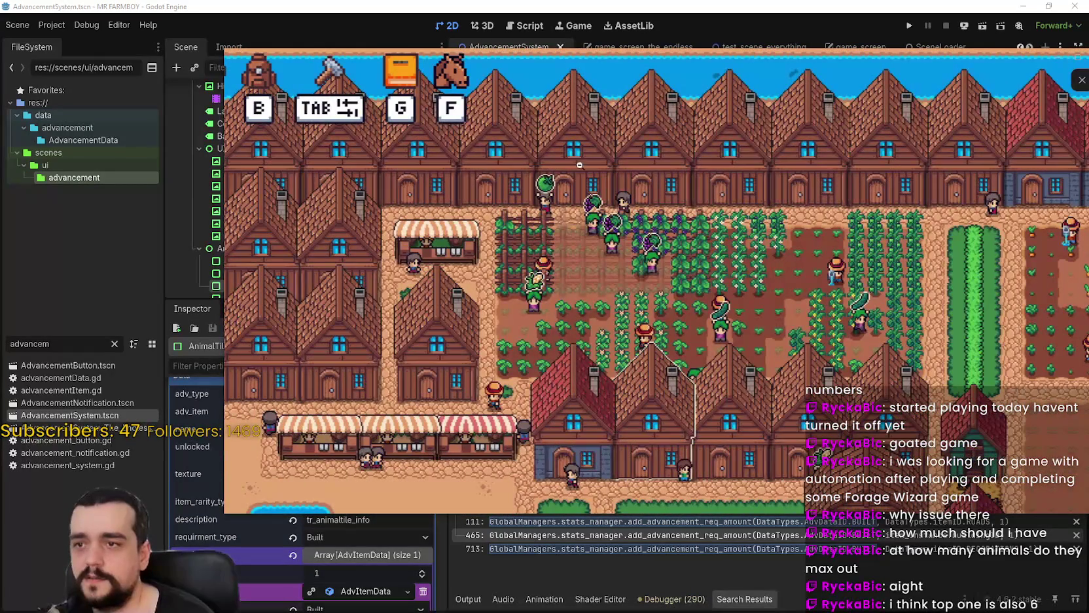
key(d)
key(s)
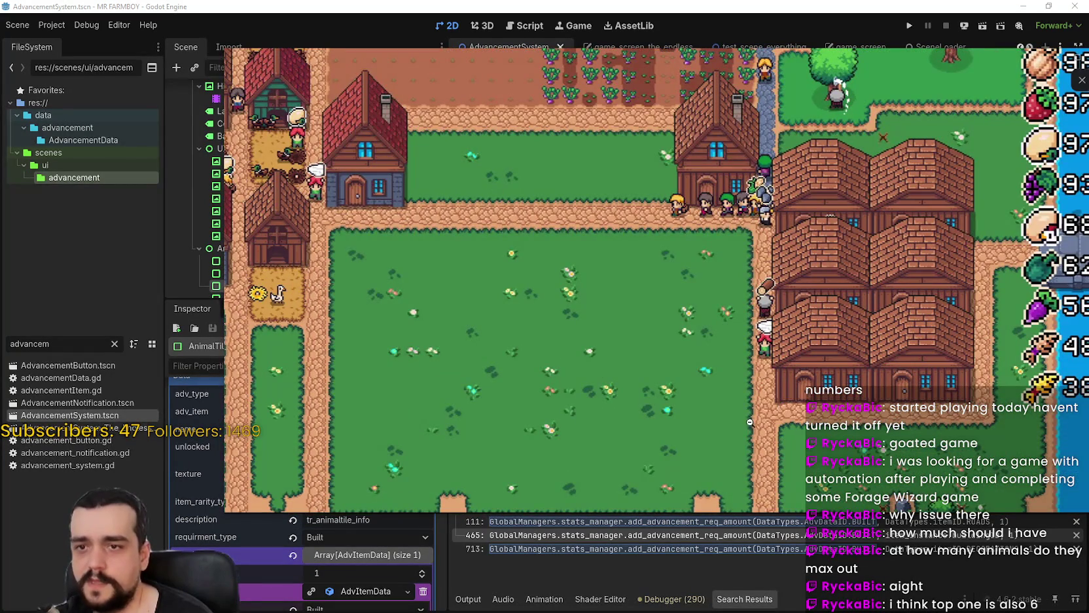
key(alt+Tab)
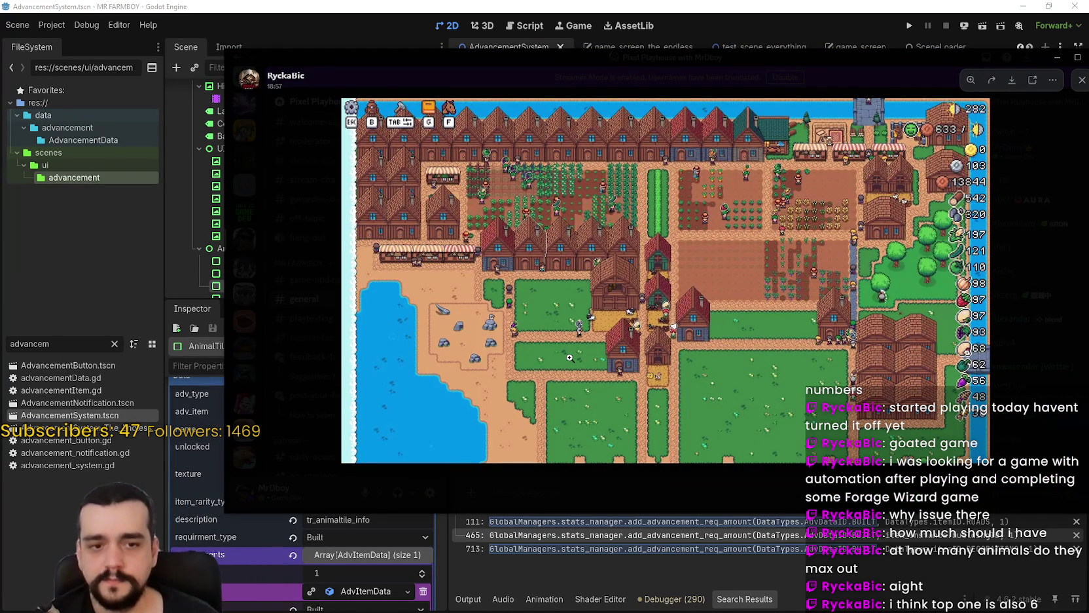
click(633, 5)
Run the MR FARMBOY project from the Godot editor toolbar.
scroll(down, 3)
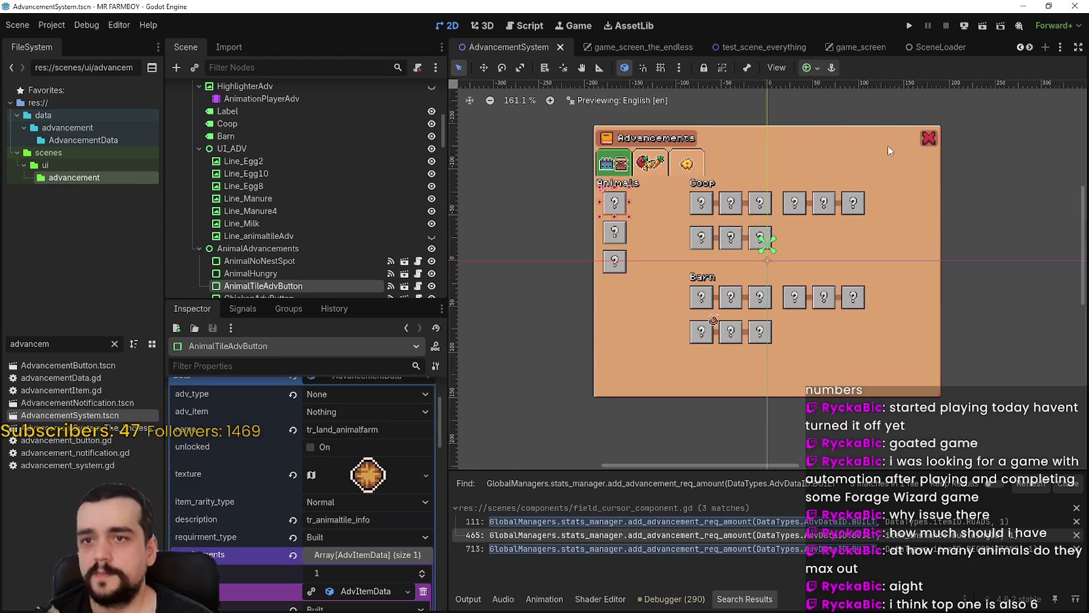
scroll(up, 3)
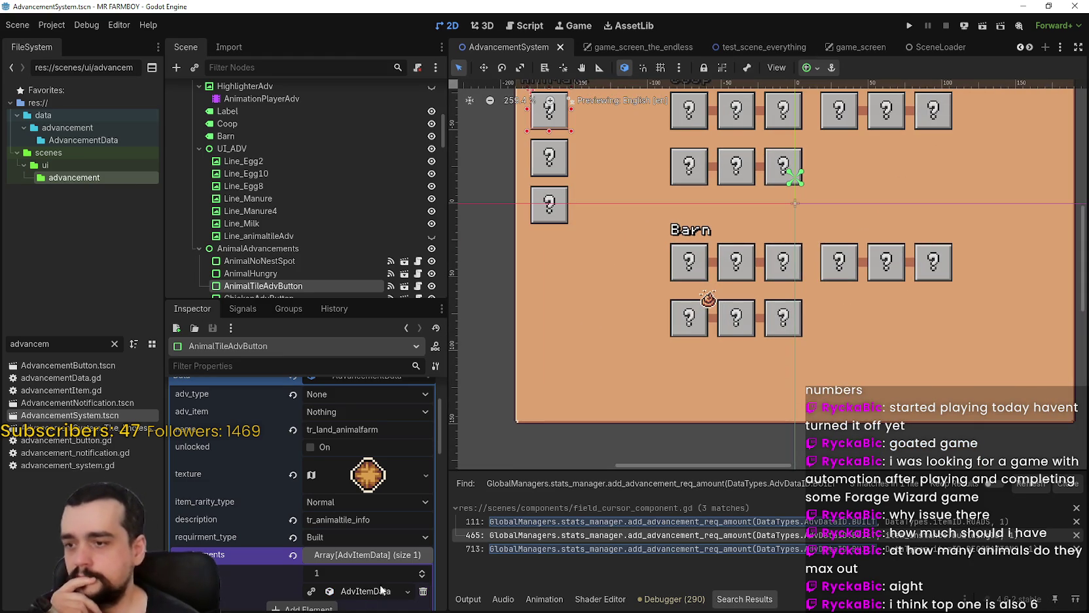
click(907, 26)
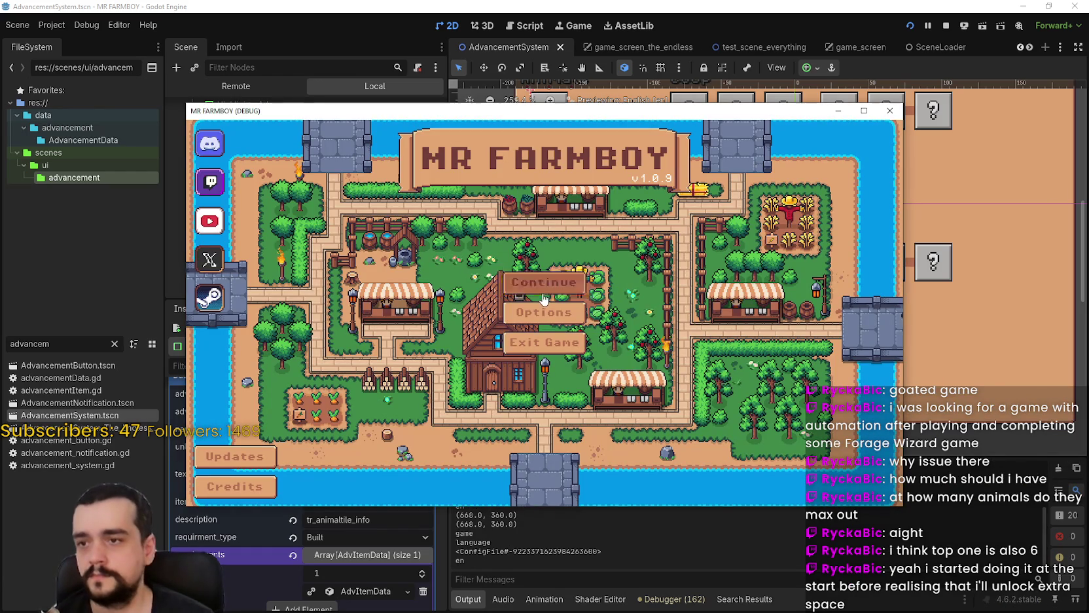
Delete the Save 10 savefile from the save list.
click(517, 278)
scroll(down, 3)
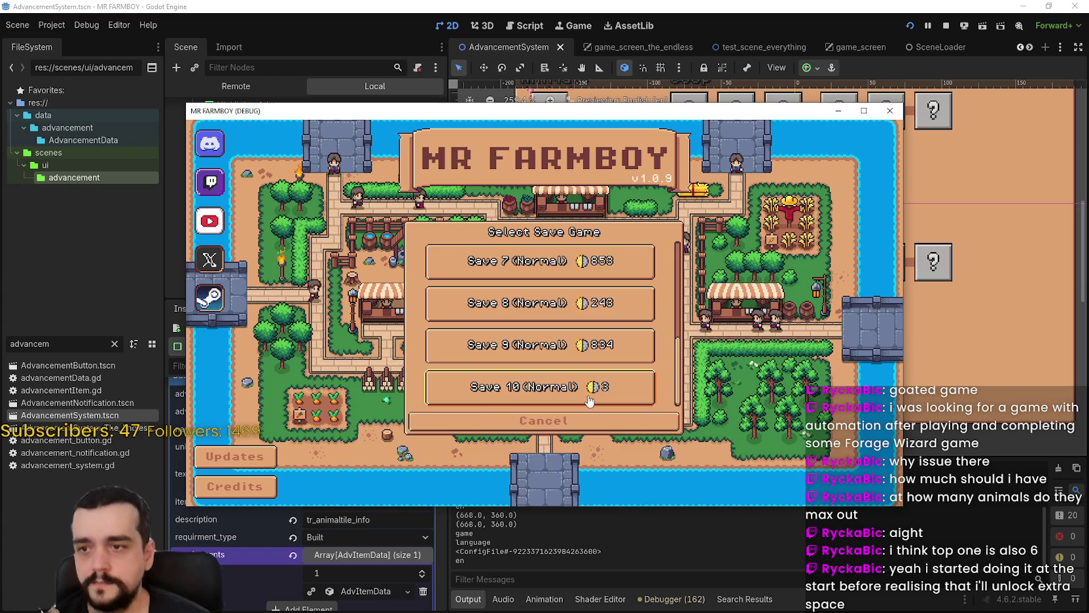
click(584, 395)
click(517, 338)
Start a new Normal Mode game in the empty slot, maximize the window, and dismiss the King's letter.
click(517, 380)
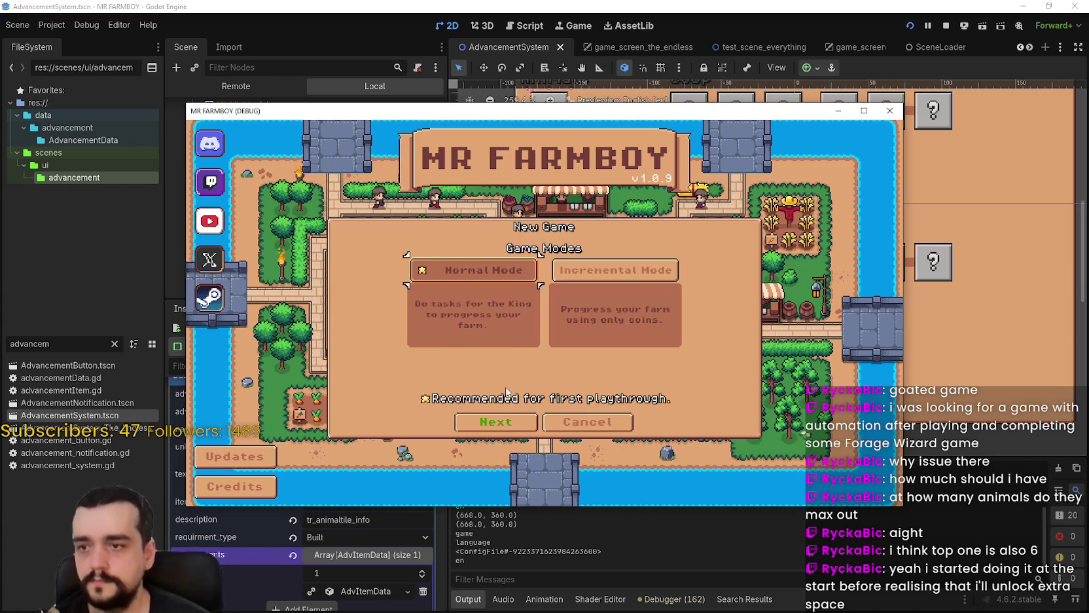
click(517, 422)
click(517, 425)
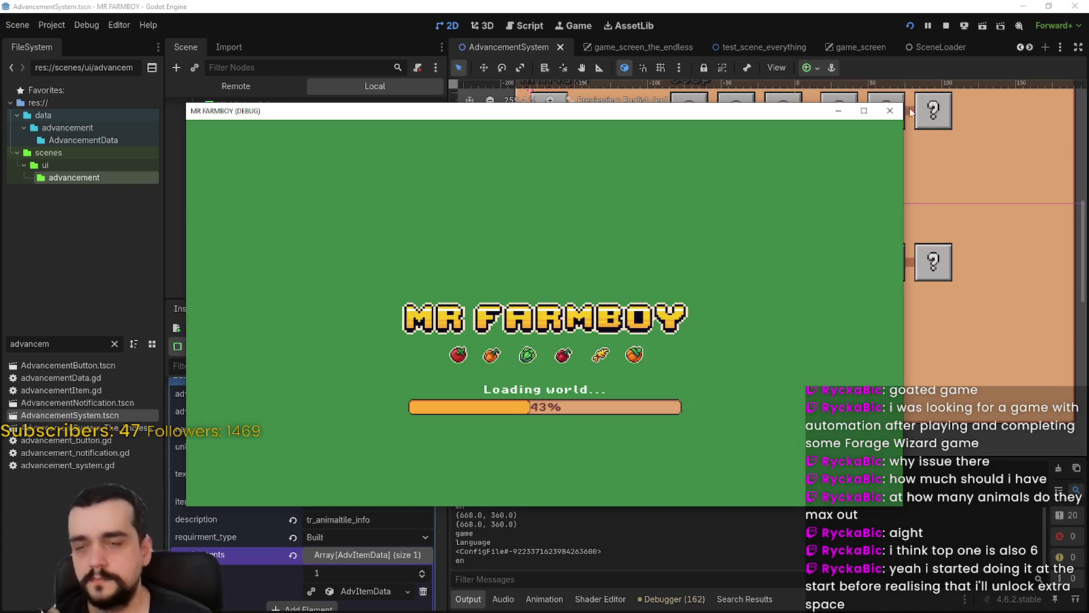
click(870, 114)
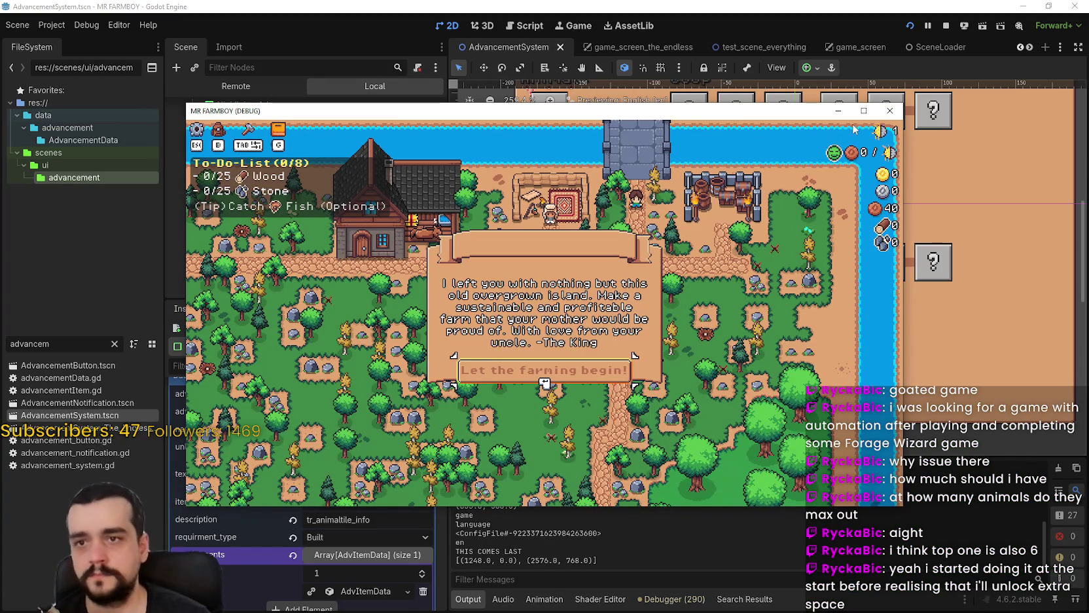
click(864, 111)
click(632, 404)
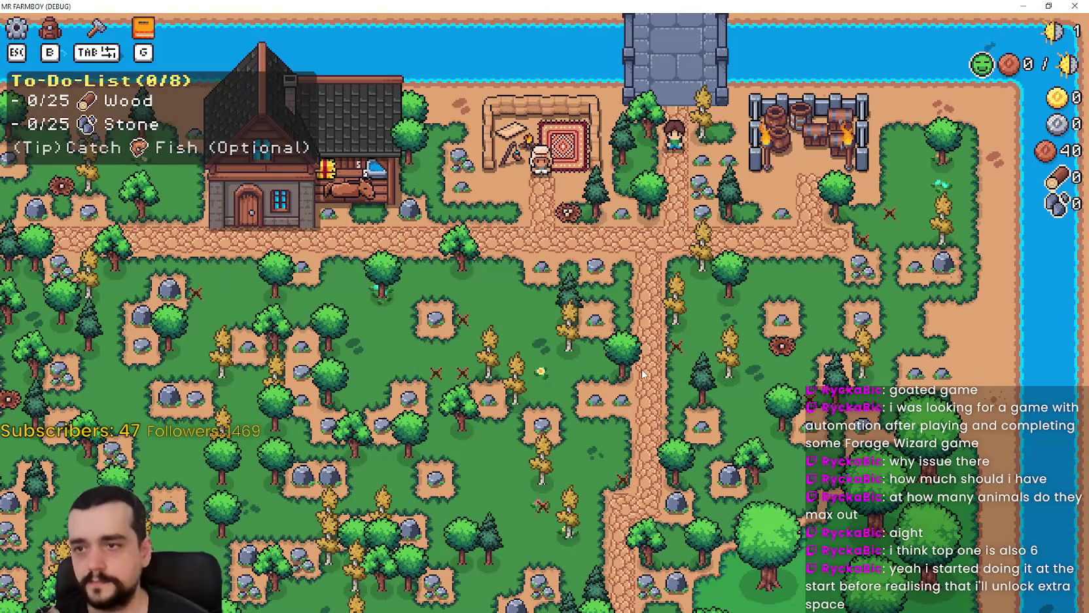
Walk the farmer over to the rocks and mine the first stone.
scroll(down, 3)
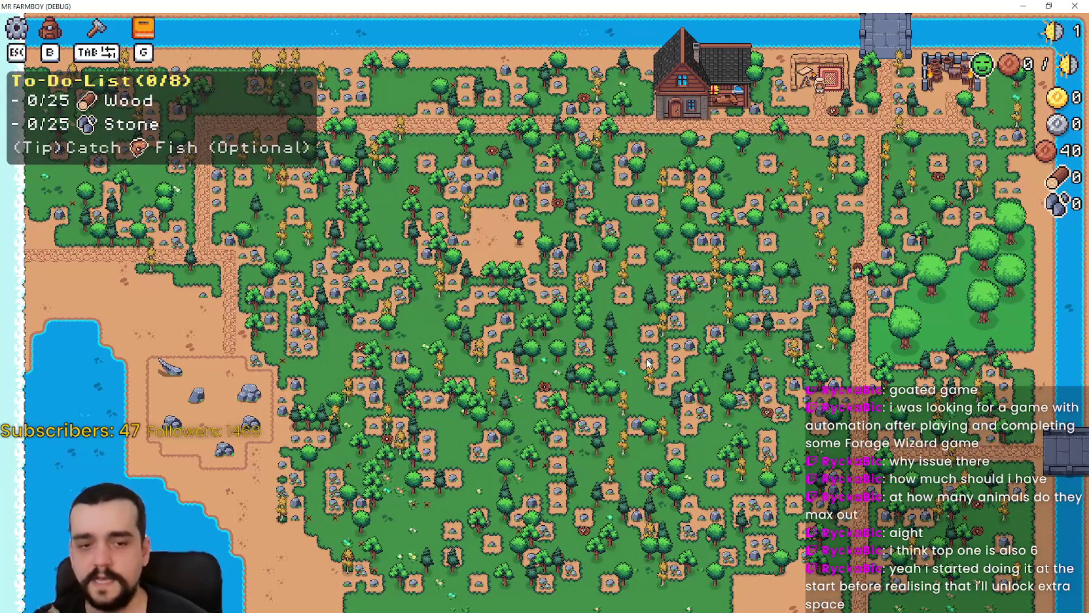
scroll(up, 3)
key(s)
key(w)
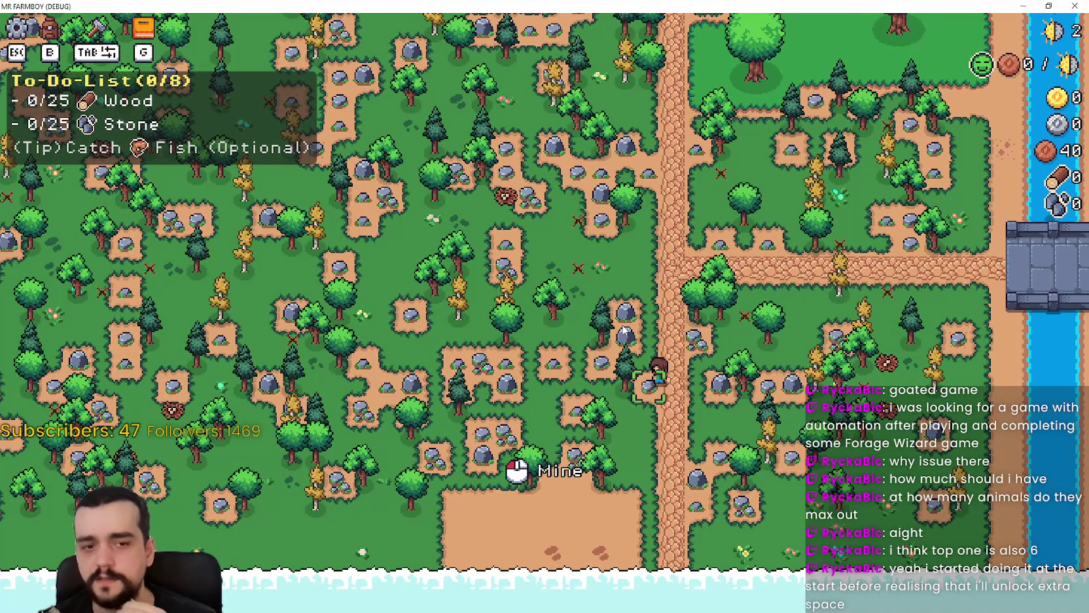
key(a)
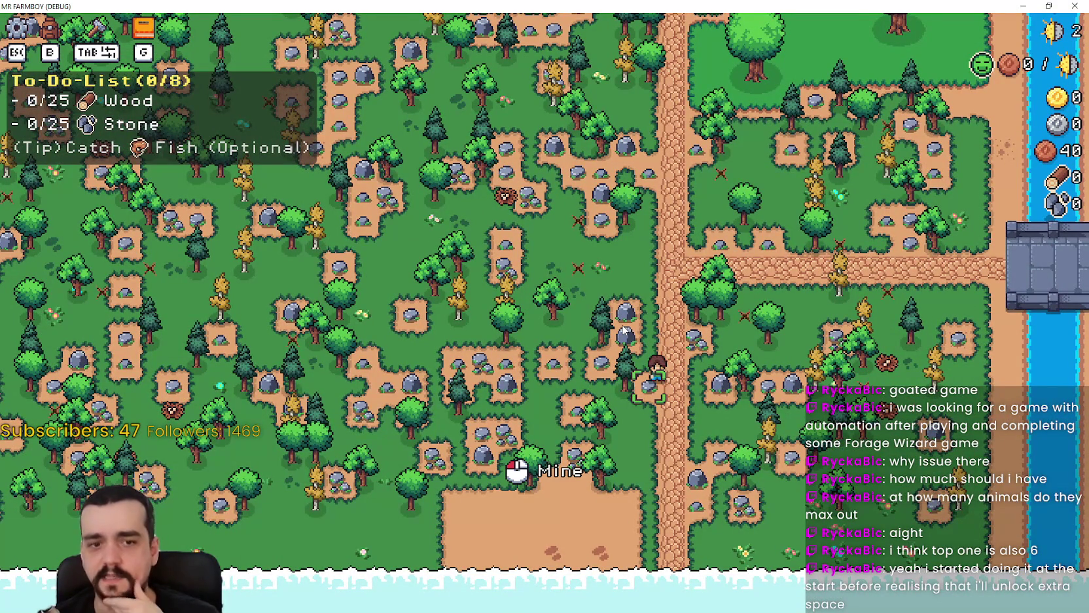
click(651, 380)
Open the Advancements window to see the Resources advancement unlocked.
scroll(down, 3)
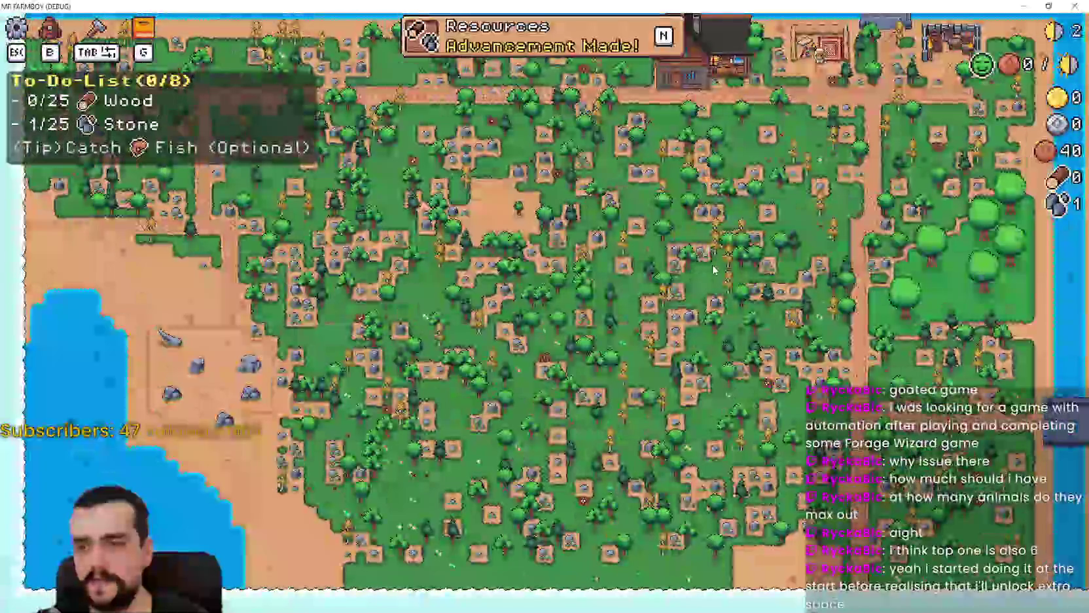
scroll(up, 3)
scroll(down, 3)
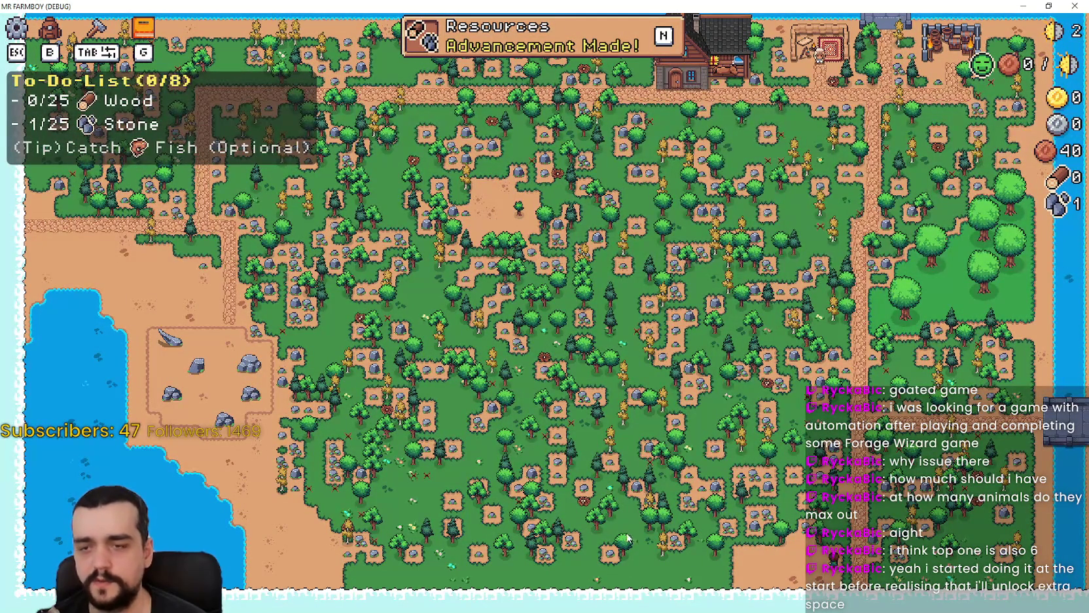
click(583, 24)
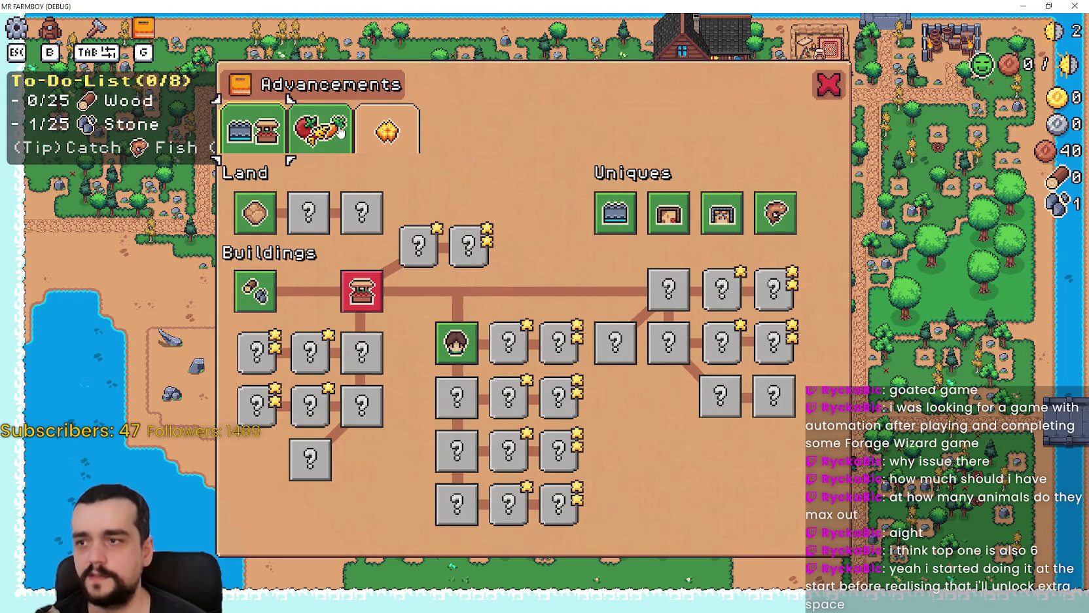
Browse the Crops, Decorations and Buildings advancement tabs twice, closing the window each time.
click(340, 132)
click(273, 131)
click(387, 131)
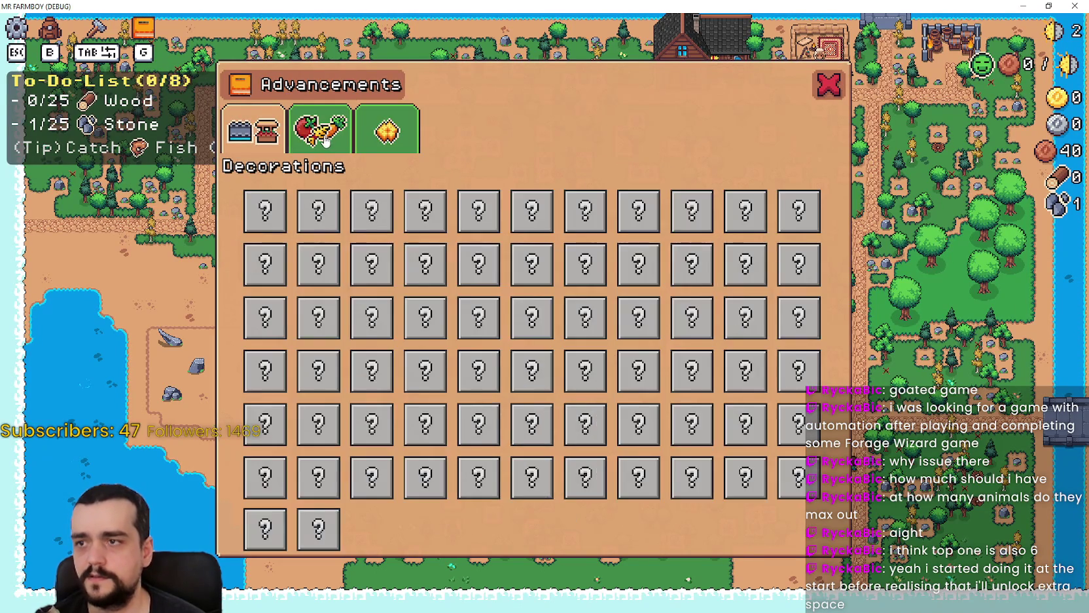
click(255, 131)
click(830, 89)
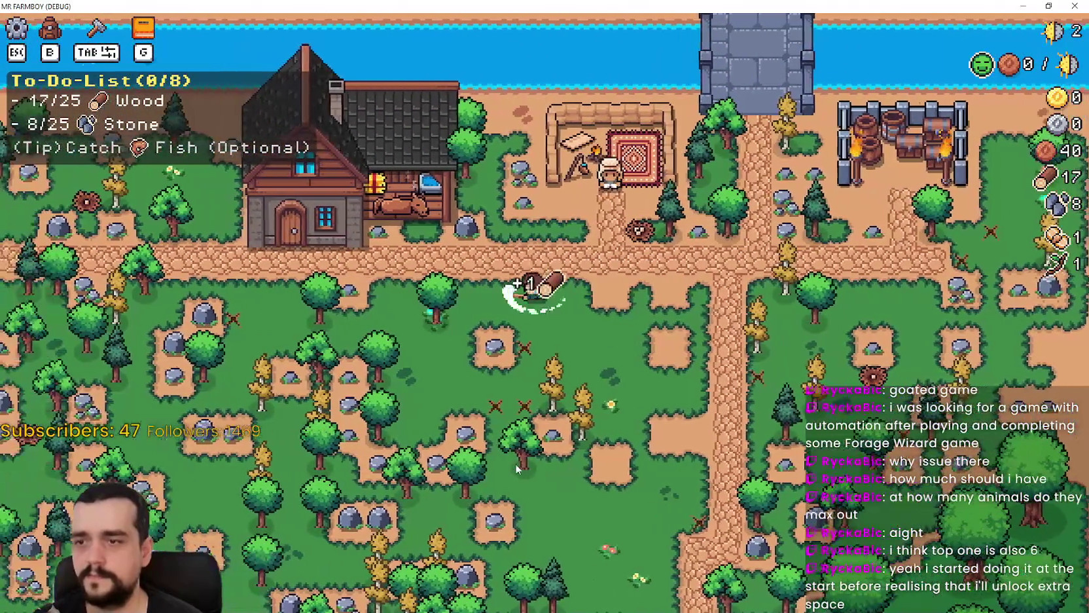
key(g)
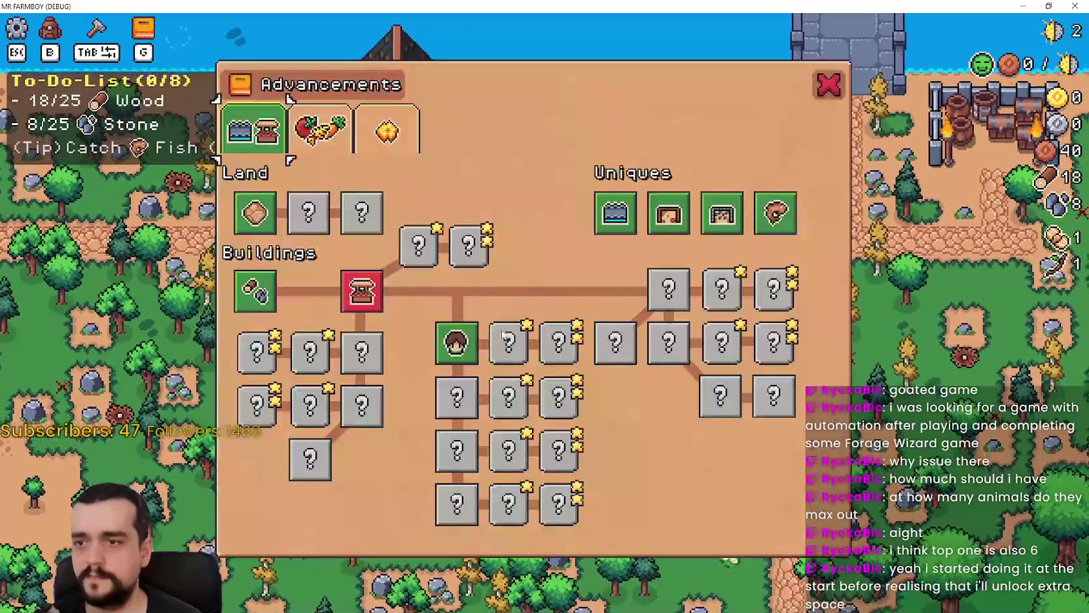
click(307, 125)
click(387, 131)
click(254, 129)
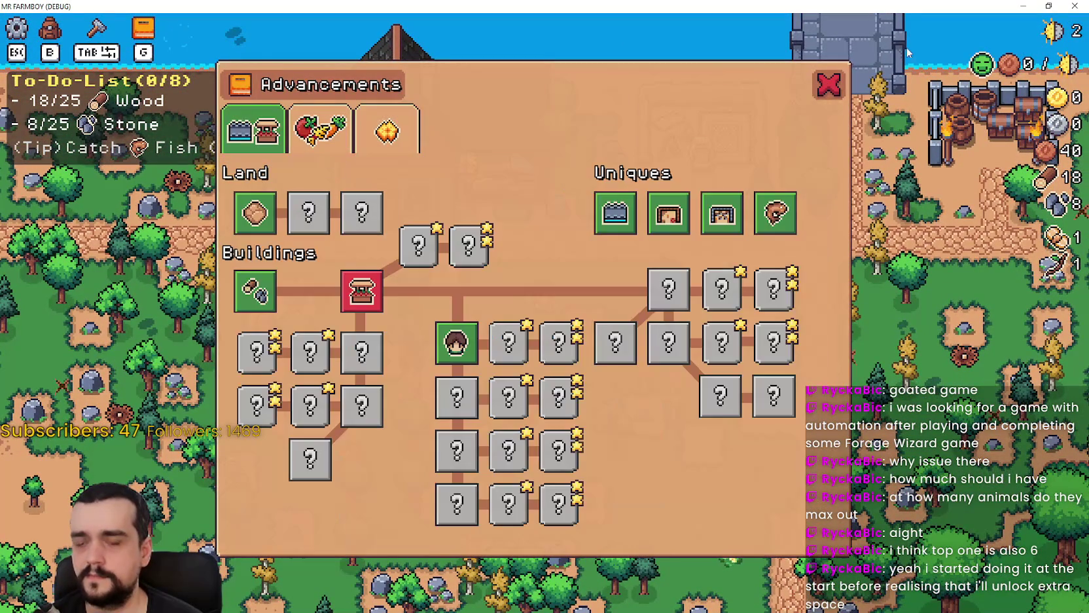
click(819, 84)
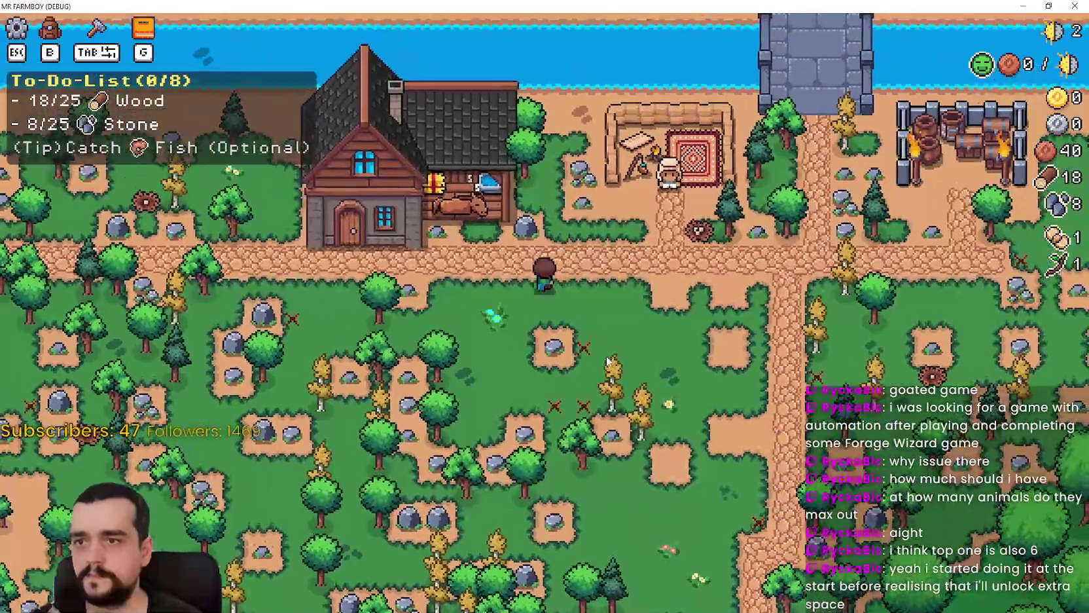
Walk around the farm gathering wood to 36 and stone to 25 until the Market advancement unlocks.
key(w)
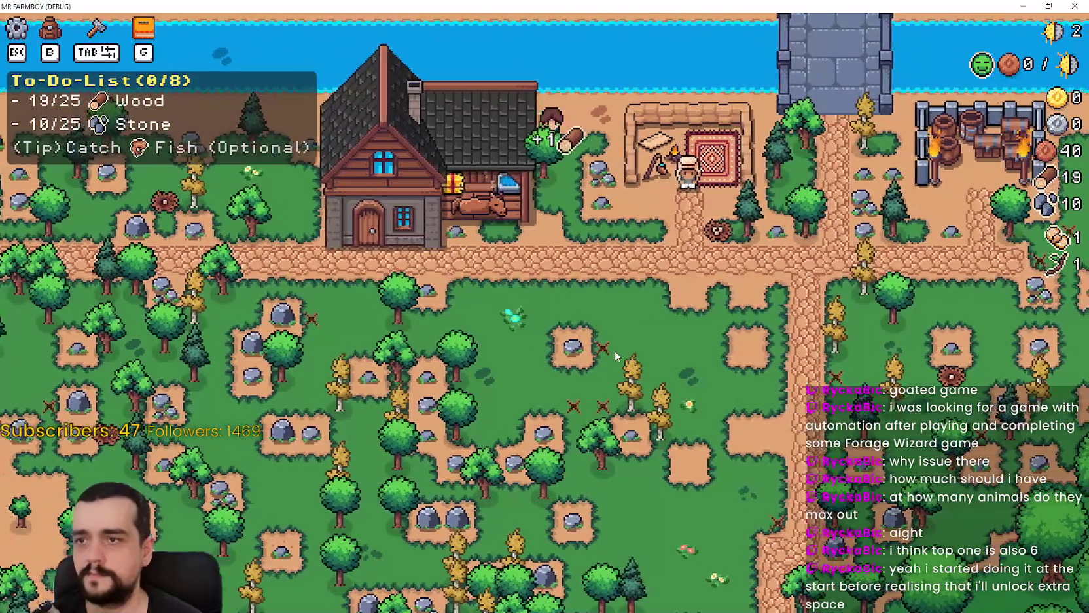
key(d)
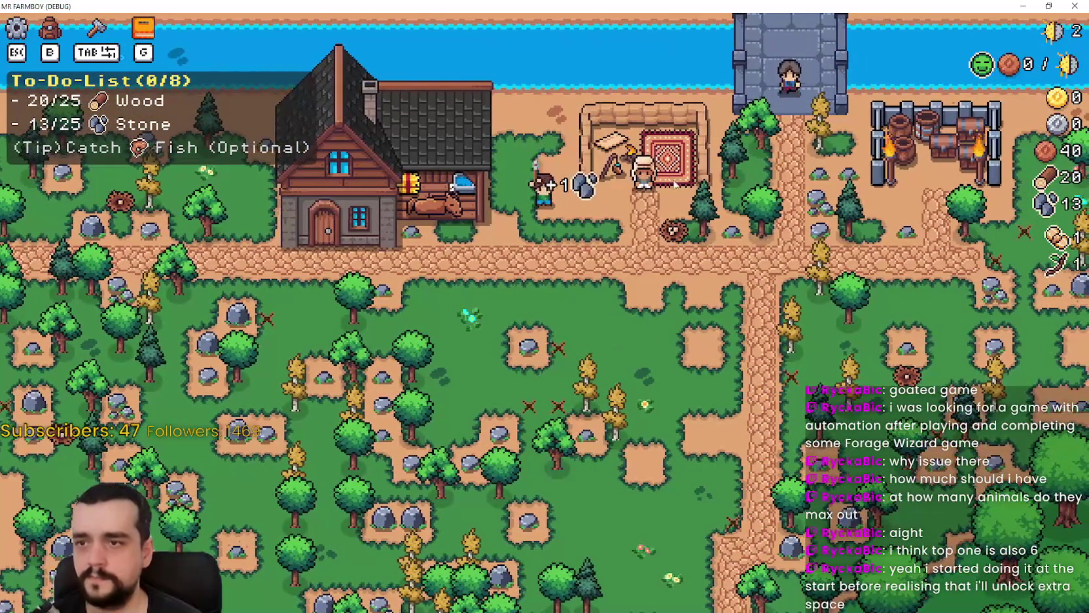
key(s)
key(d)
key(a)
key(a)
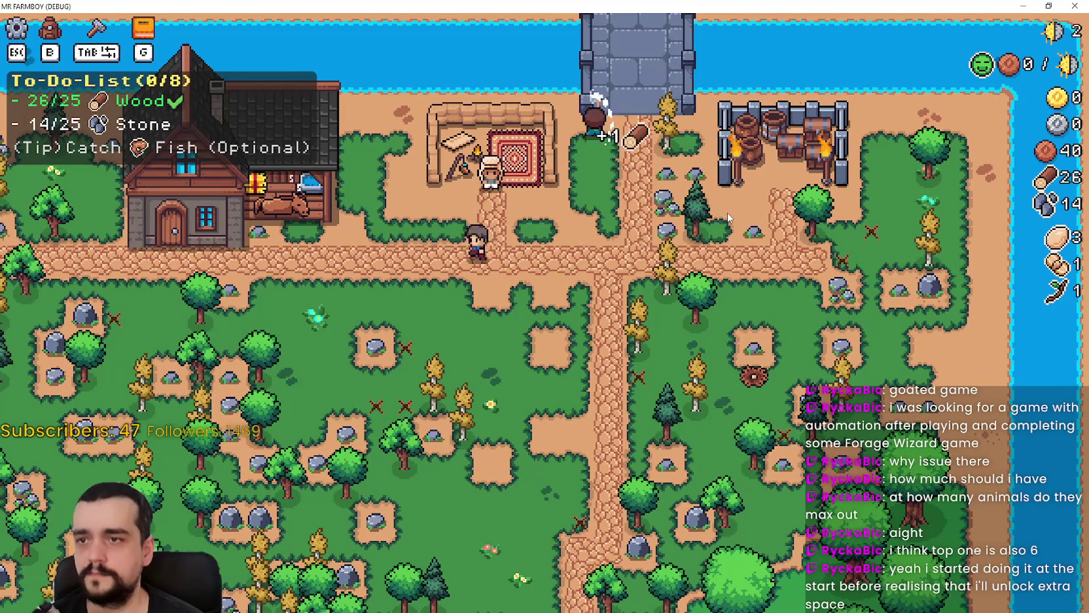
key(a)
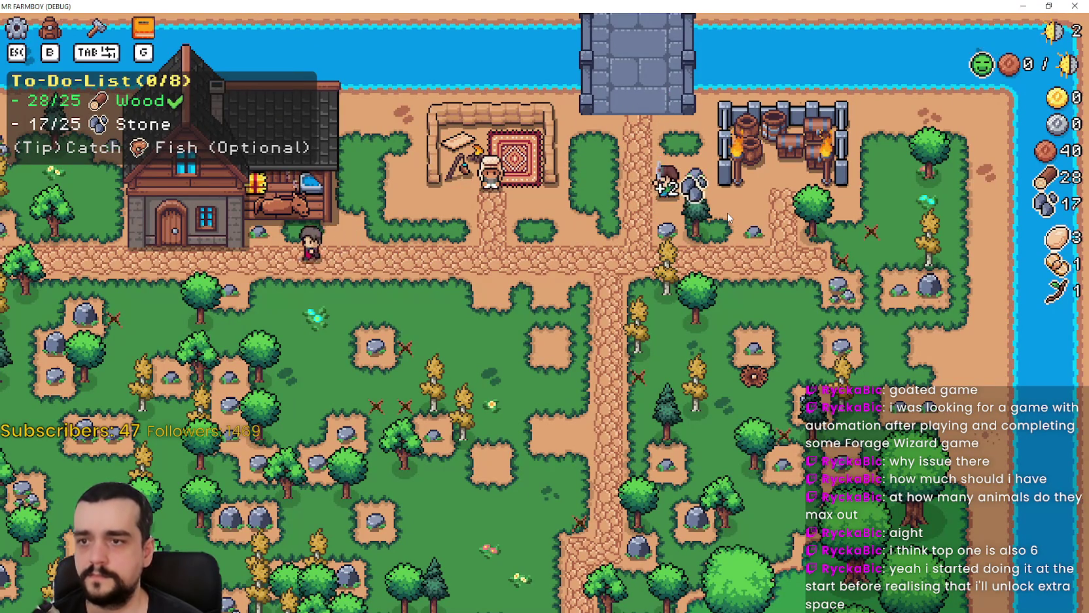
key(a)
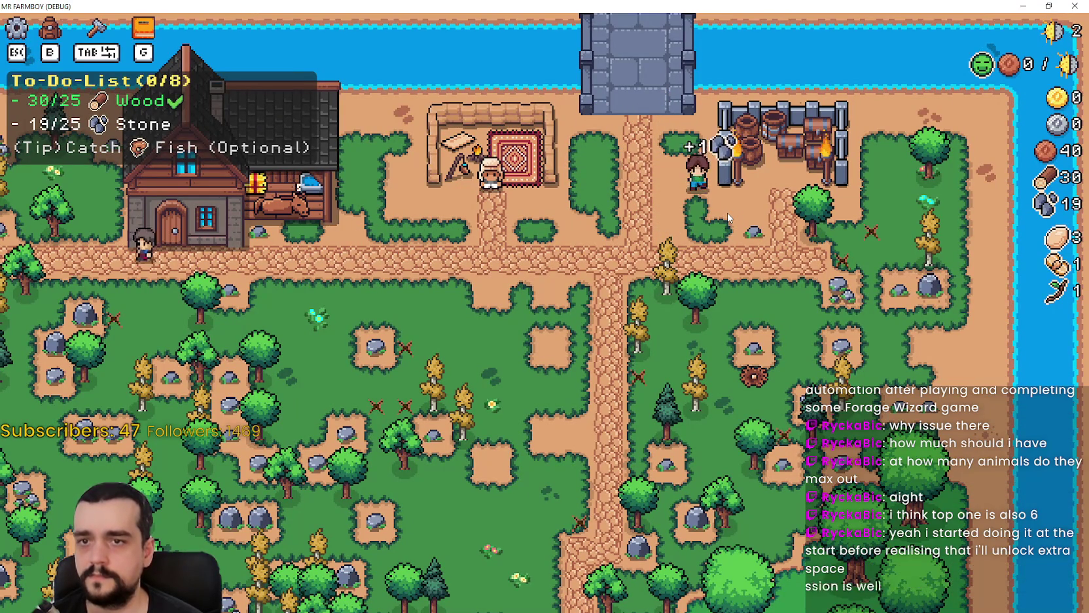
key(s)
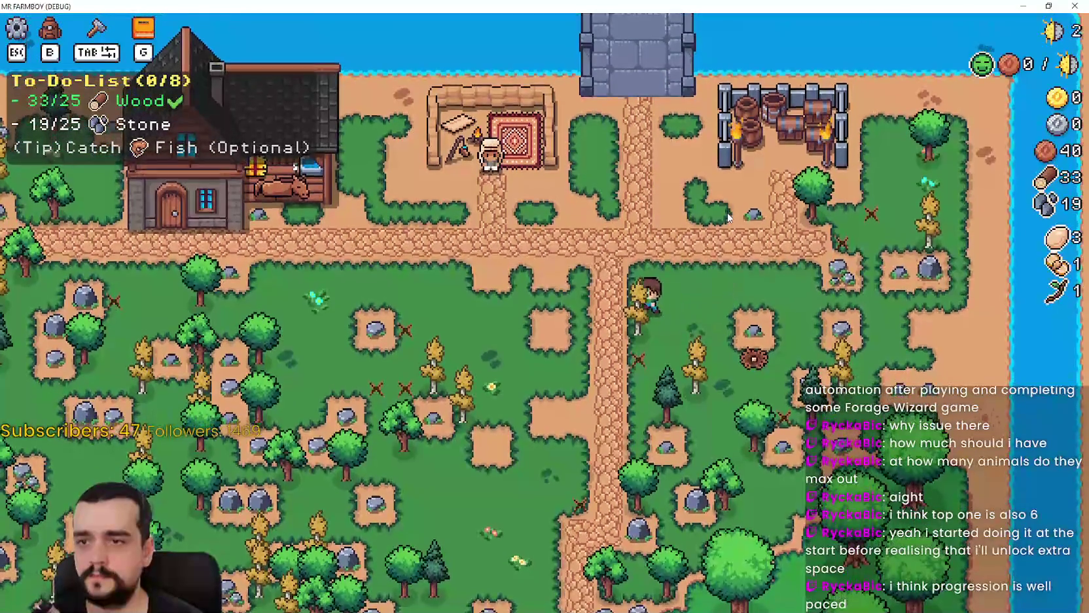
key(w)
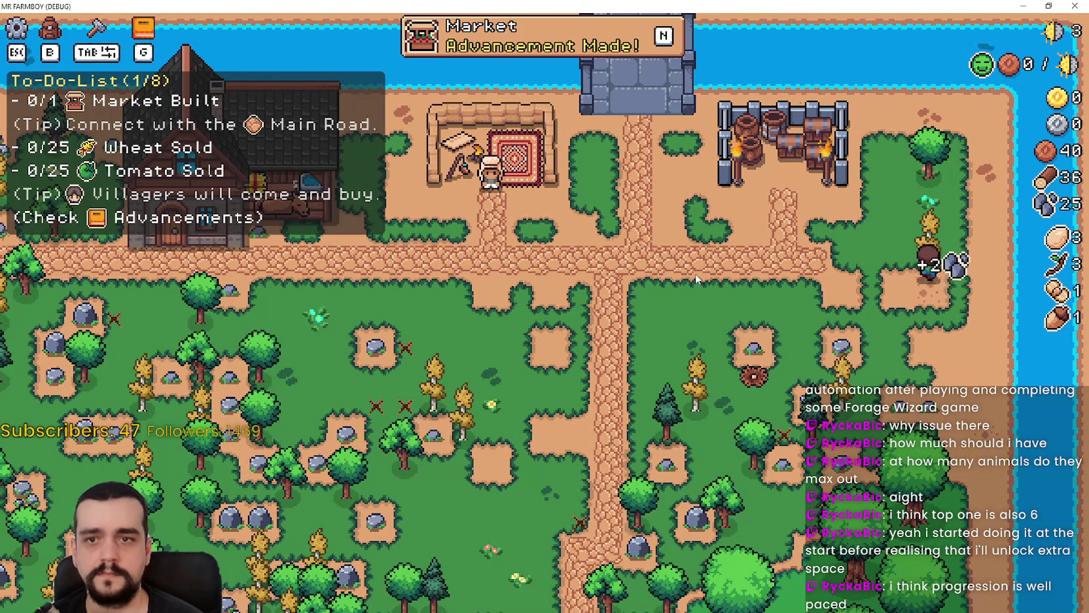
Build the Market beside the main road from the crafting menu.
key(b)
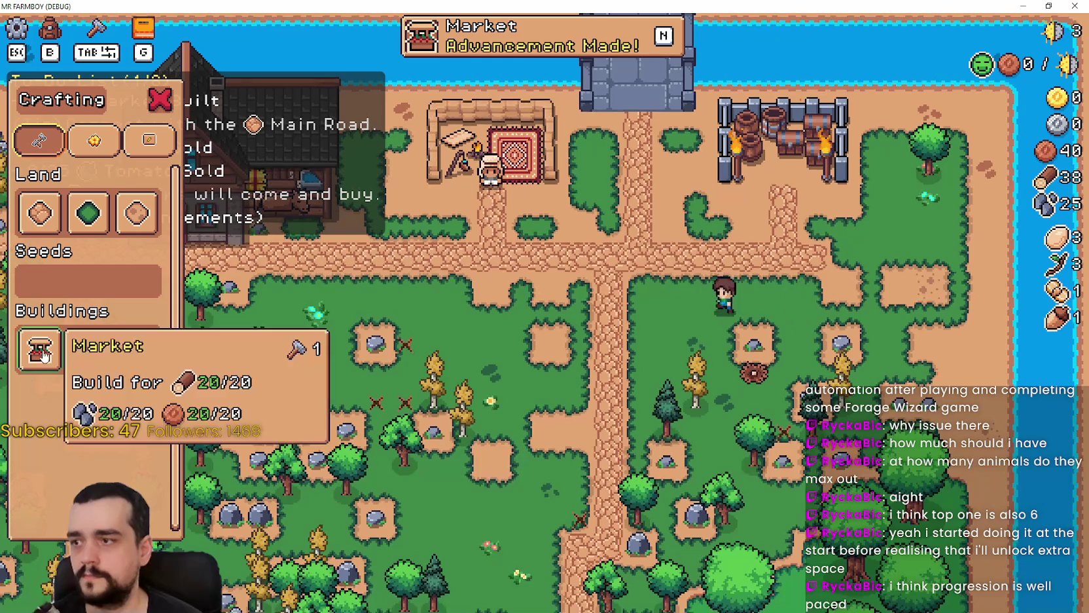
click(40, 347)
scroll(up, 3)
click(635, 351)
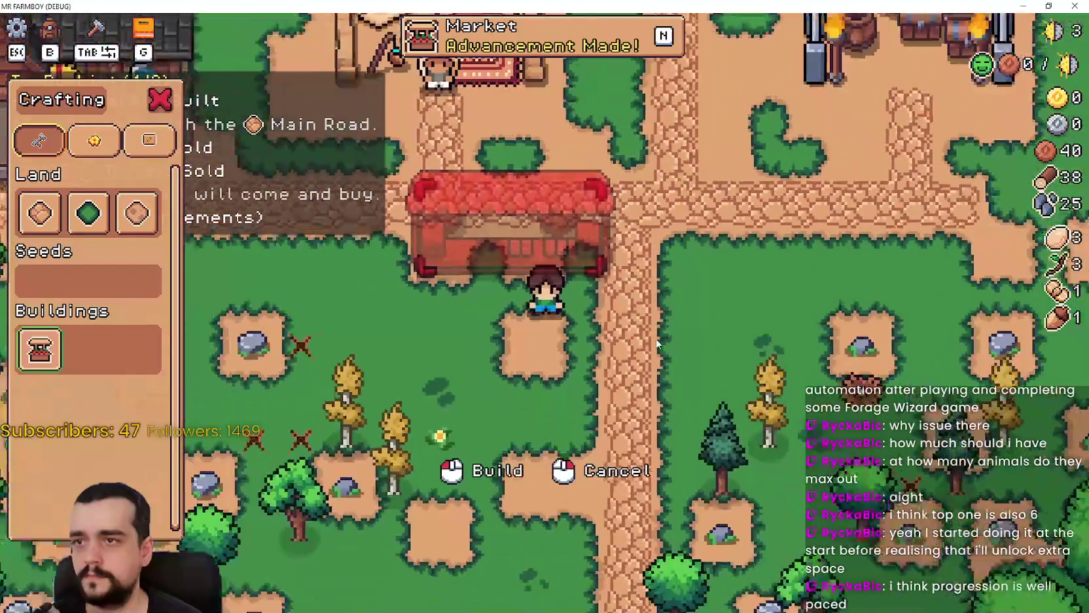
right_click(670, 367)
key(b)
Check the crops and land advancements to confirm Farm Tile is unlocked.
key(n)
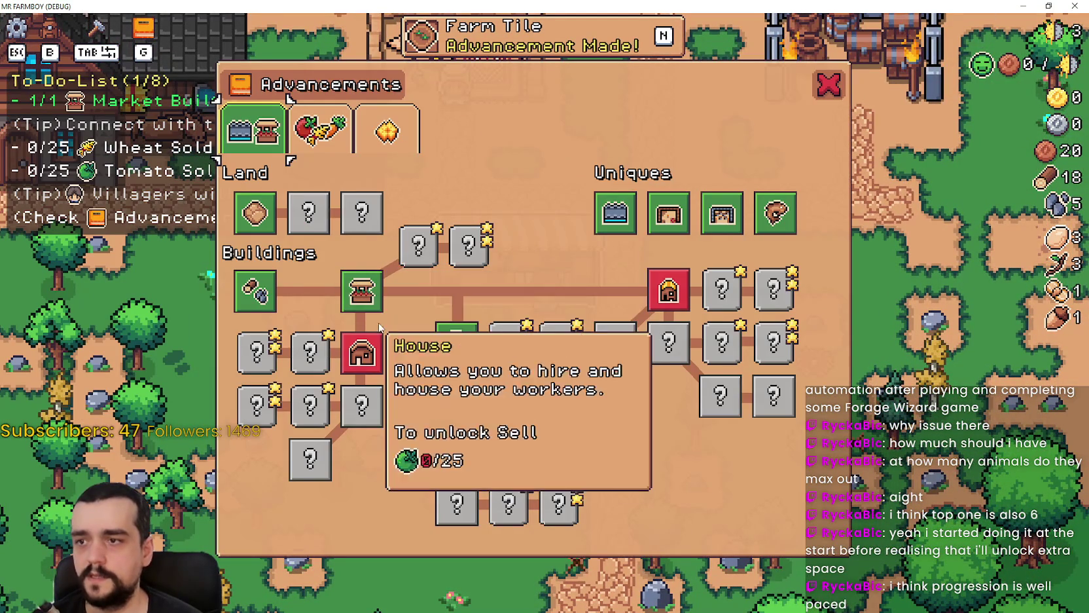
click(320, 129)
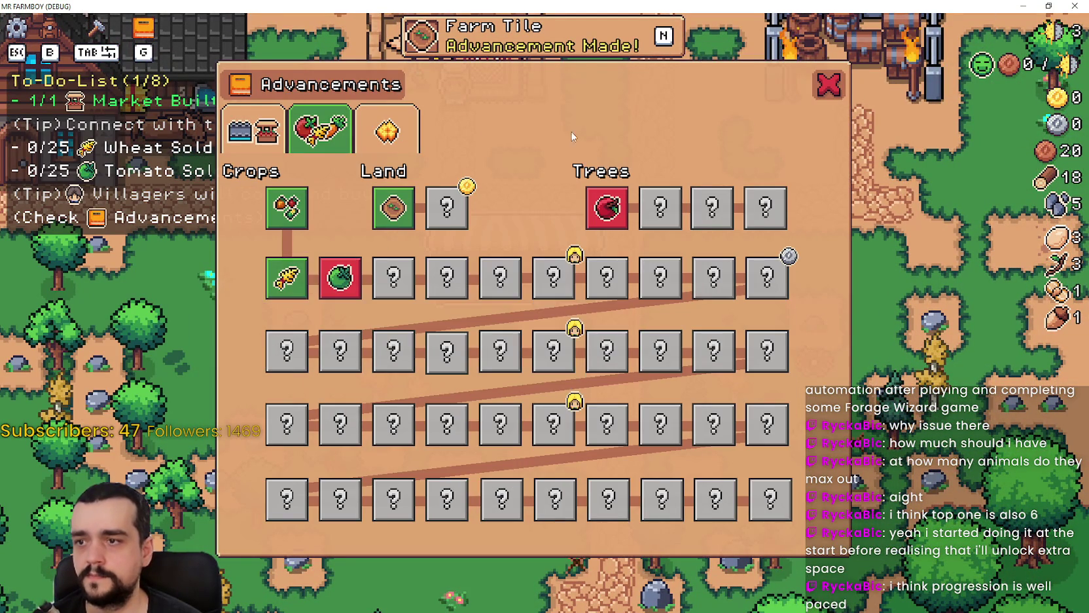
click(826, 86)
key(n)
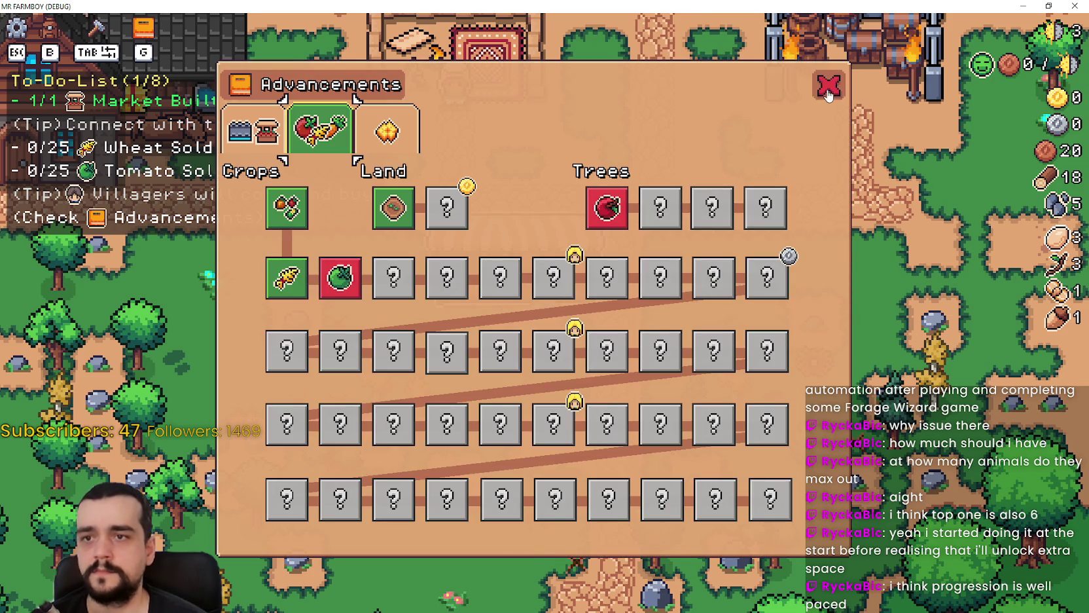
click(828, 95)
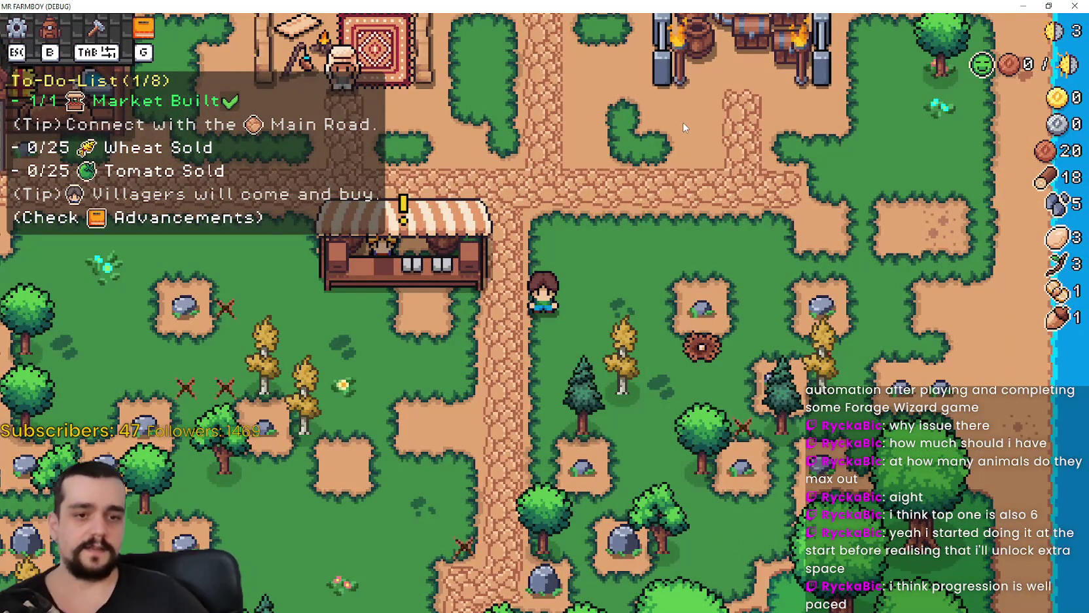
Select the newly unlocked Farm Tile in the crafting menu, cancel its placement, and pause the game.
scroll(down, 3)
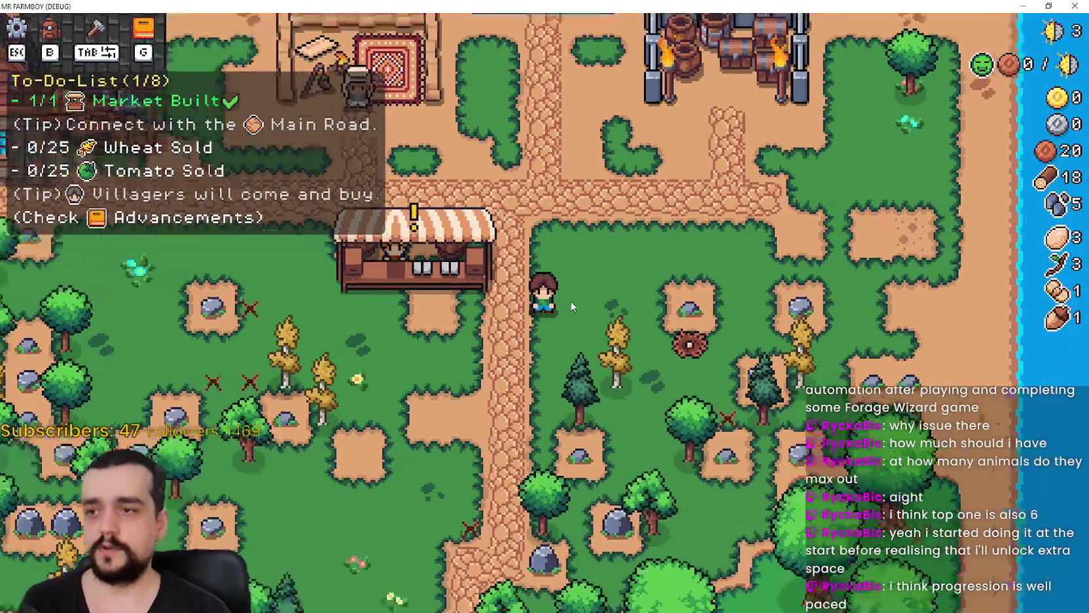
scroll(up, 3)
key(Escape)
click(523, 203)
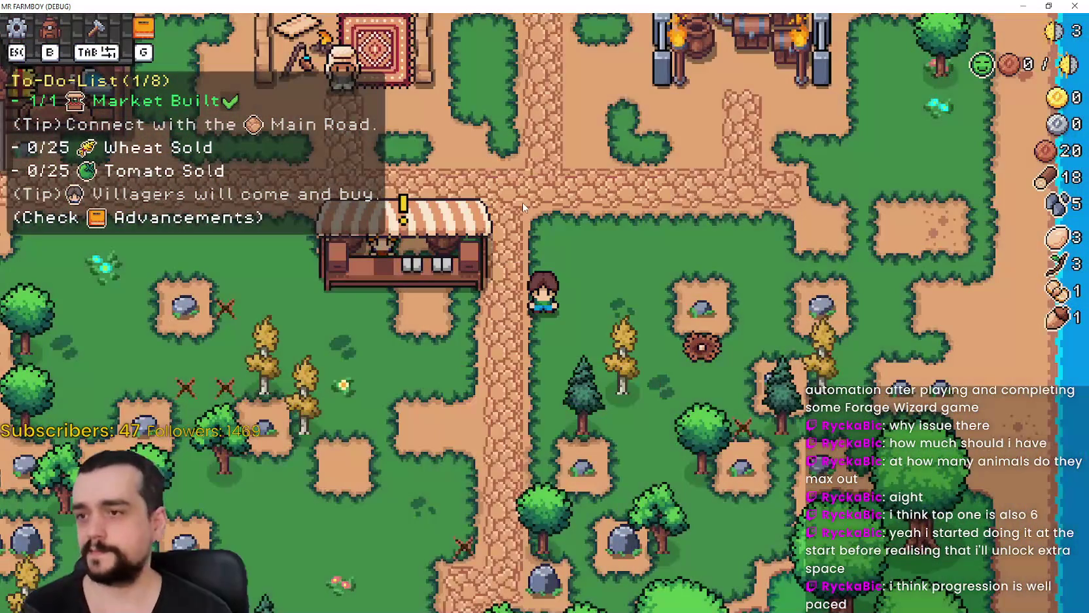
key(b)
click(40, 213)
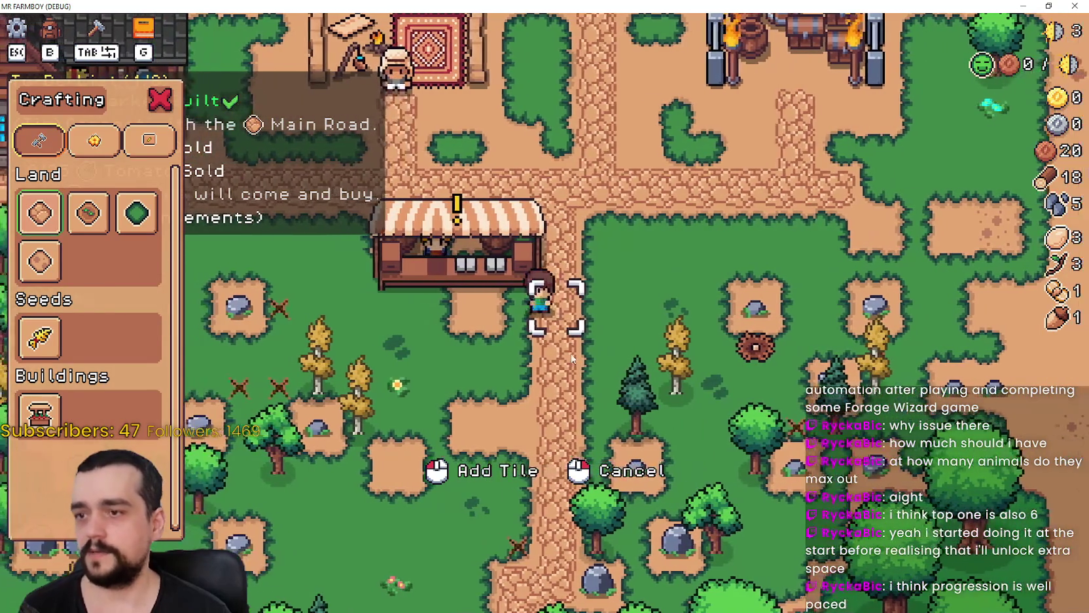
scroll(down, 3)
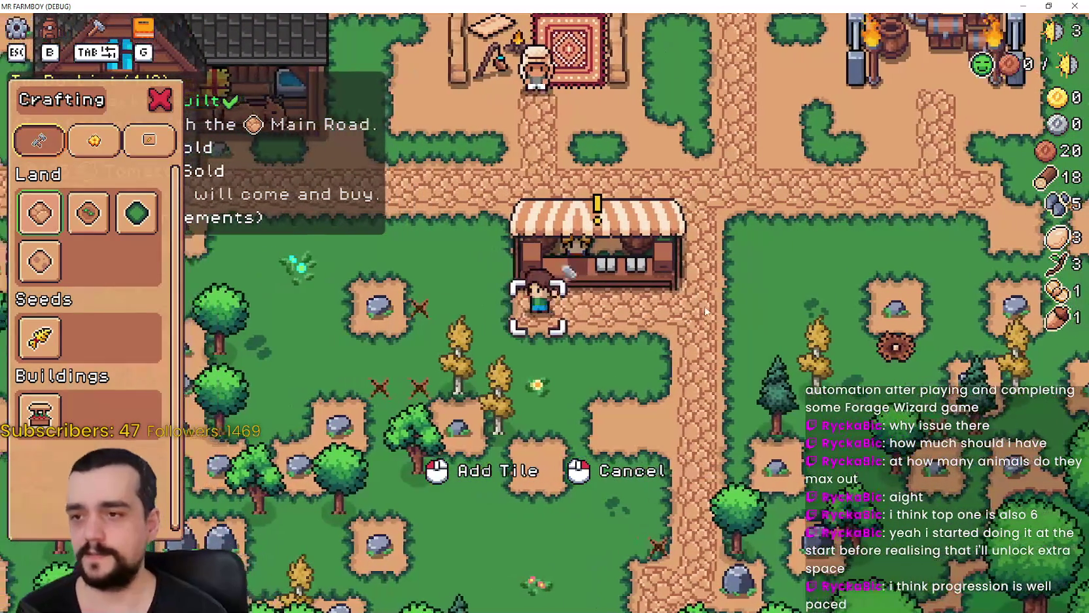
right_click(711, 303)
scroll(down, 3)
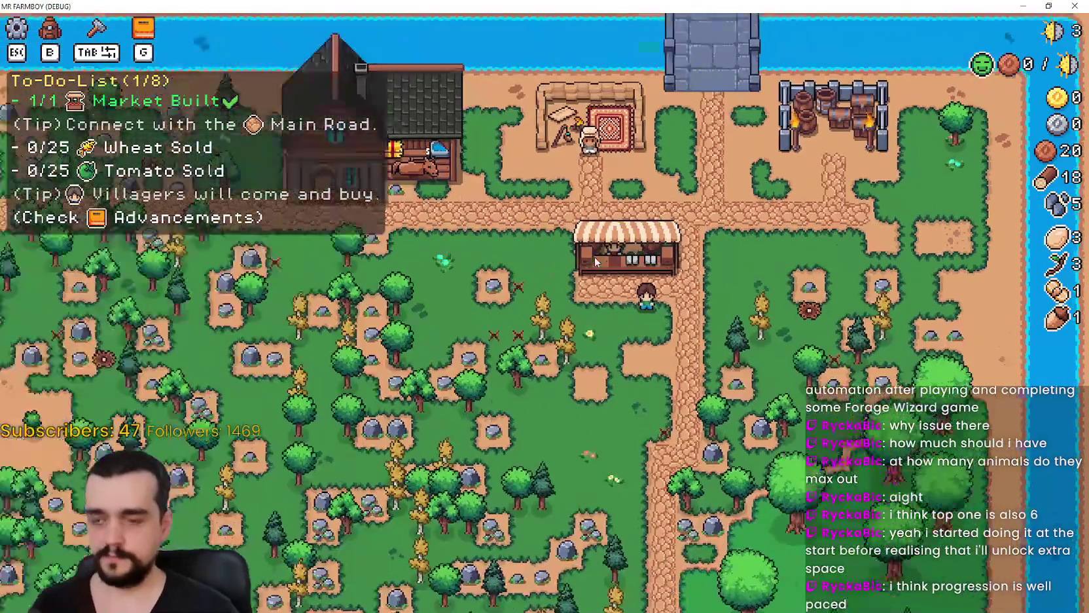
scroll(up, 3)
scroll(down, 3)
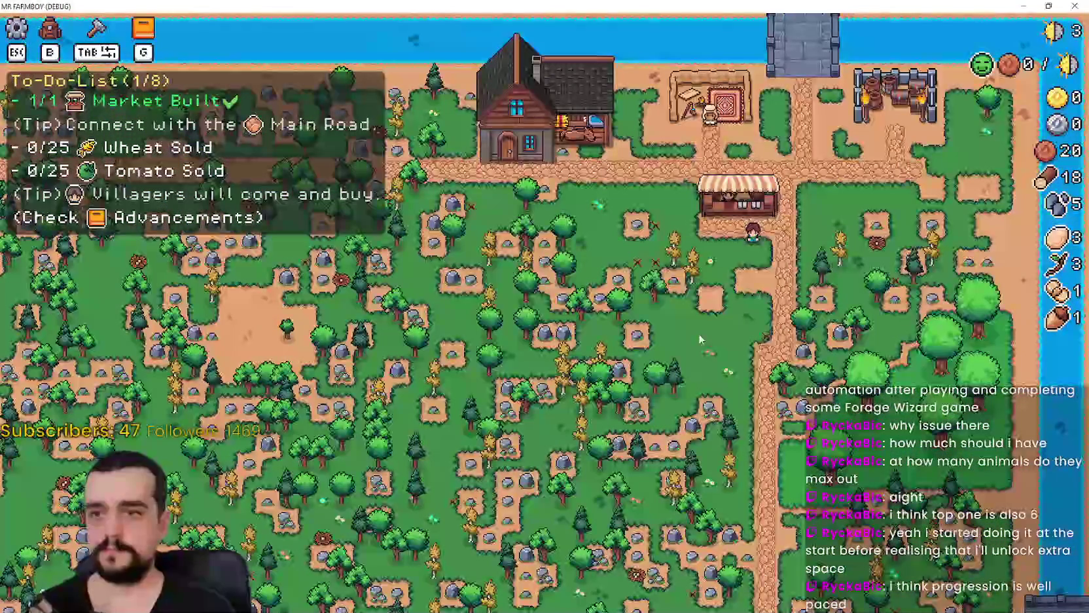
key(Escape)
Return to the title screen and delete Save 10.
click(600, 398)
click(565, 279)
scroll(down, 3)
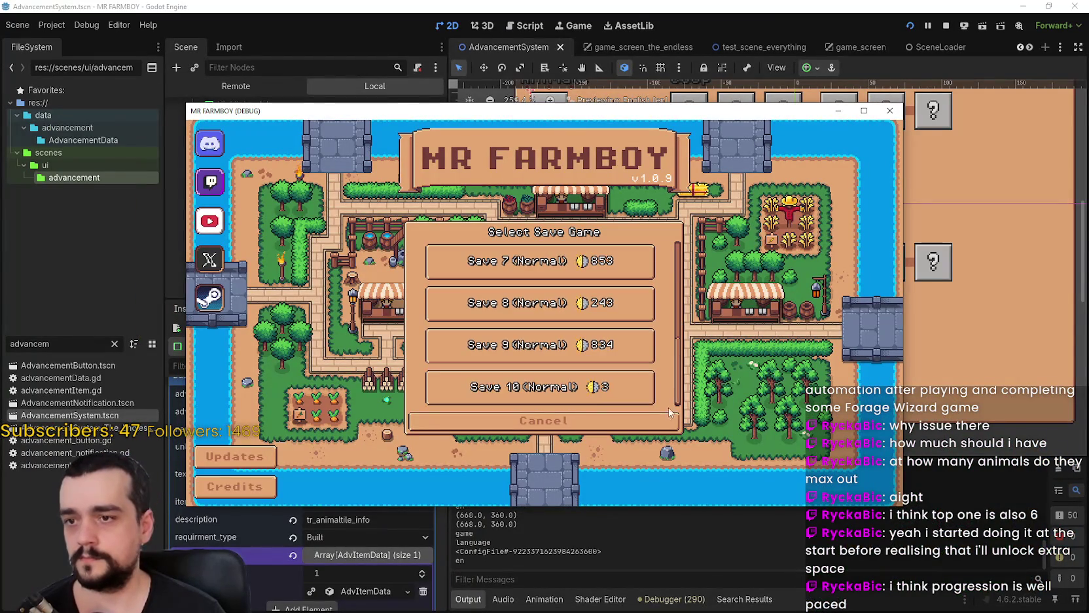
click(579, 382)
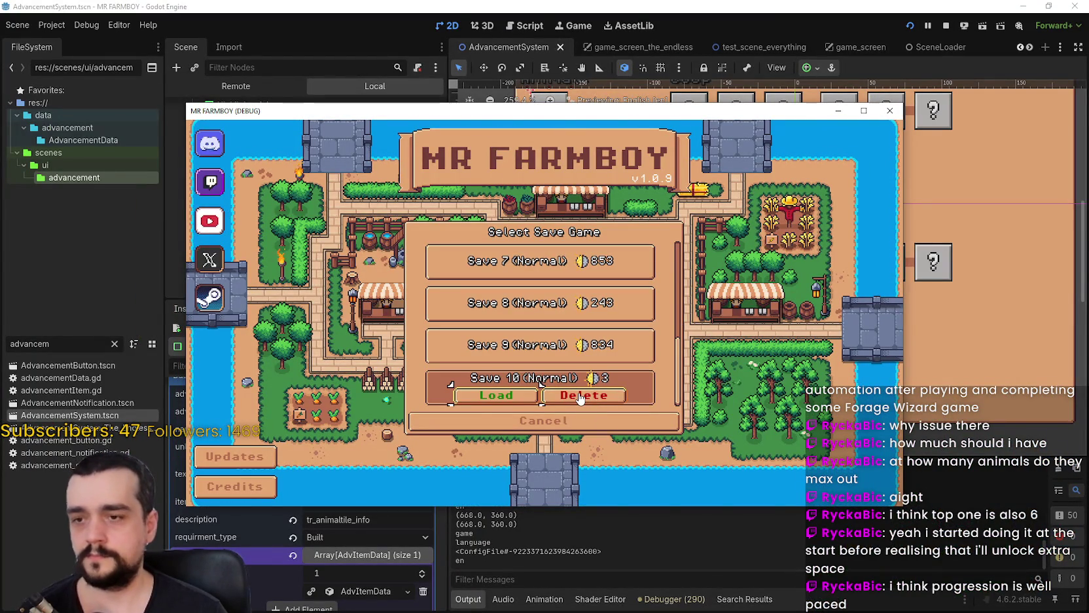
click(579, 397)
click(523, 339)
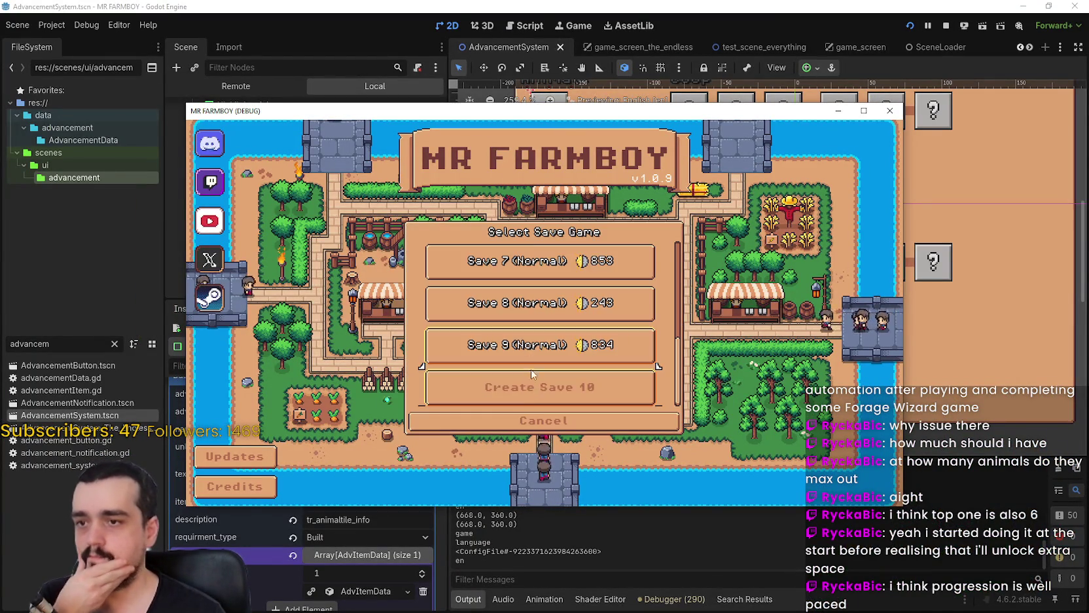
Create a new Save 10 in Normal Mode on The Endless island and dismiss the King's letter.
click(527, 386)
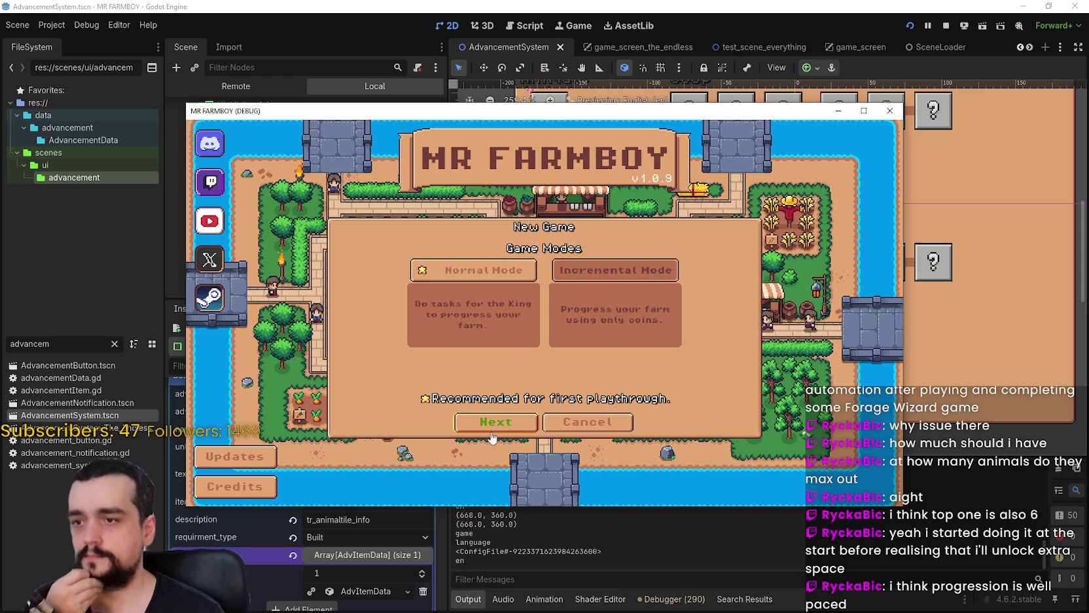
drag(825, 112, 854, 47)
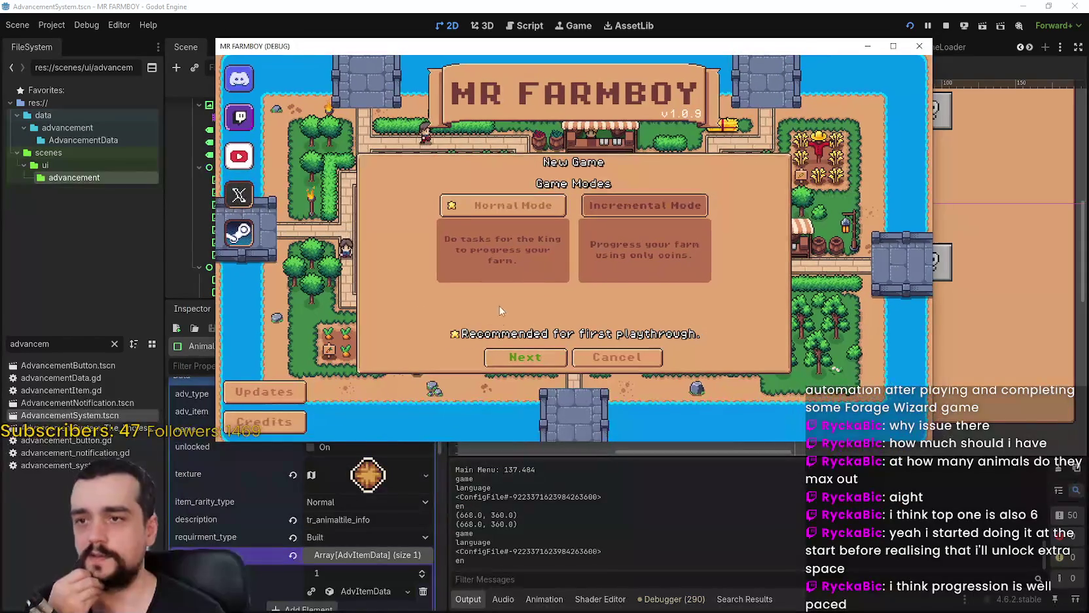
click(531, 362)
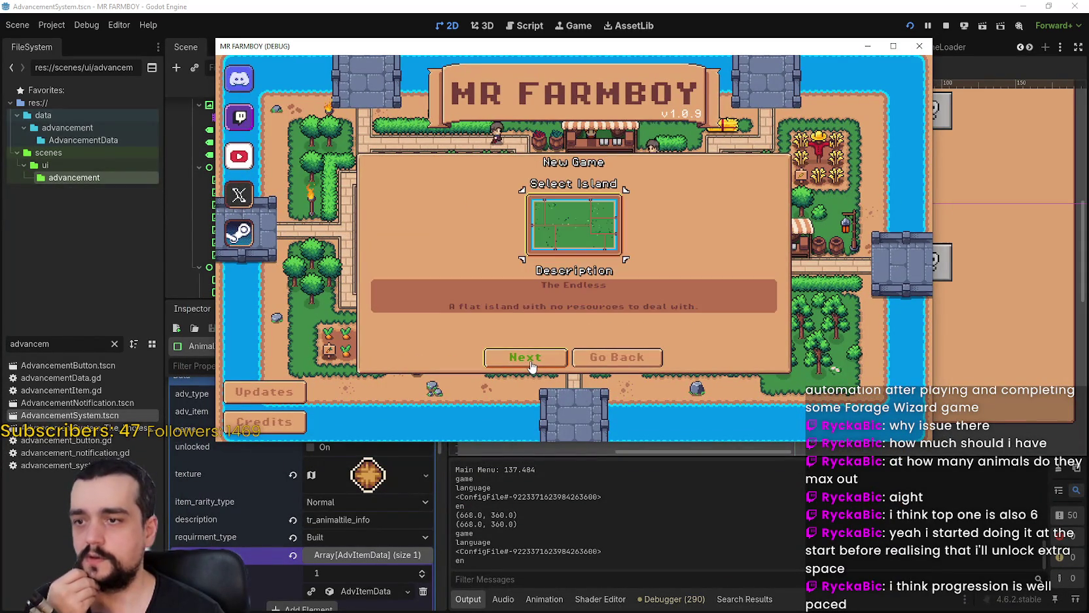
click(534, 359)
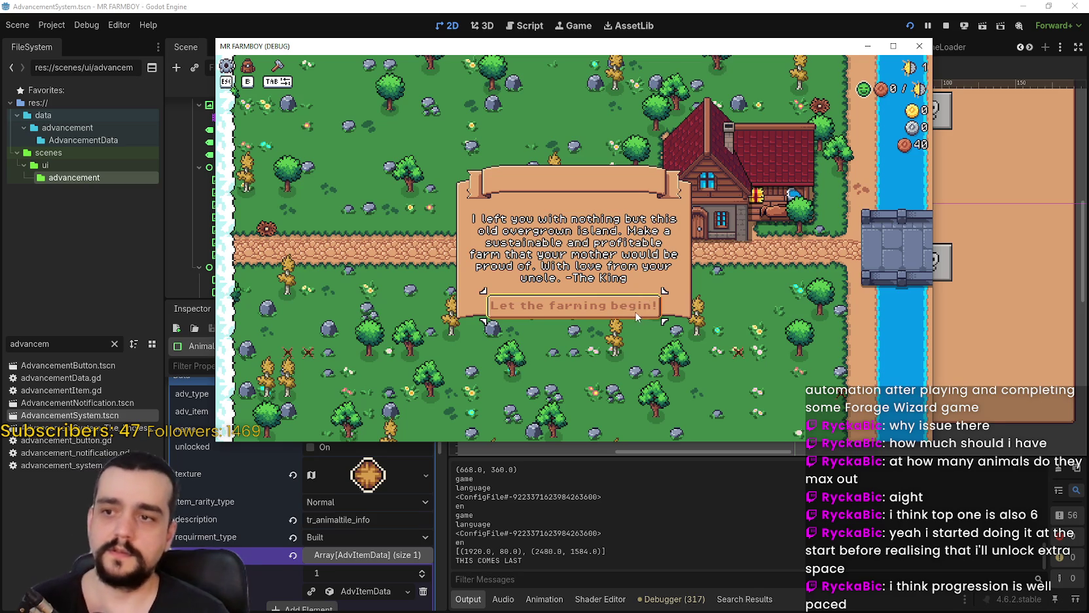
click(633, 307)
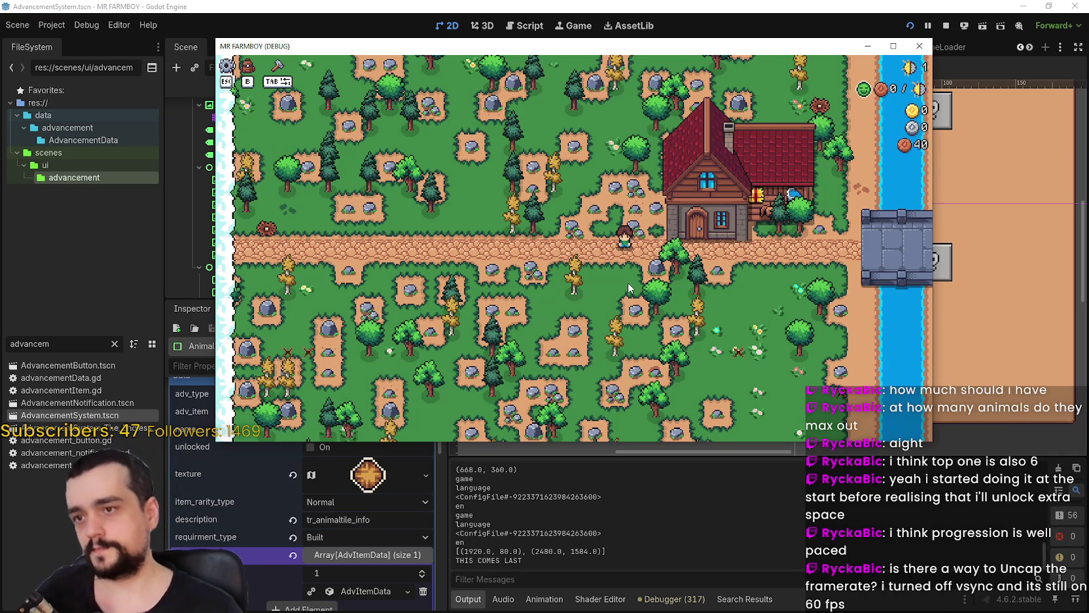
Pause the new game and quit the running debug session.
scroll(up, 3)
scroll(up, 3)
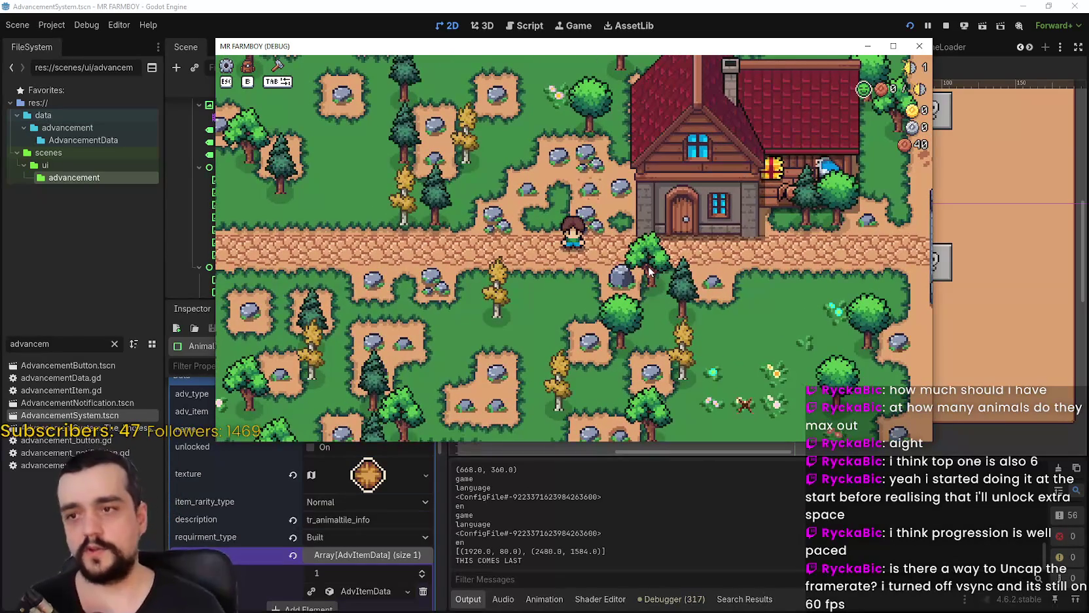
key(Escape)
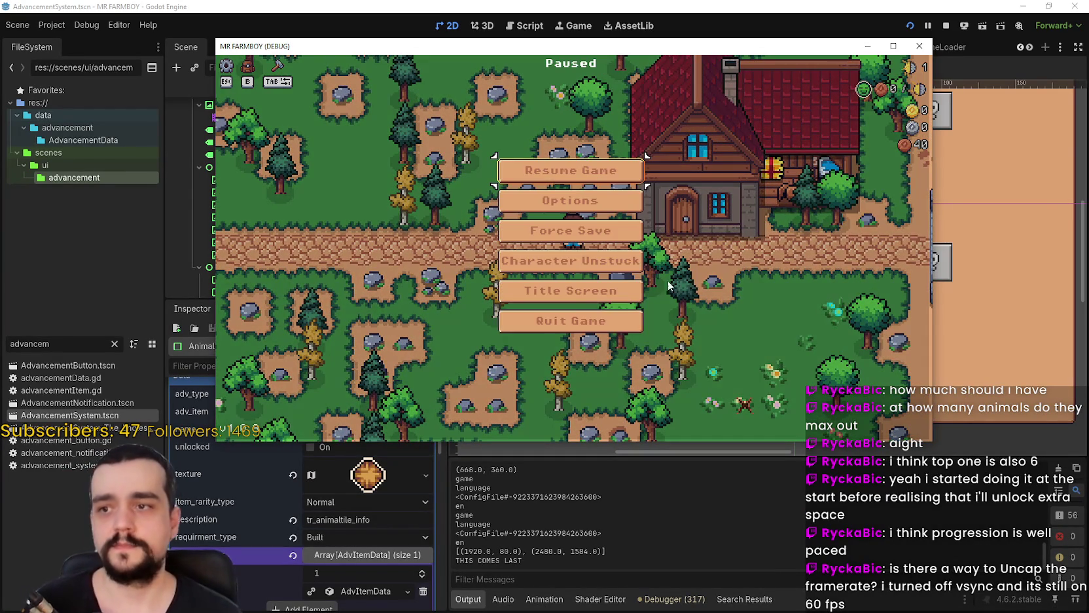
click(579, 325)
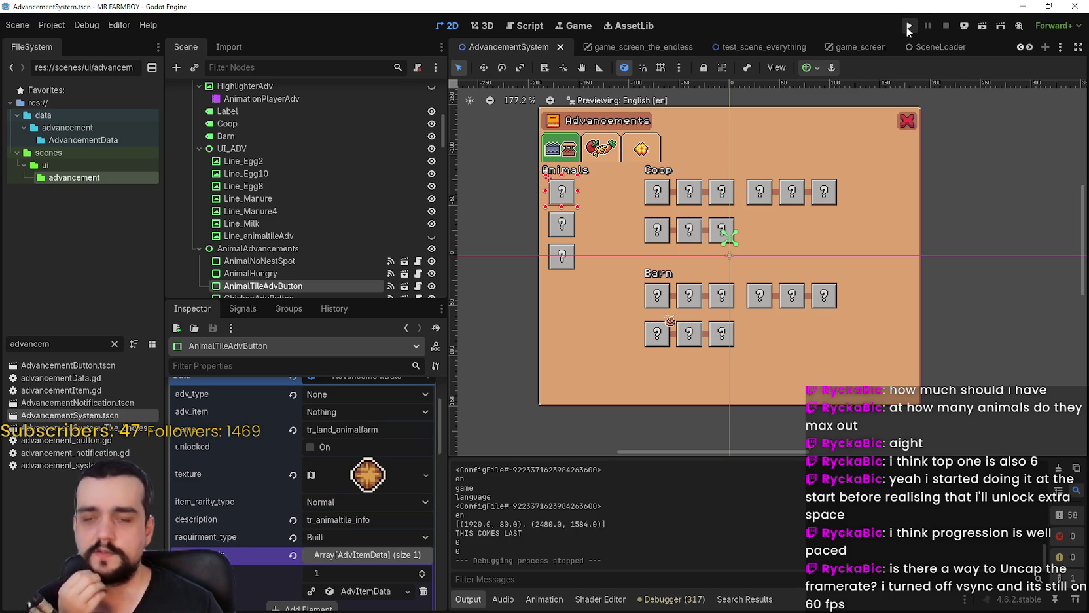
Launch MR FARMBOY again from the Godot editor's Run Project button.
click(909, 26)
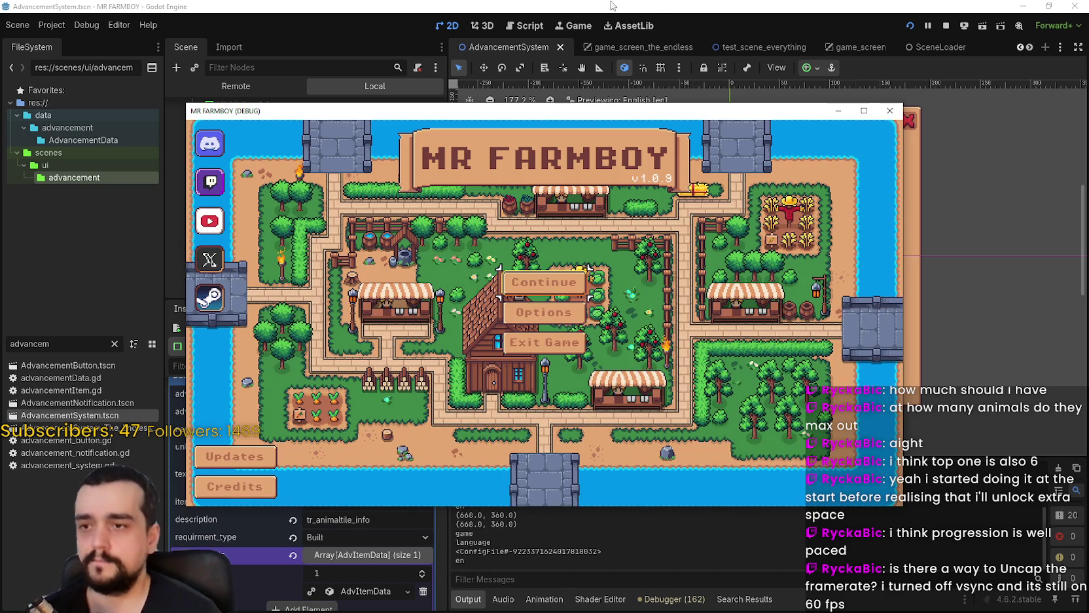
Load the Save 1 world, quit to the title screen, and load Save 1 again.
click(543, 282)
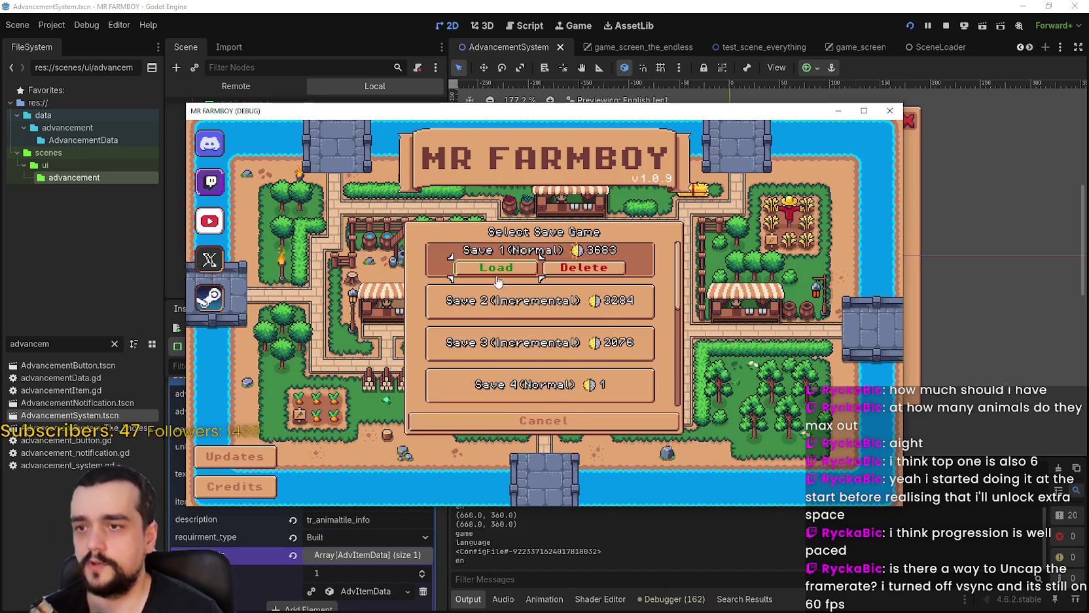
click(533, 262)
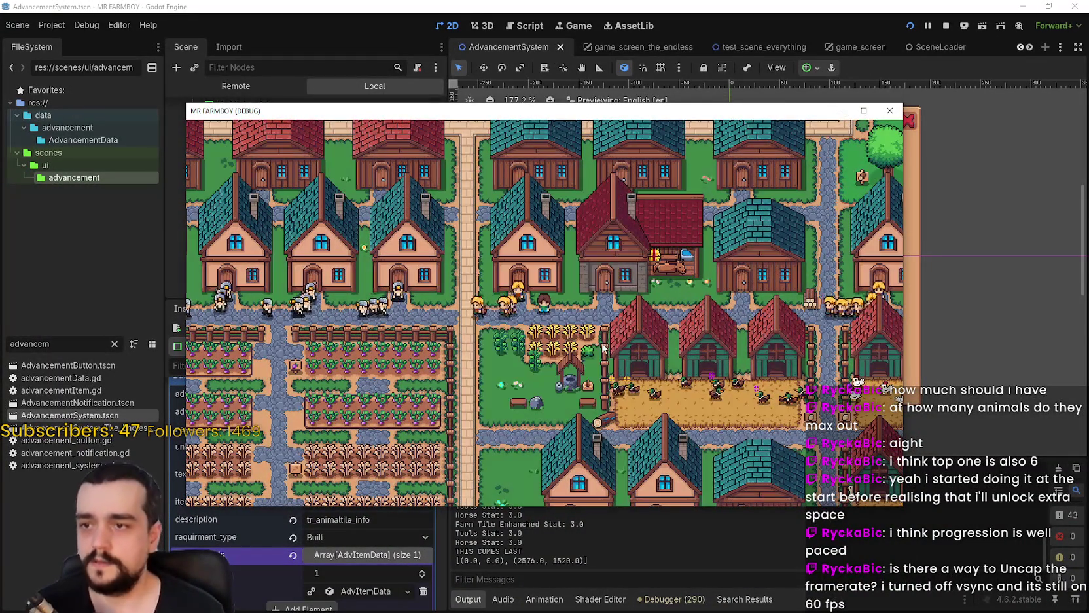
key(Escape)
key(Return)
click(579, 274)
click(587, 259)
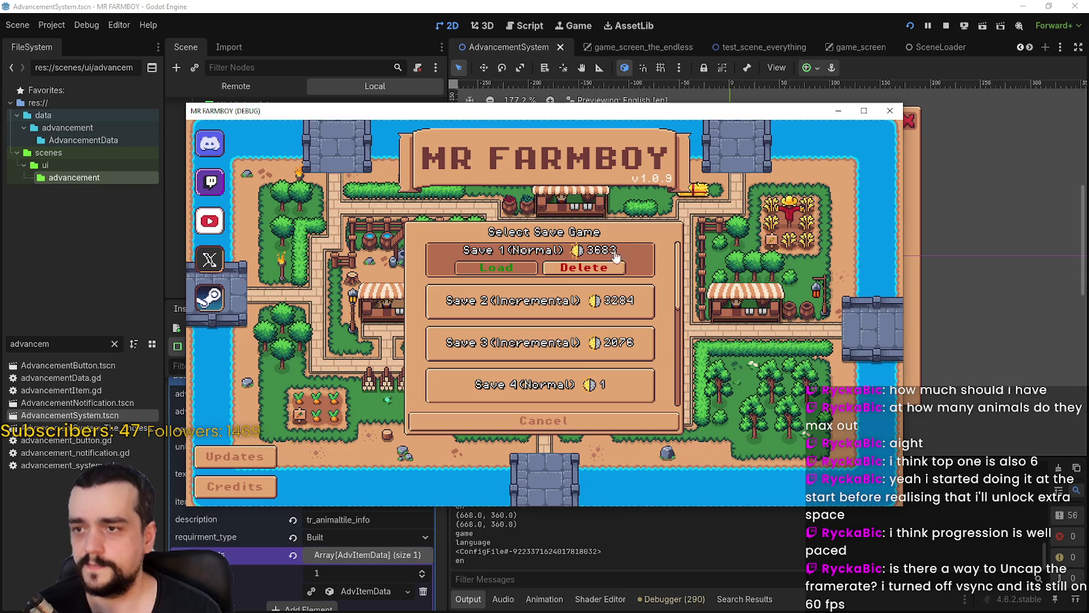
key(Return)
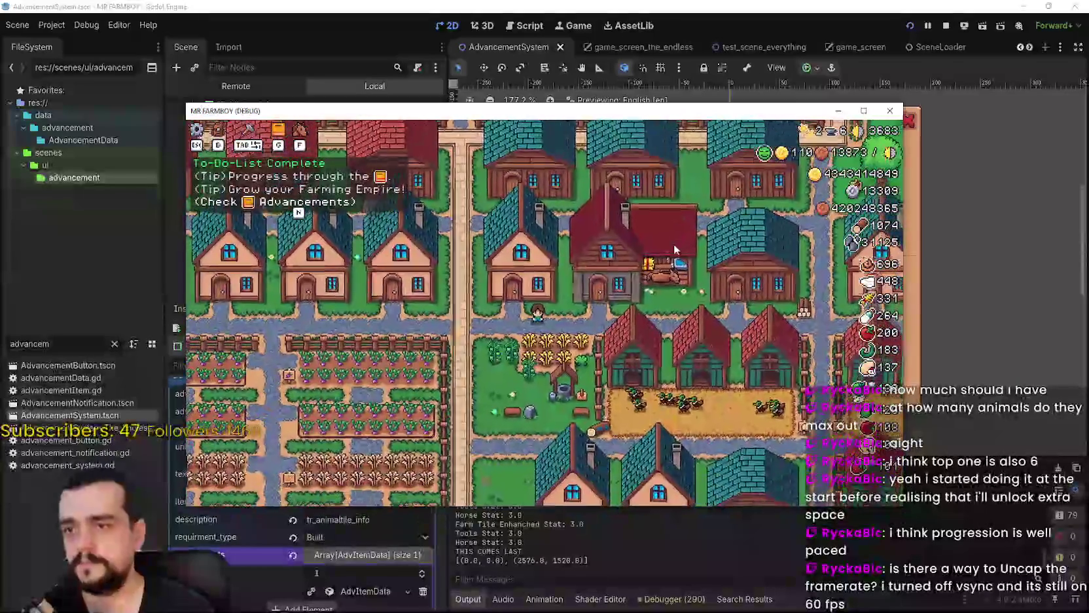
Zoom around the developed farm town, then pause the game.
scroll(down, 3)
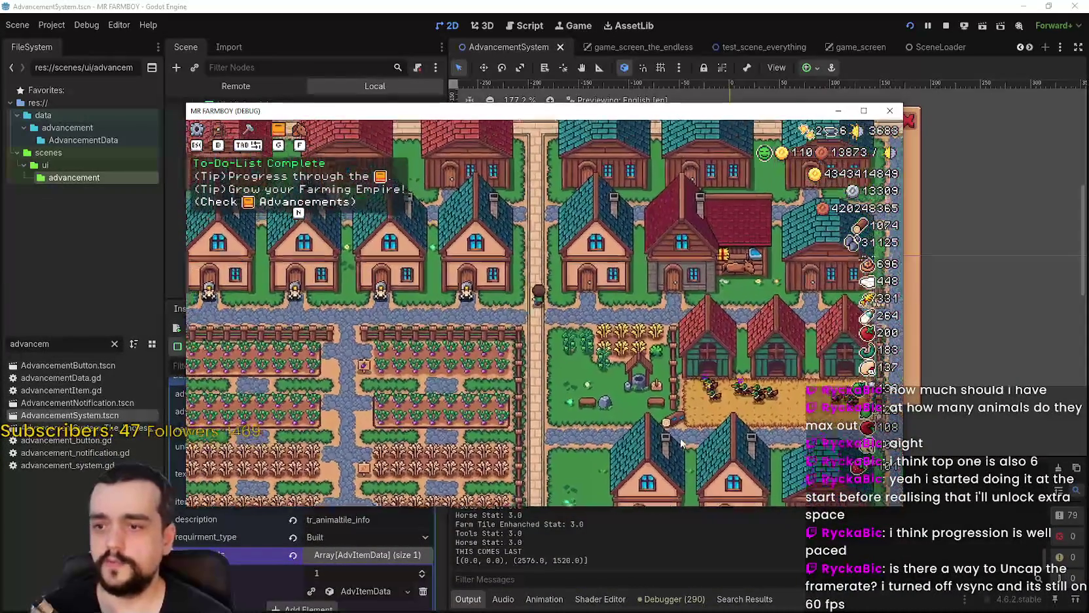
scroll(up, 3)
scroll(up, 3)
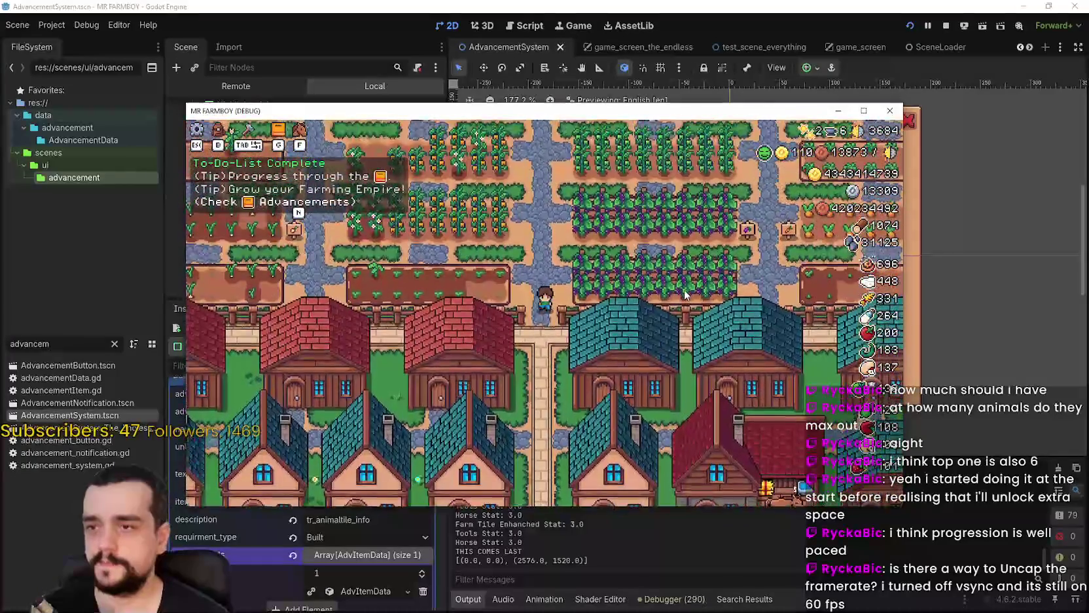
scroll(down, 3)
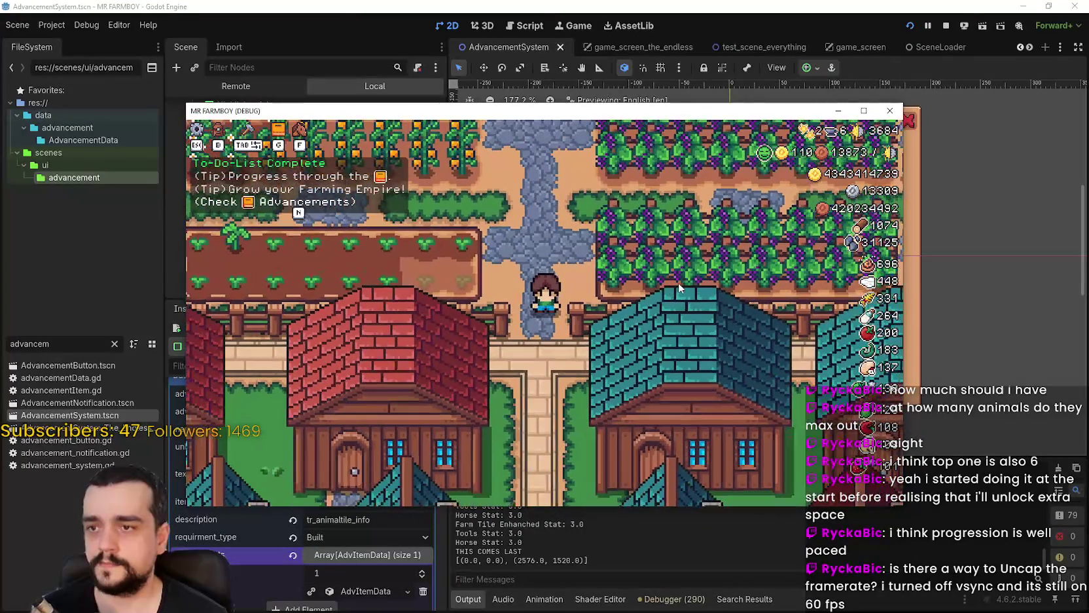
key(Escape)
key(Escape)
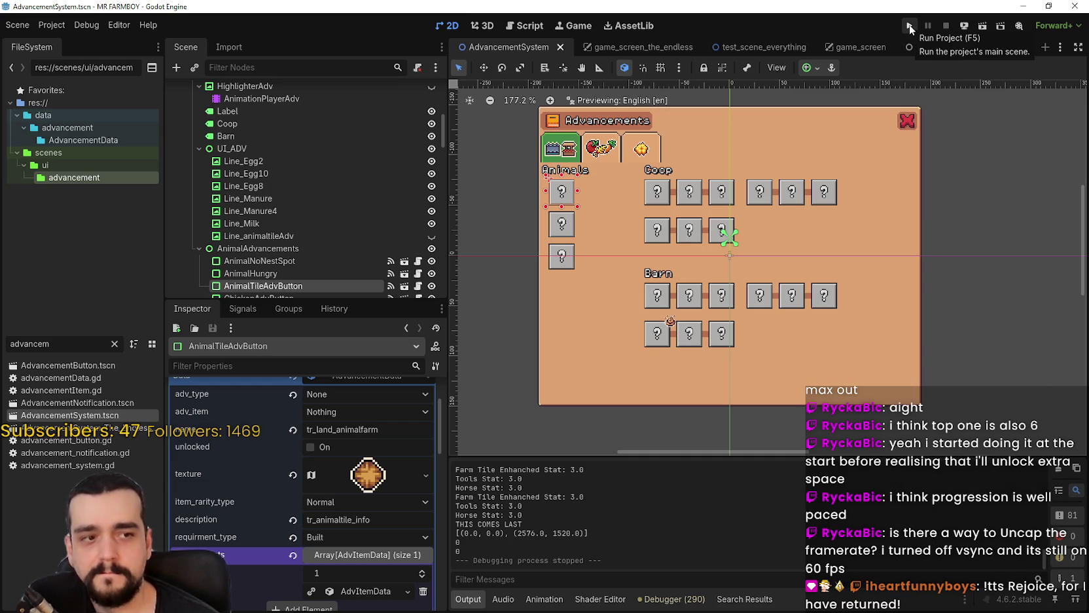
Relaunch MR FARMBOY, load Save 2 (Incremental) from Continue, and maximize the game window.
click(908, 25)
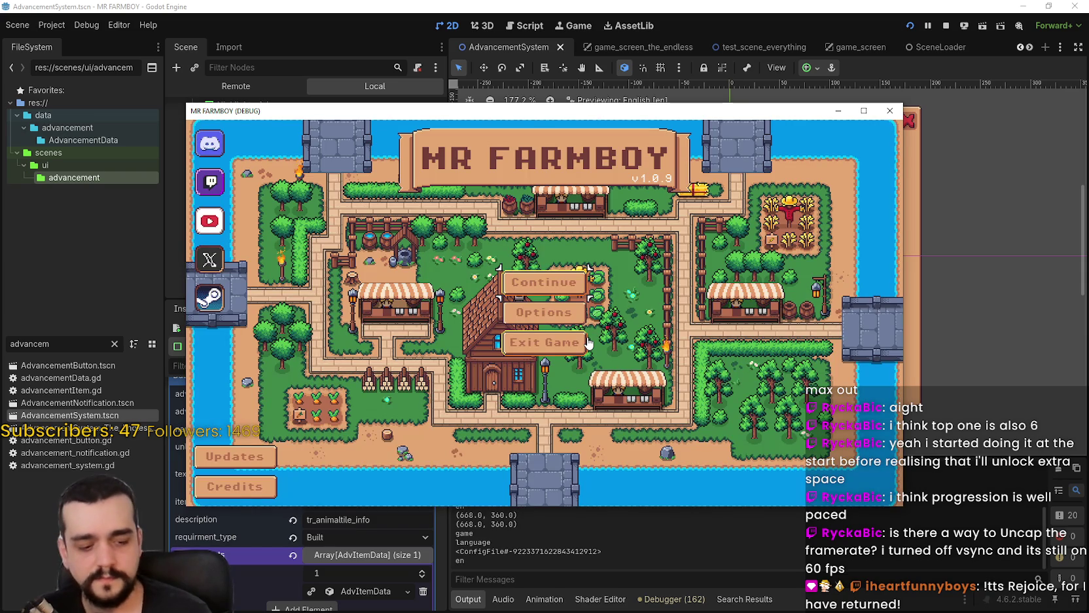
click(557, 283)
scroll(down, 3)
scroll(up, 3)
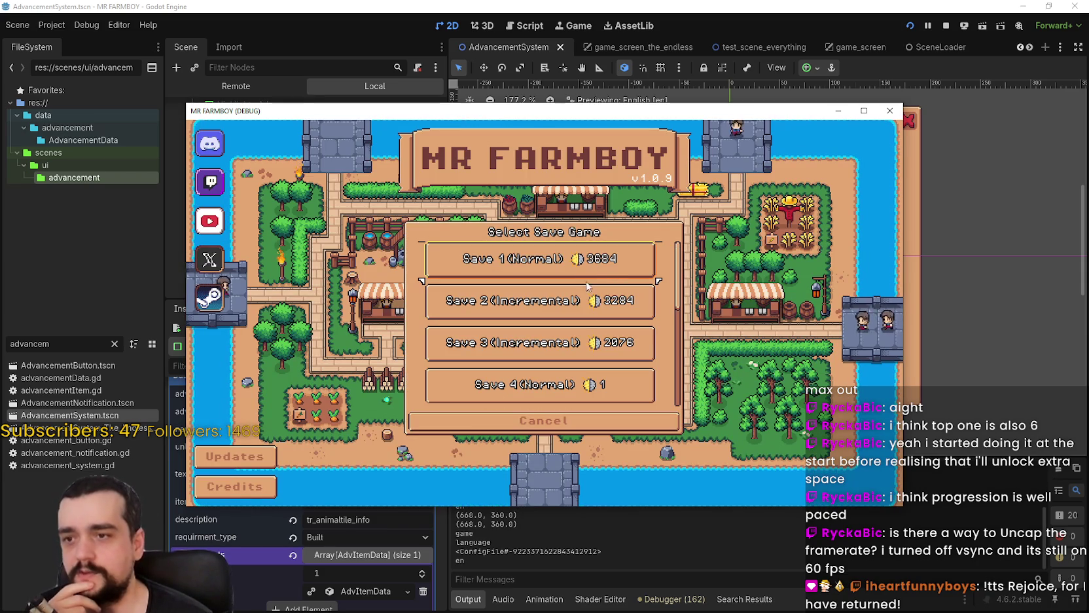
click(573, 314)
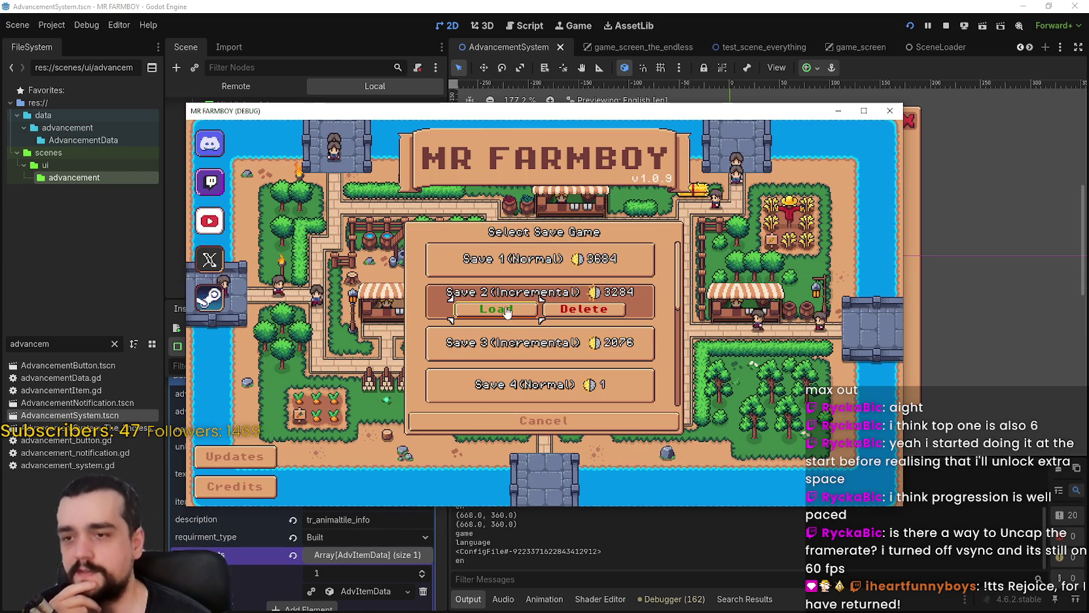
click(508, 312)
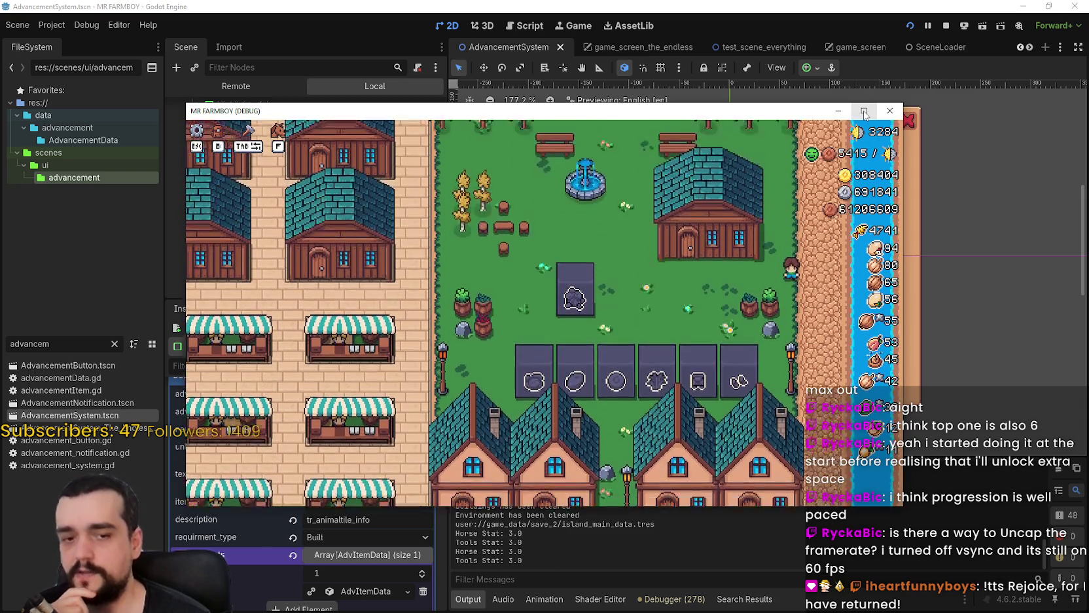
click(864, 113)
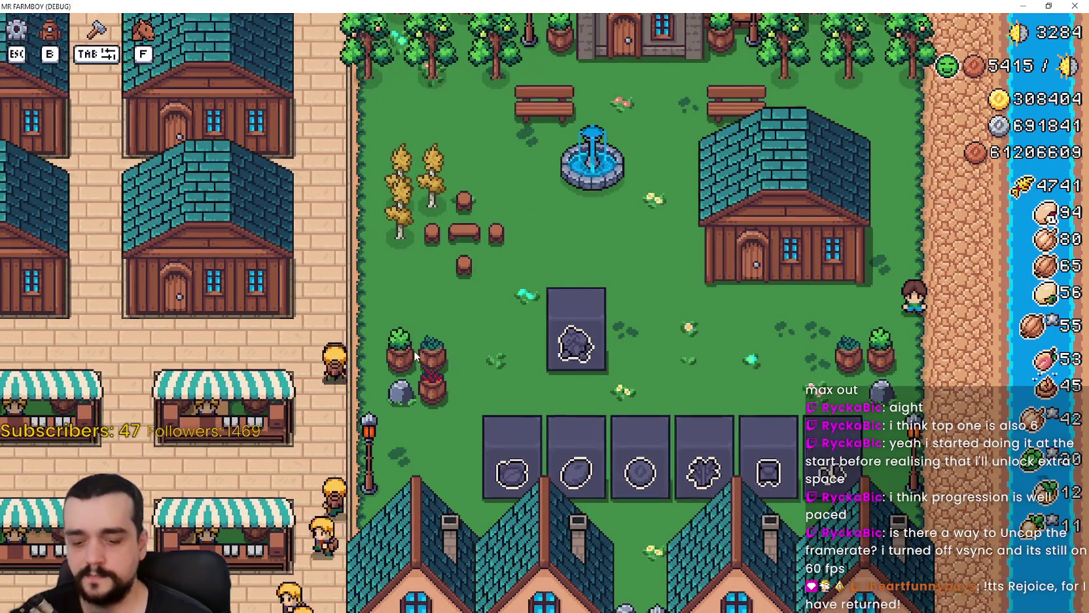
Ride the horse through the market stalls, past the houses into the crop plots, and back up.
key(s)
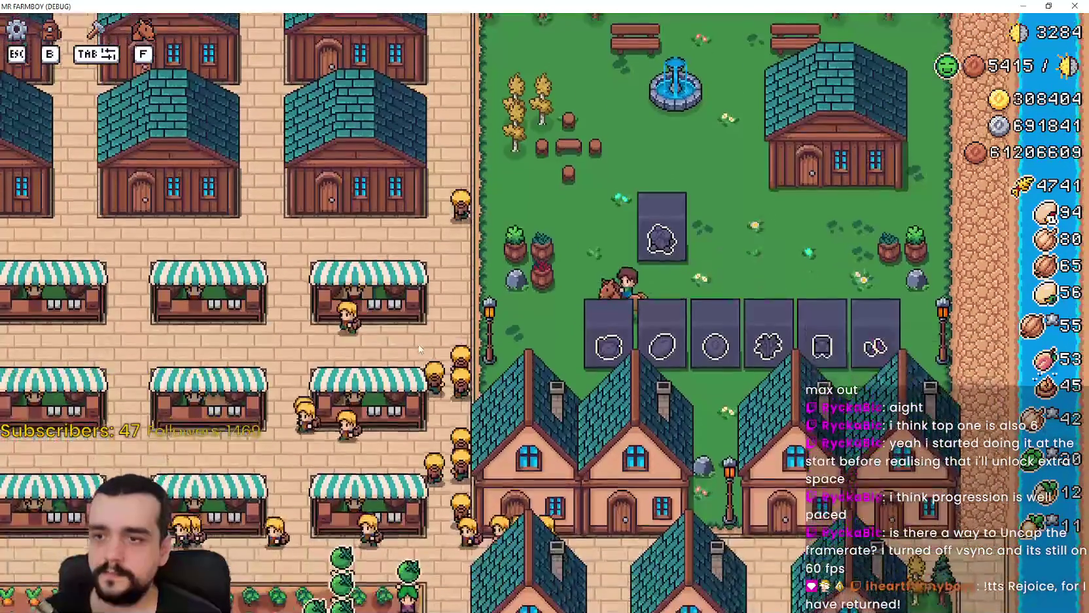
key(a)
key(a)
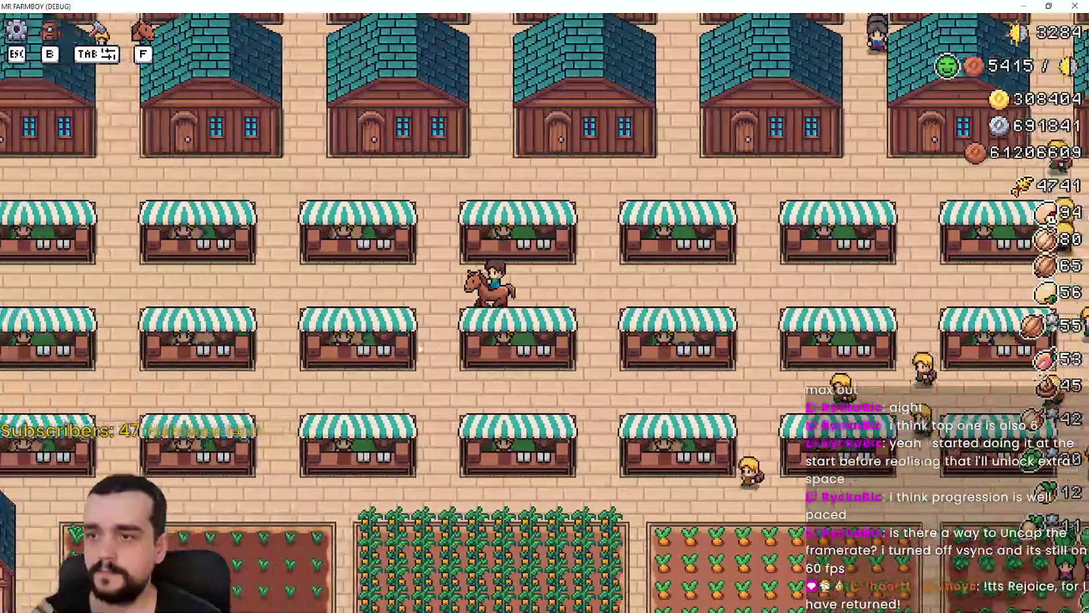
key(s)
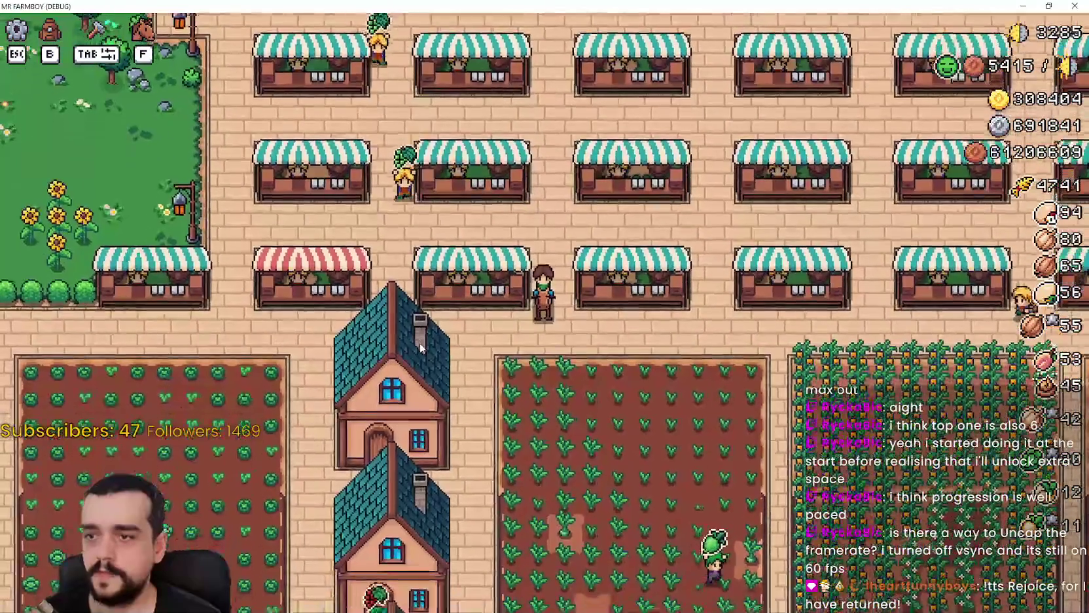
key(a)
key(d)
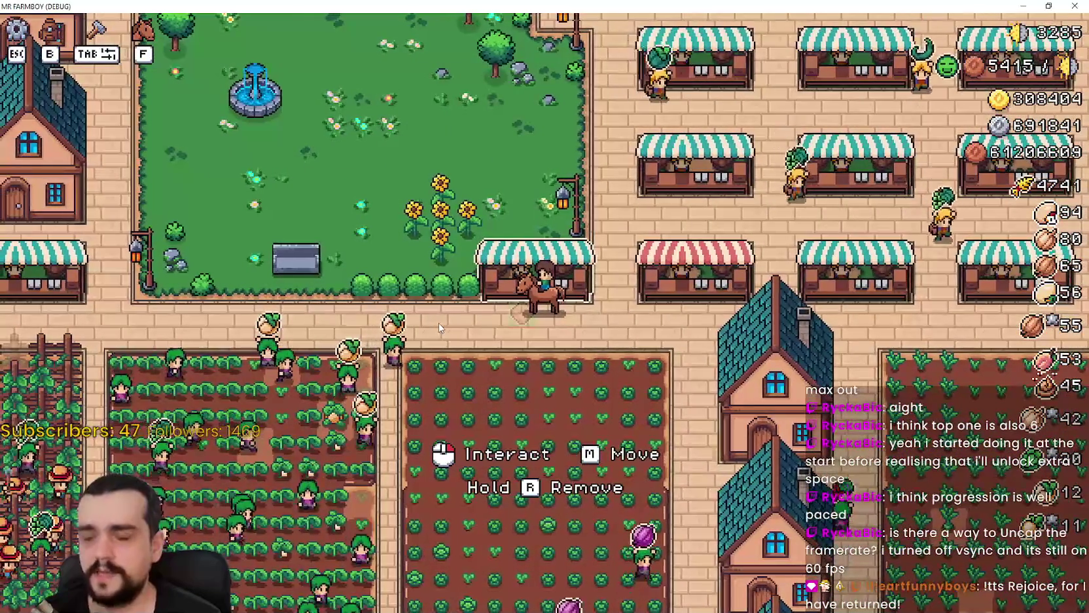
key(d)
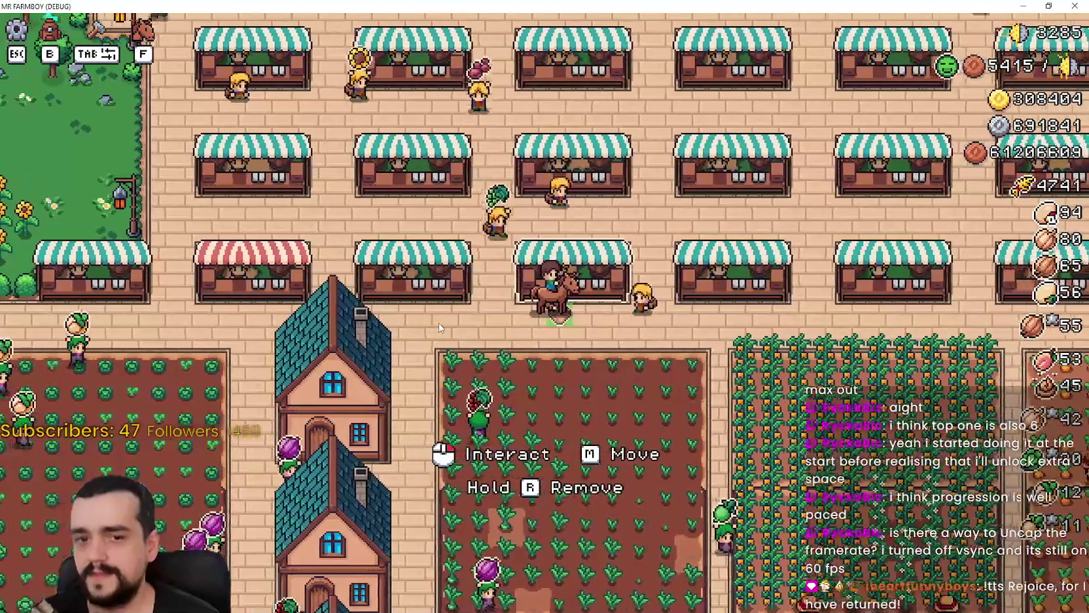
key(s)
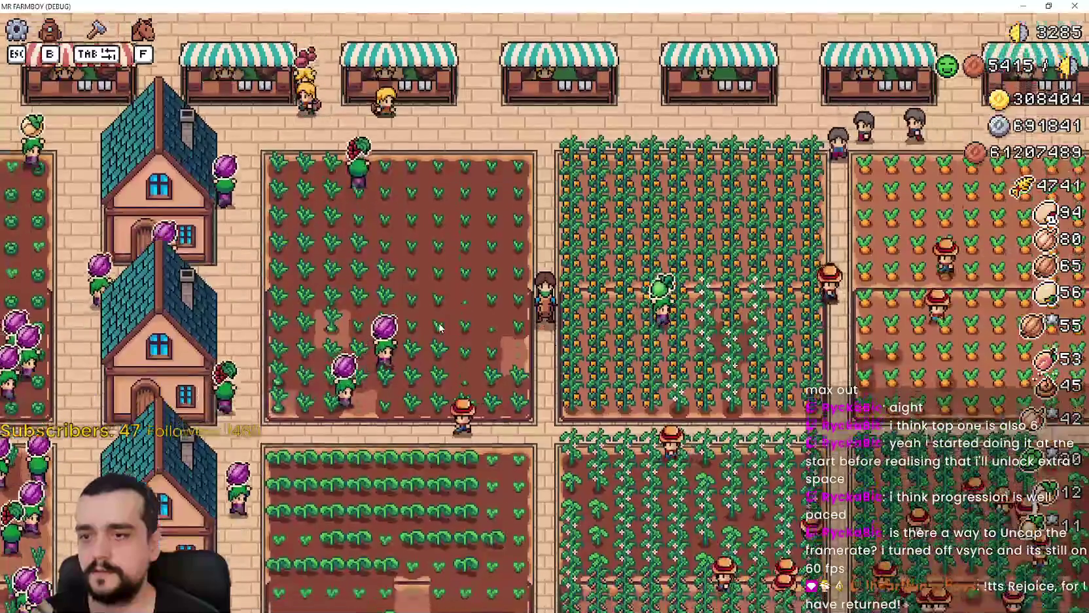
key(a)
key(a)
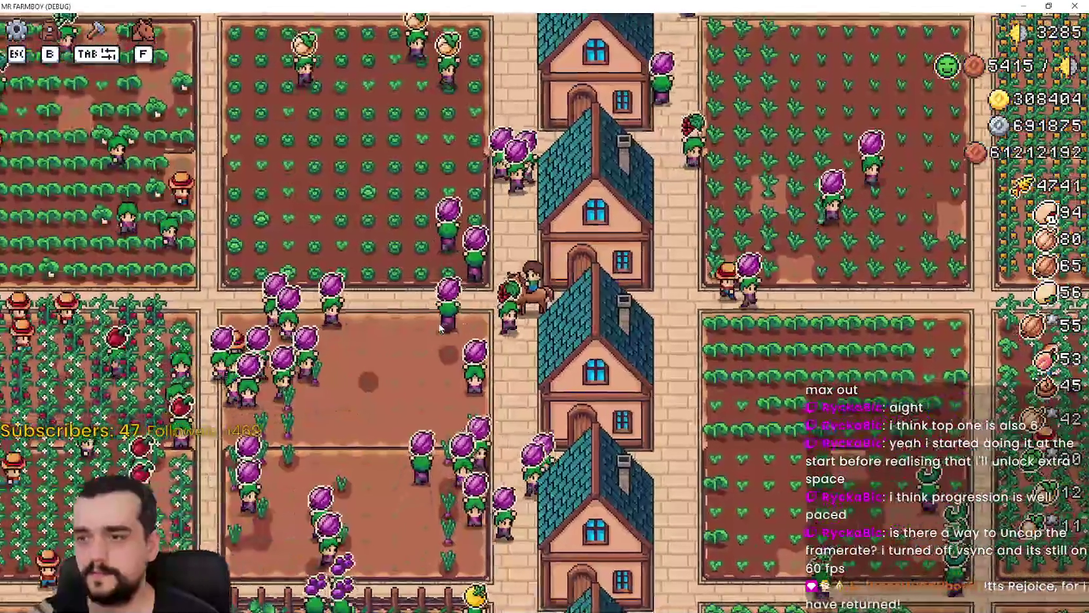
key(d)
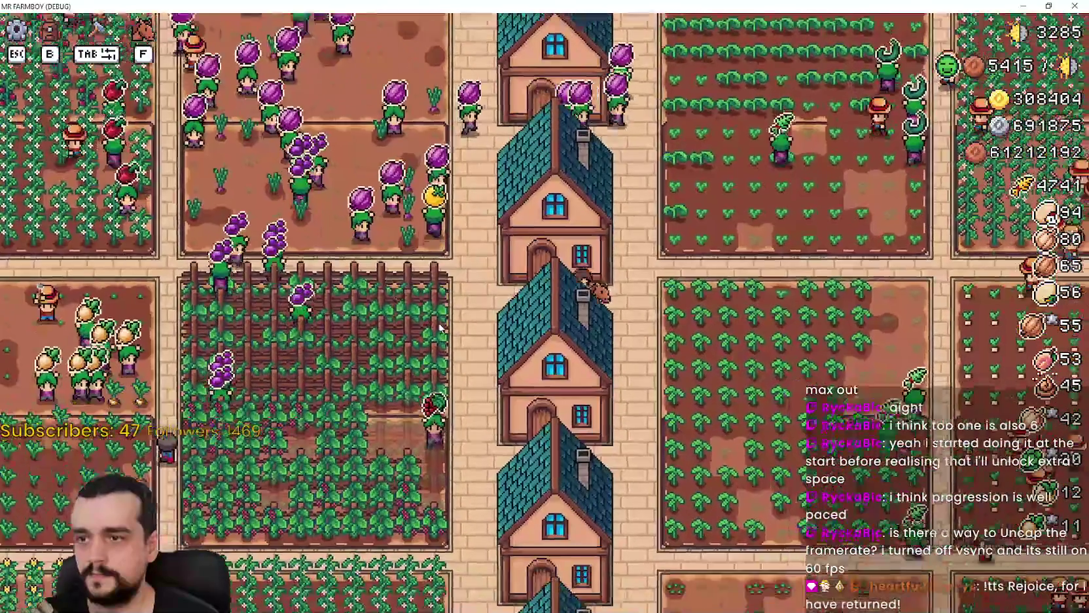
key(d)
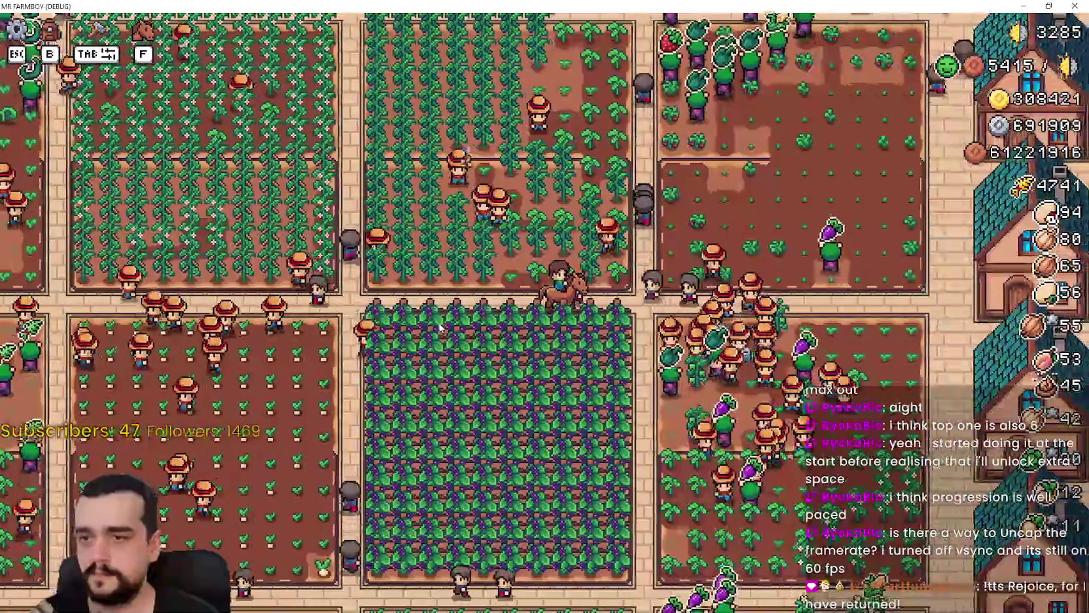
key(w)
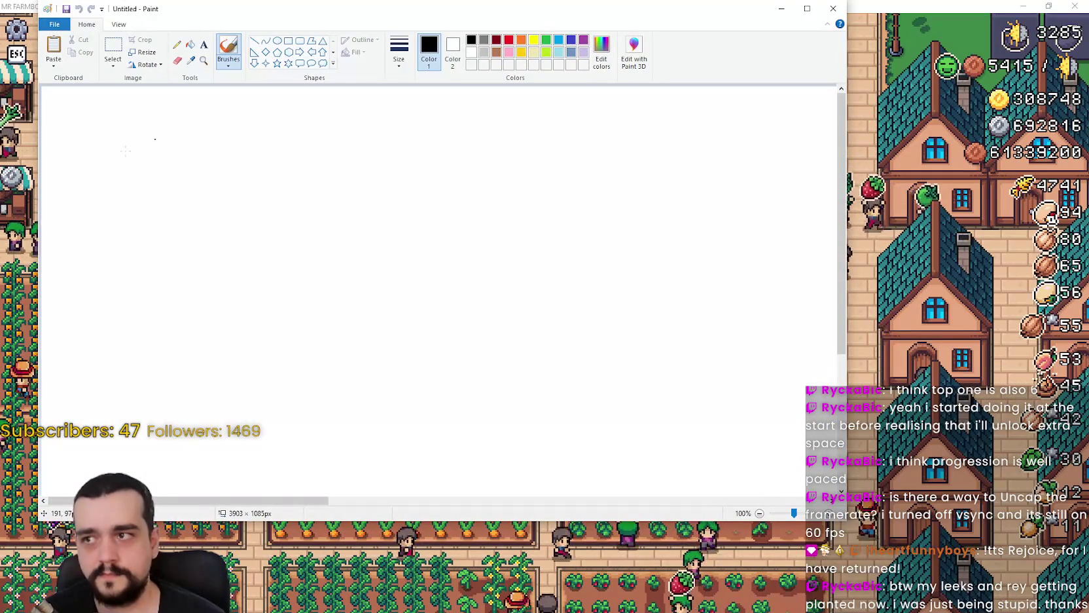
Write the number list 60/90/120/144/260 on the Paint canvas, then return to the game.
click(205, 44)
click(213, 138)
text(60/1)
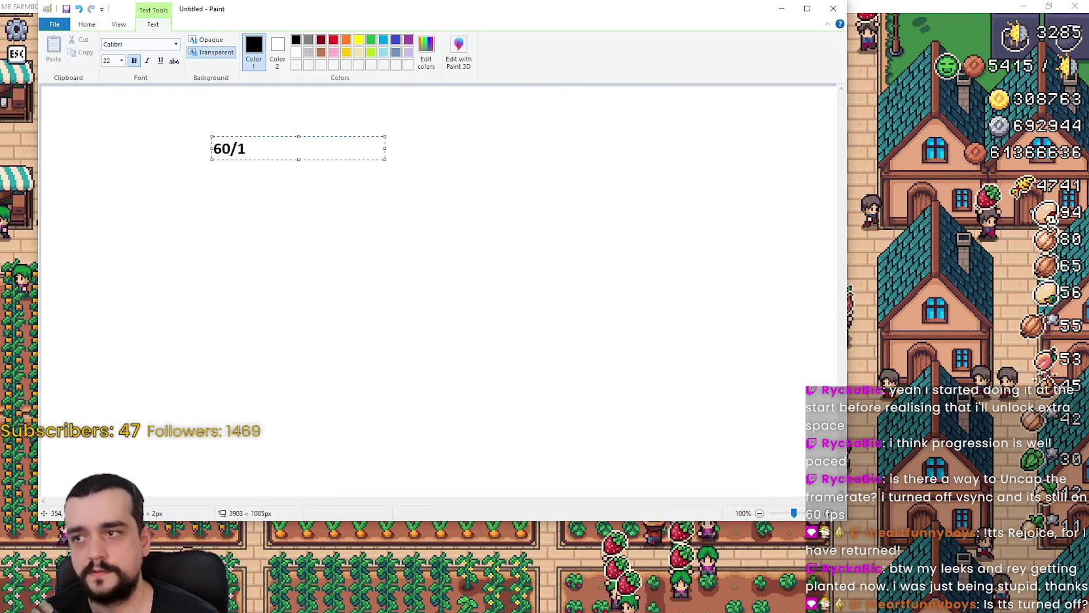
text(20)
key(BackSpace)
key(BackSpace)
key(BackSpace)
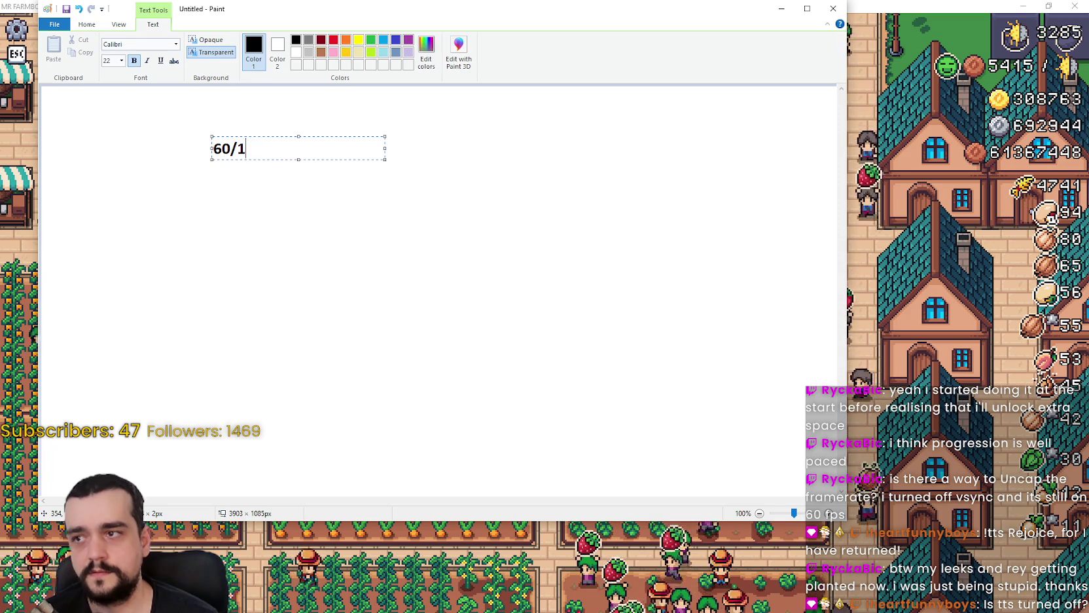
text(90/144)
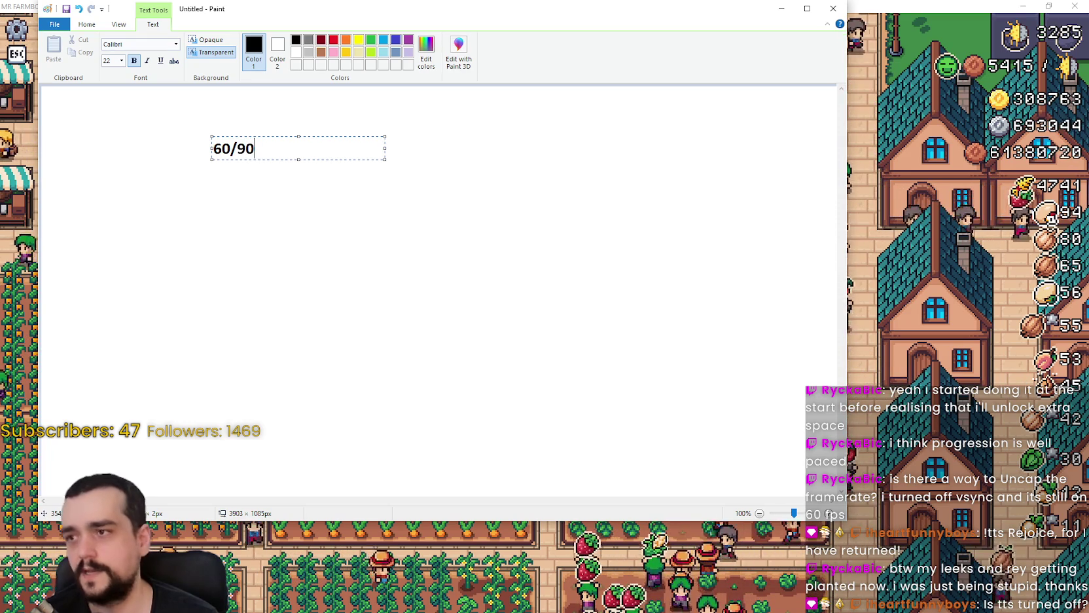
text(/)
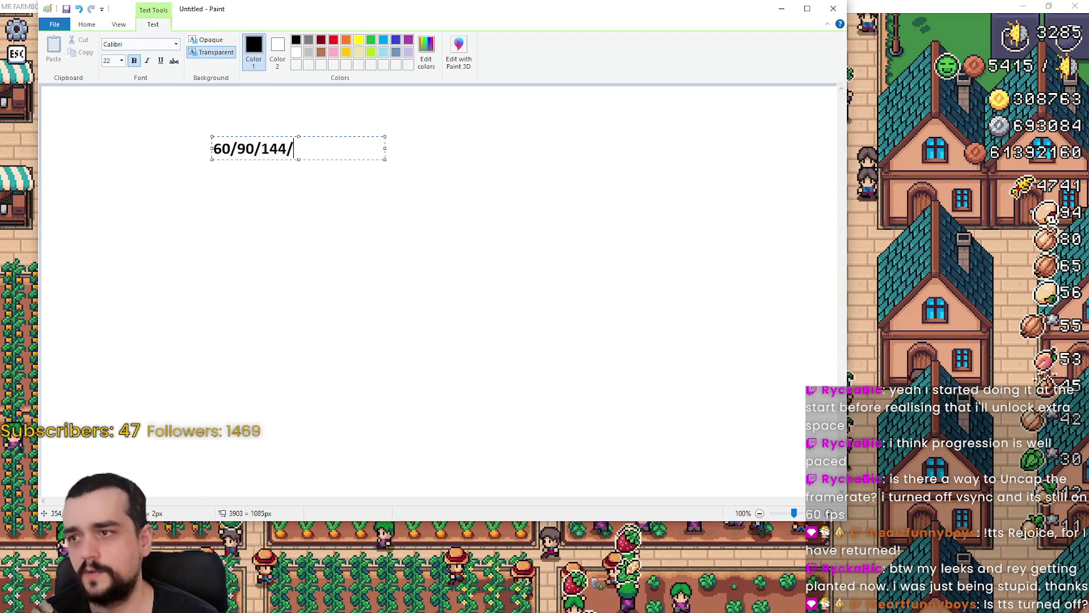
key(BackSpace)
key(BackSpace)
key(BackSpace)
text(20/144/)
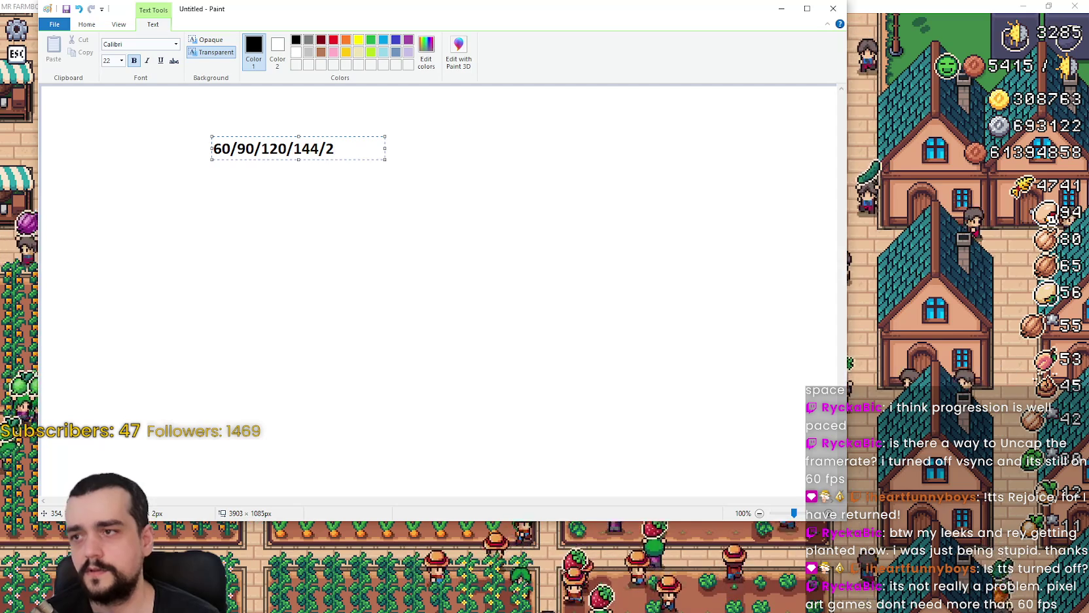
text(60)
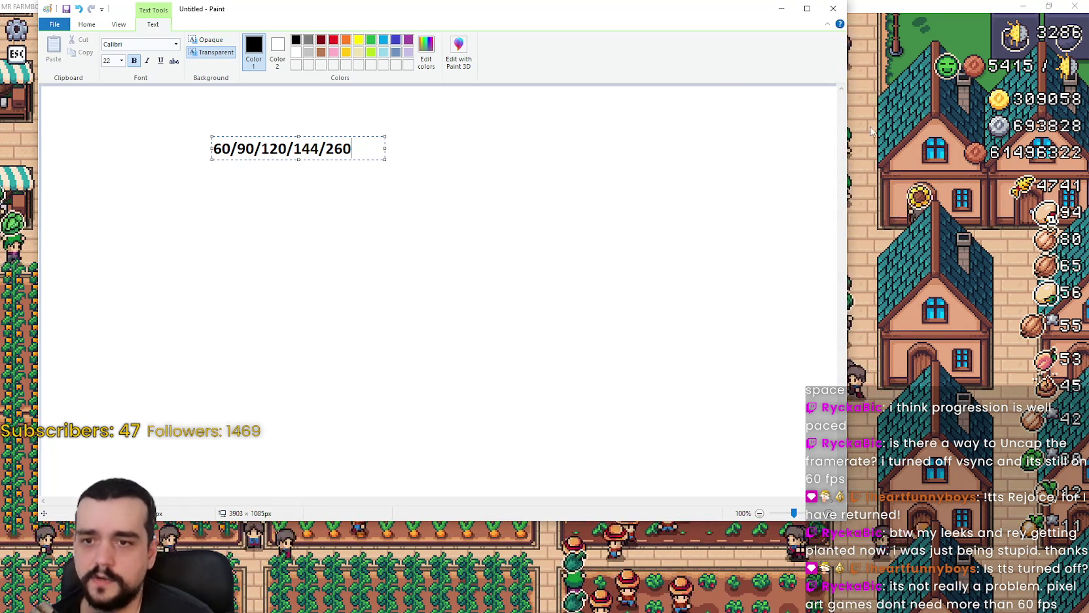
click(893, 206)
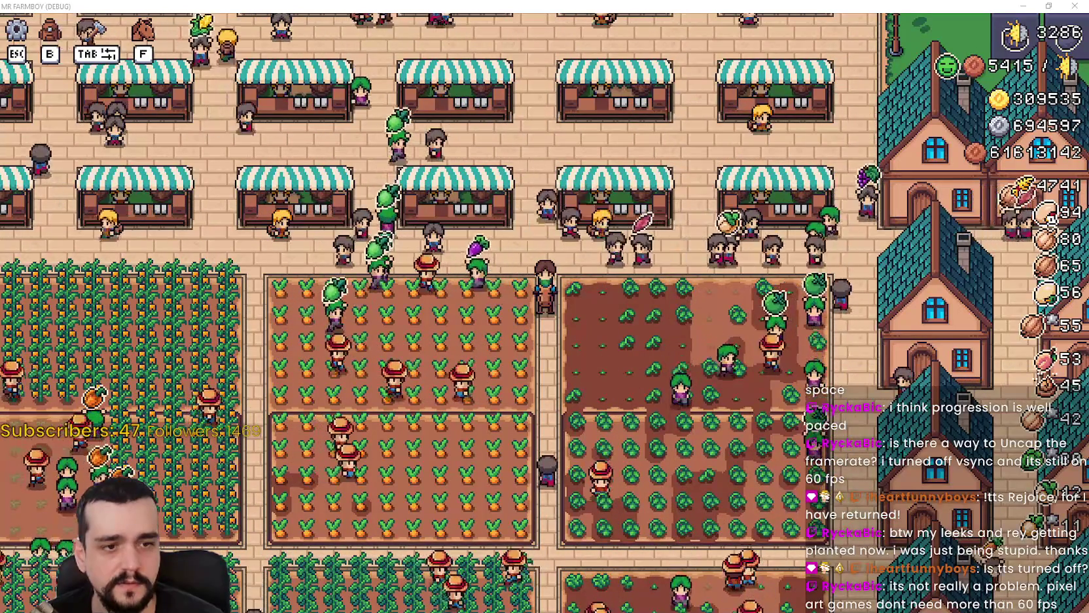
Check Speaker.bot's TTS Processing queue and Event Log, then go back to the game.
key(alt+Tab)
click(474, 101)
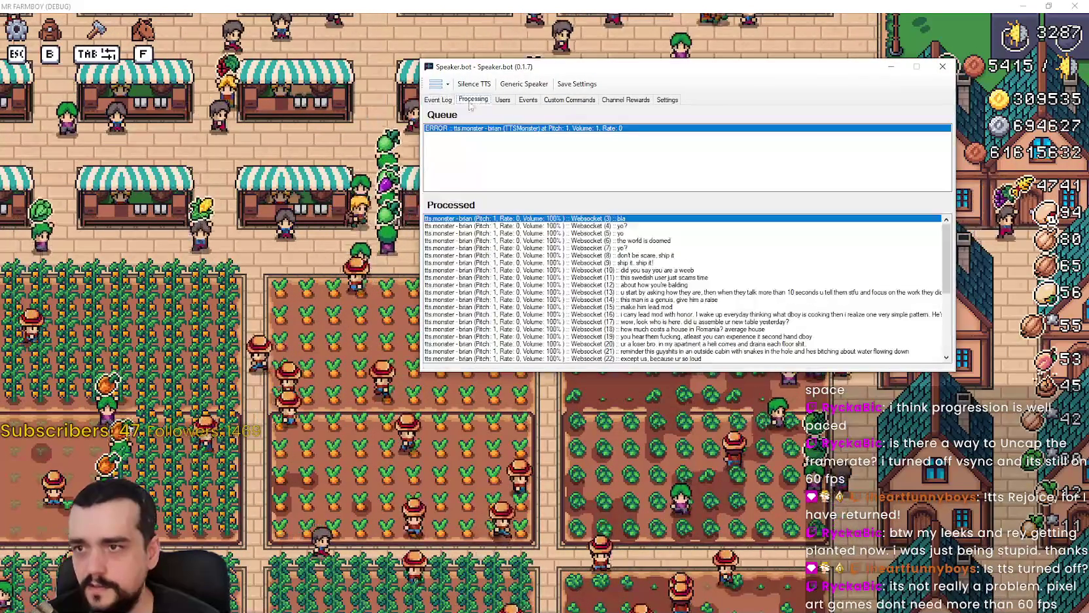
click(448, 101)
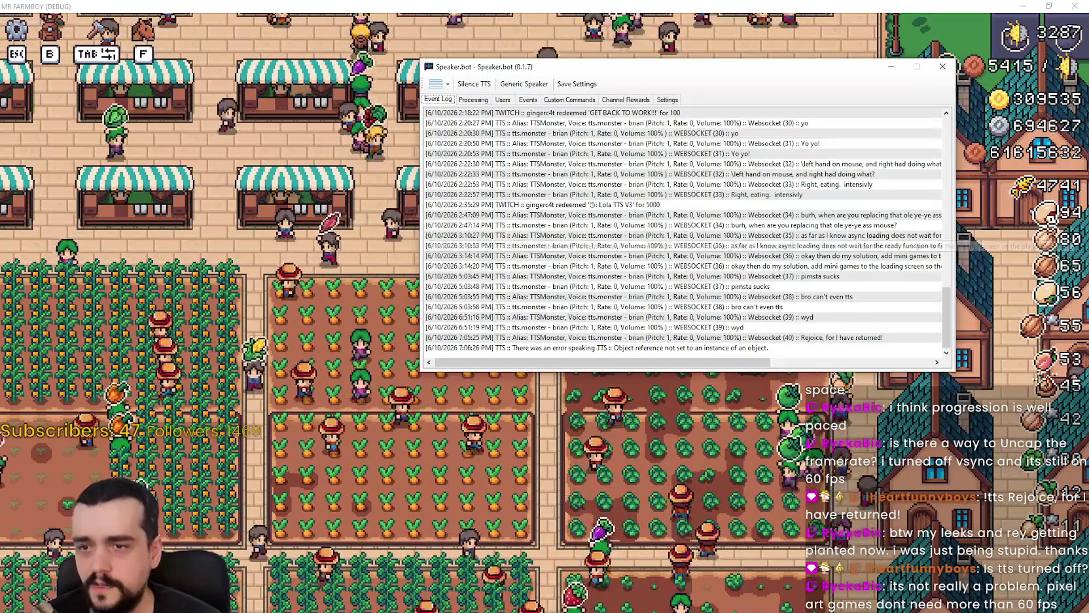
key(alt+Tab)
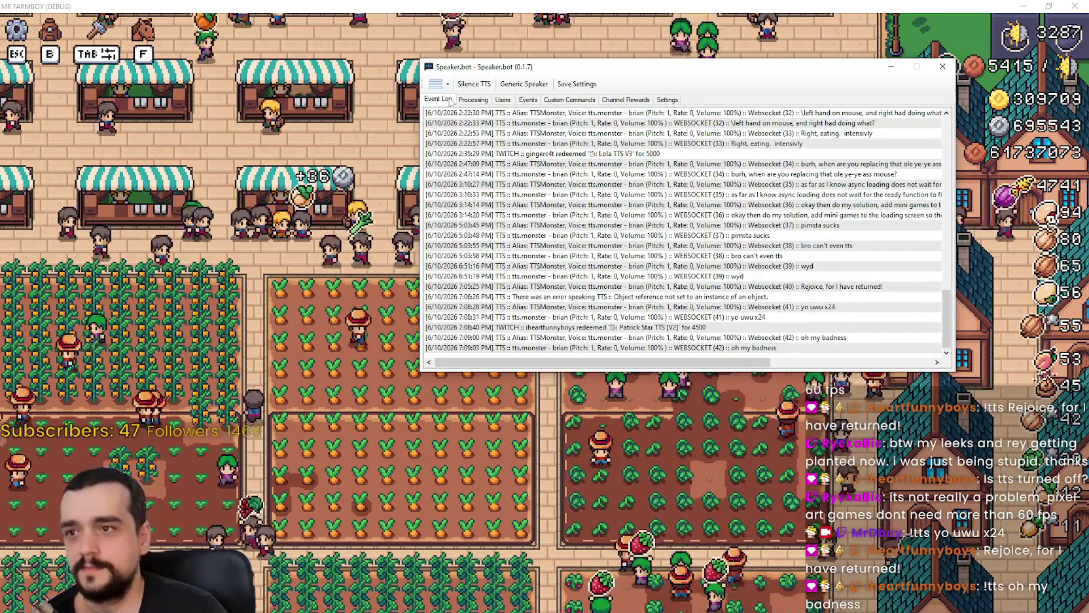
Recheck the failed TTS entry in the queue and event log, then hide Speaker.bot.
click(473, 99)
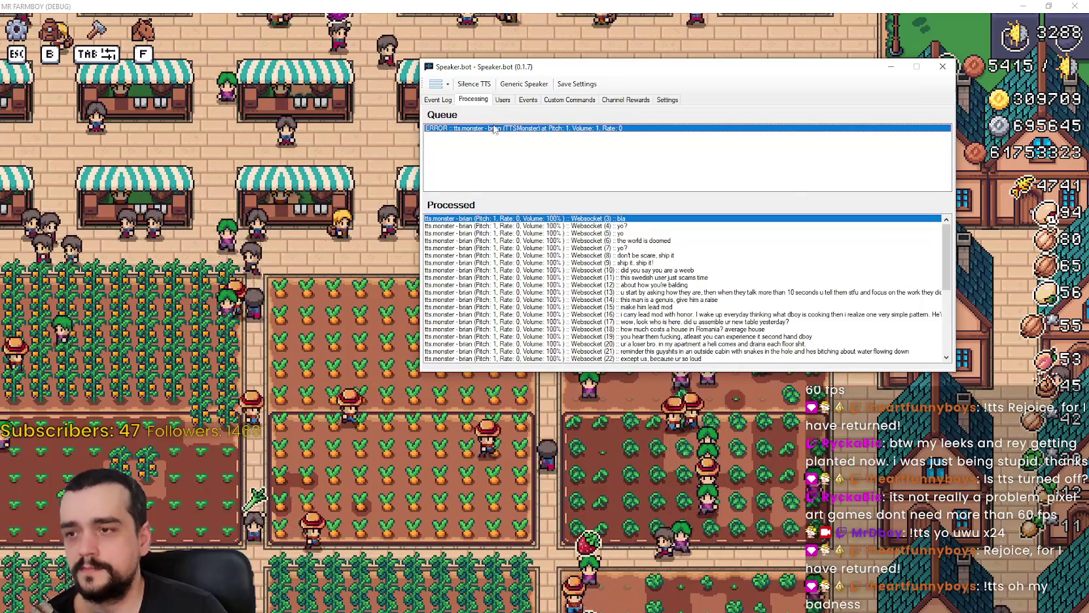
drag(946, 248, 955, 335)
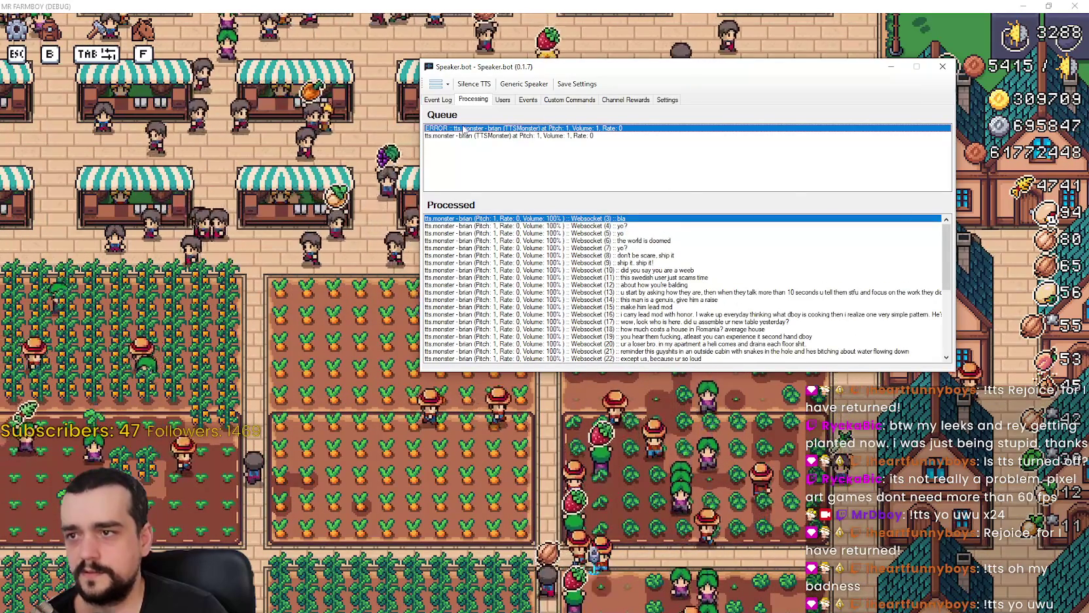
click(438, 100)
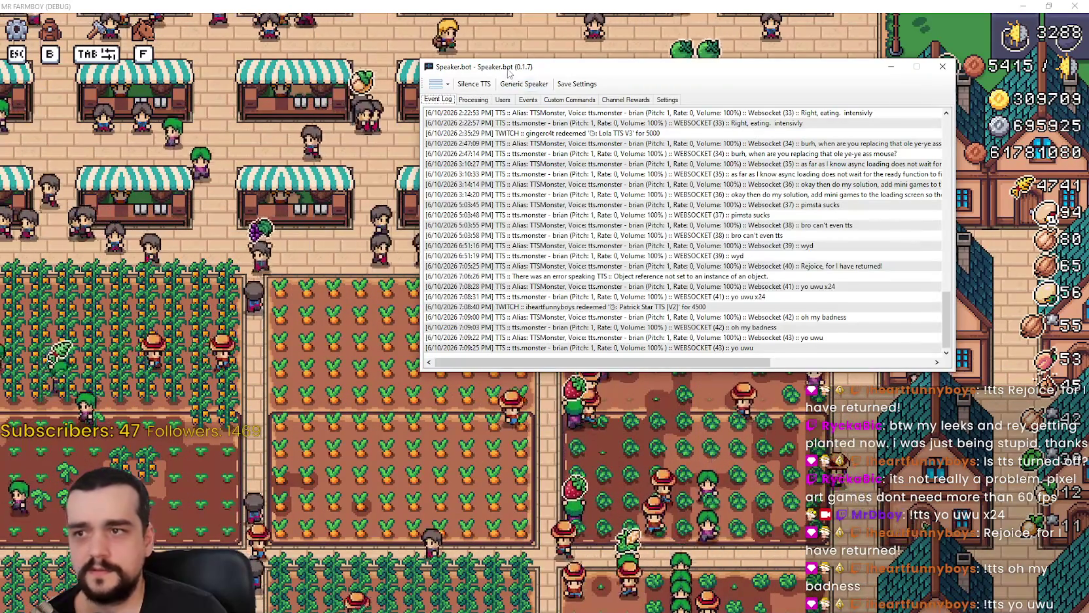
key(alt+Tab)
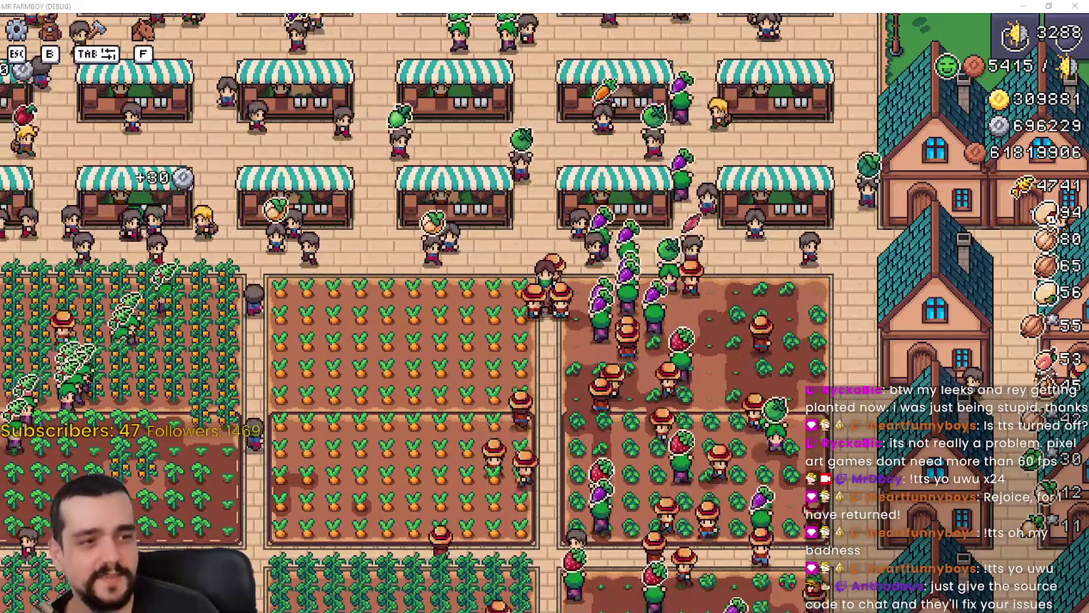
Ride the farmer along the obelisk row, inspecting the completed Villager Buy Obelisk upgrade.
key(d)
key(w)
key(s)
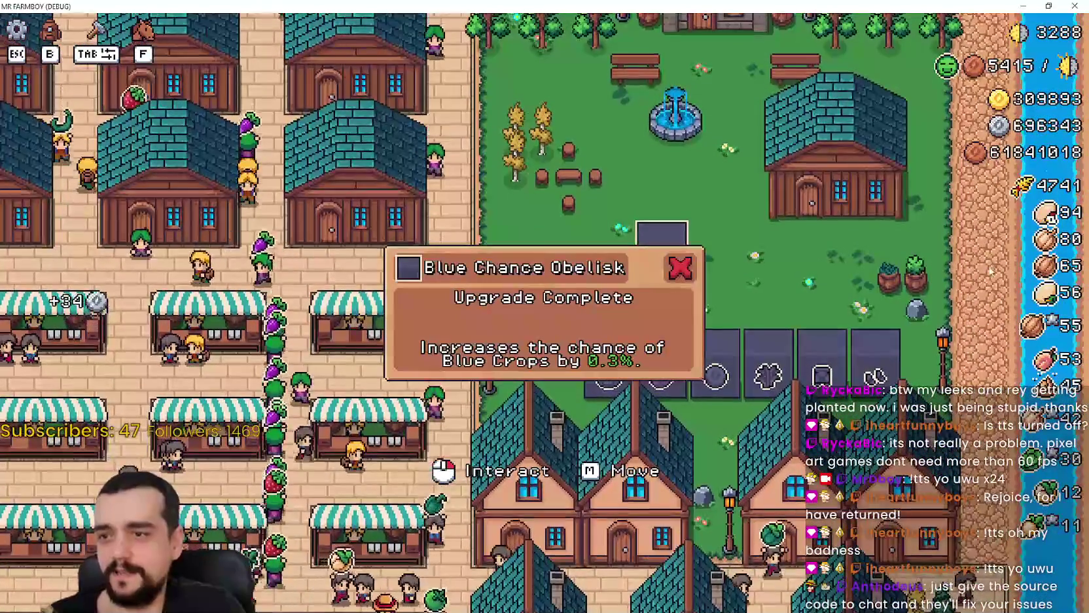
click(832, 277)
key(d)
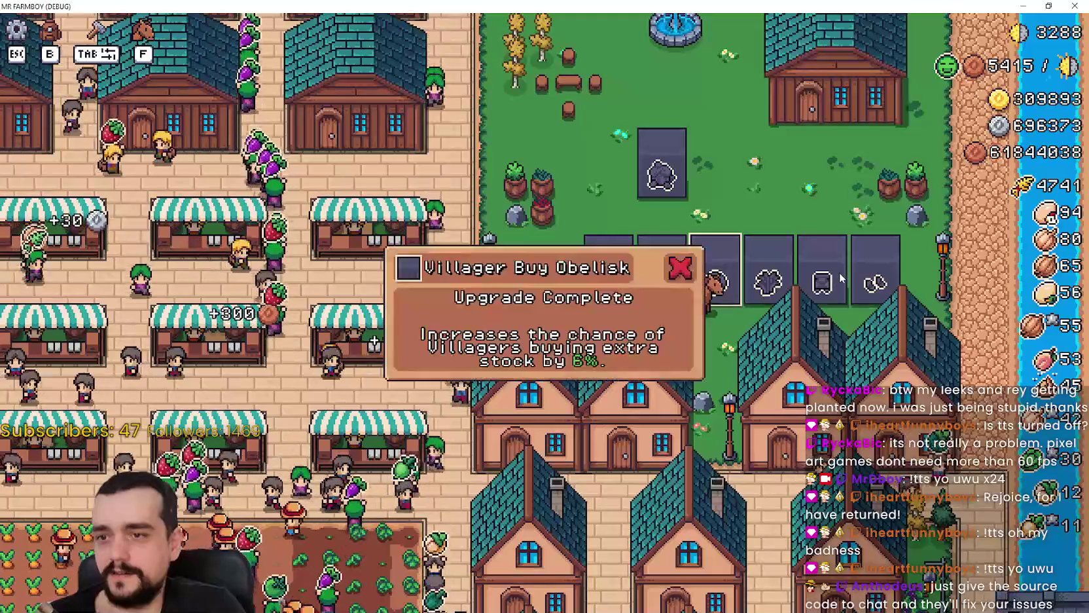
key(d)
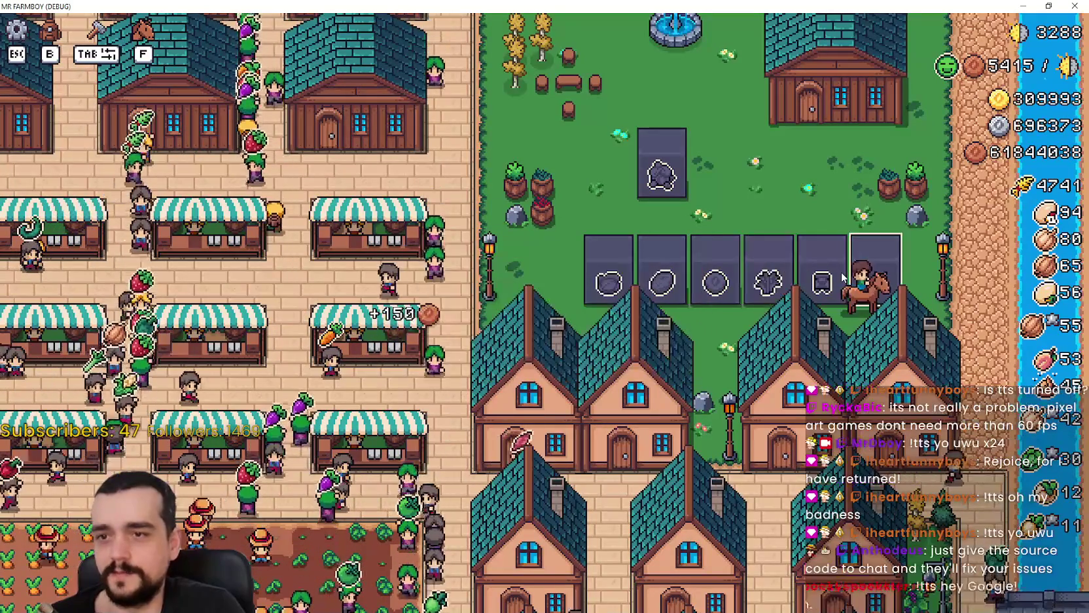
key(w)
key(a)
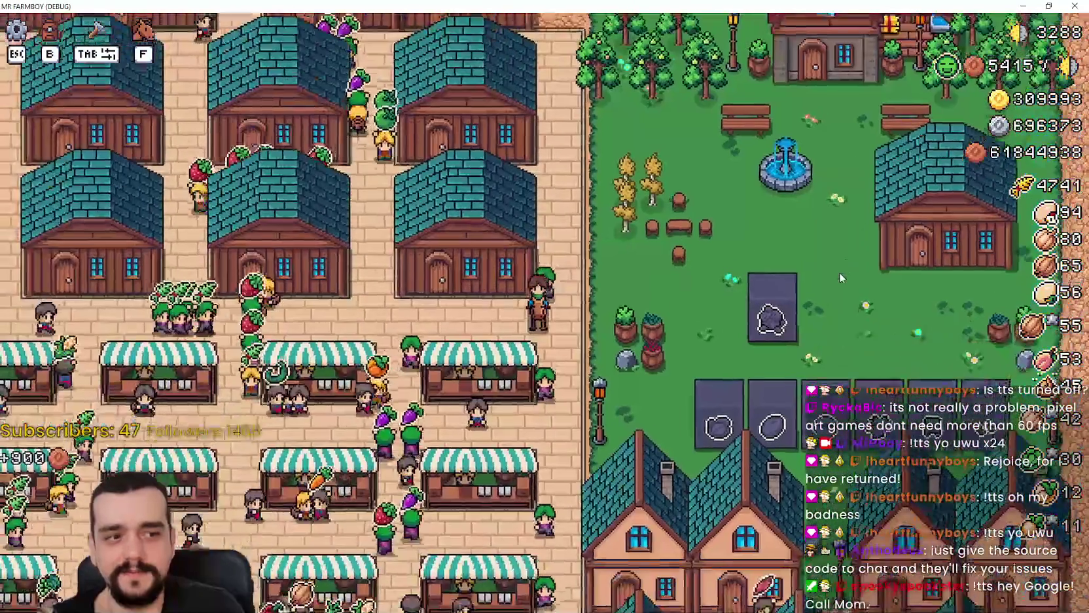
Pause and resume the game, then quit the MR FARMBOY debug run.
key(Escape)
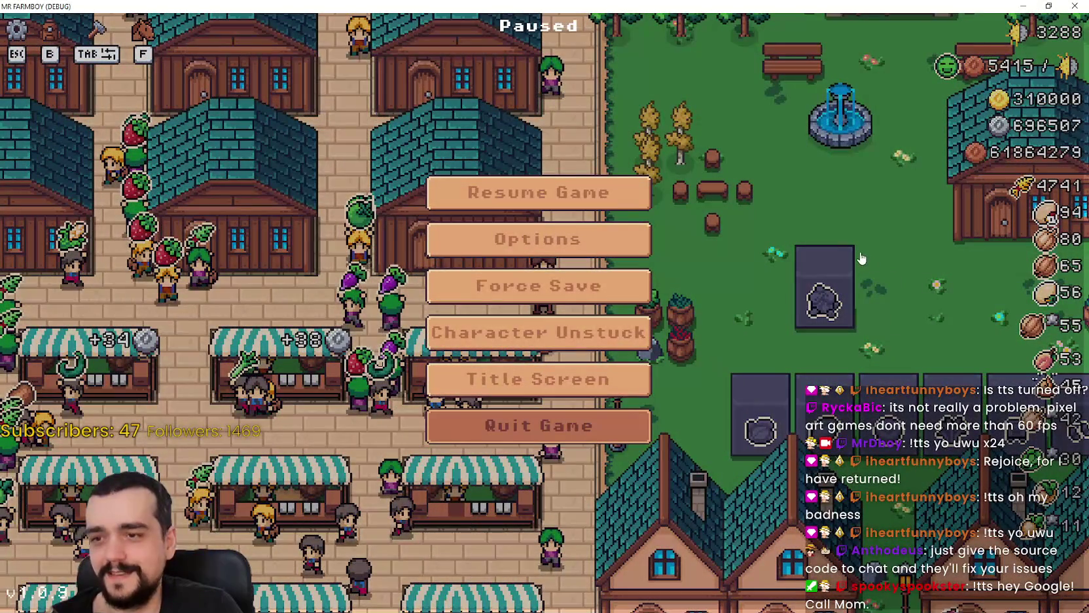
key(Escape)
key(alt+F4)
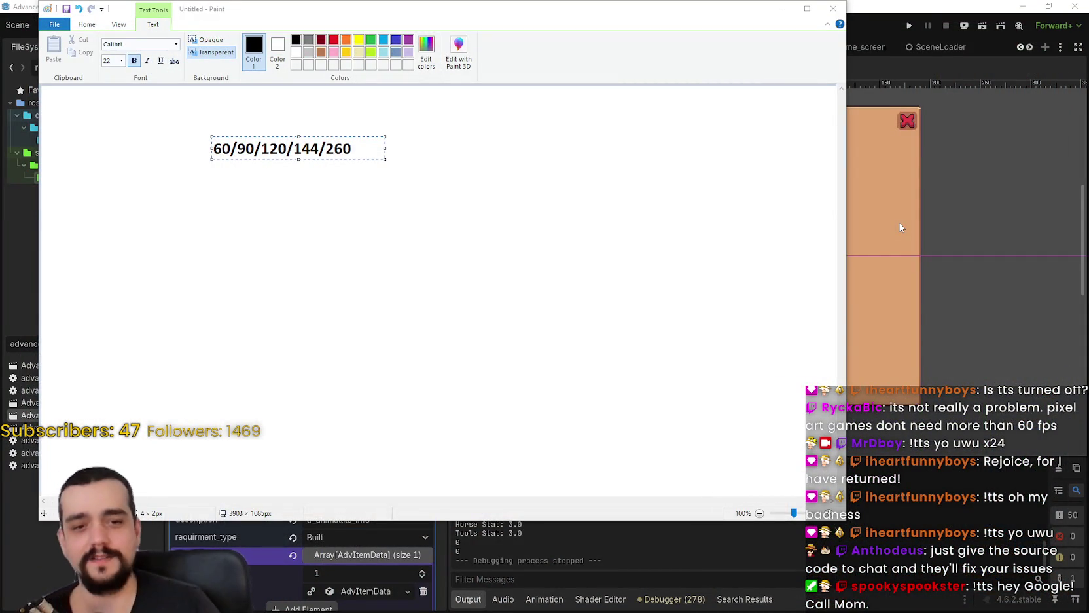
Commit the numbers text in Paint and close Paint without saving.
click(468, 176)
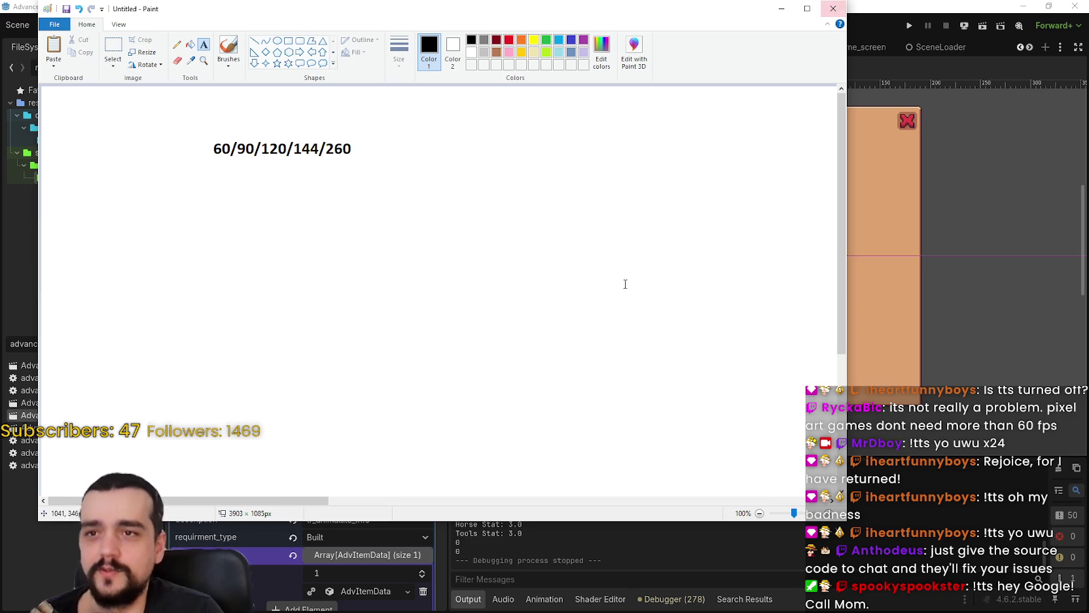
click(834, 8)
click(439, 271)
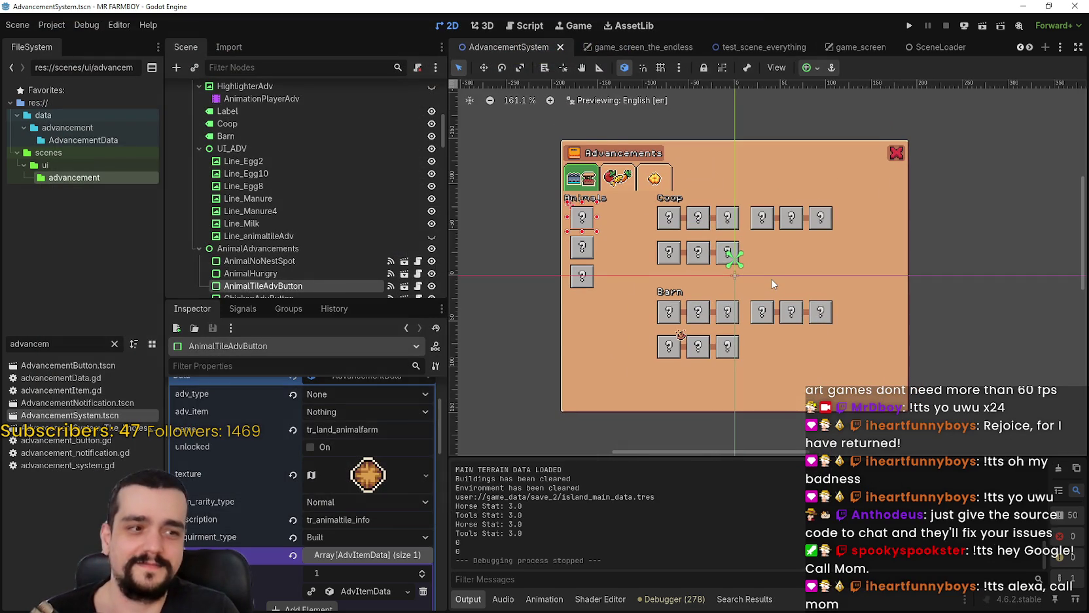
Save the AdvancementSystem scene and select the AnimalNoNestSpot advancement button.
key(ctrl+s)
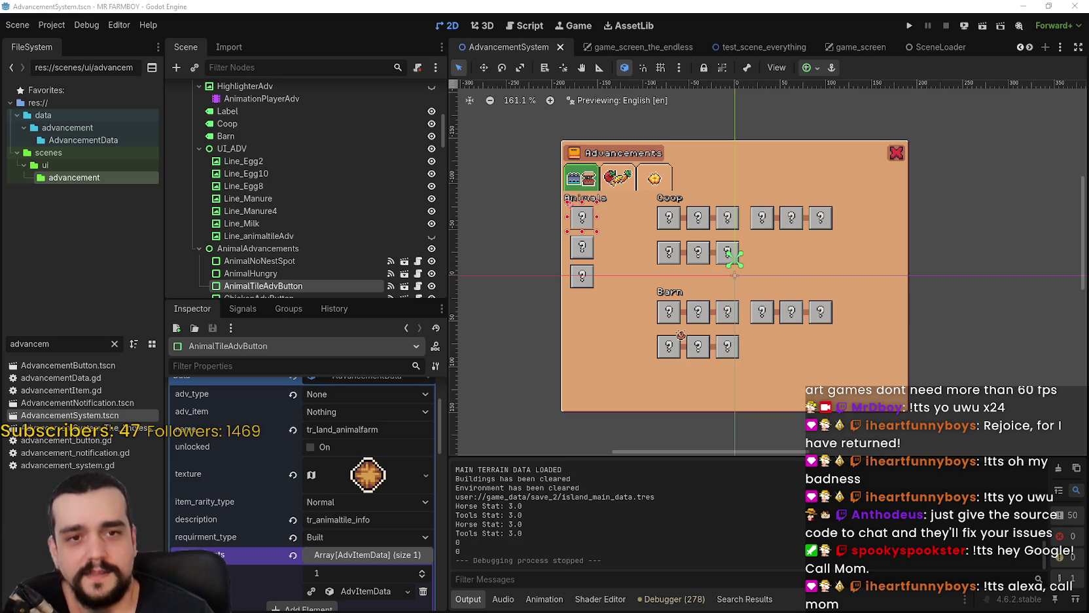
scroll(up, 3)
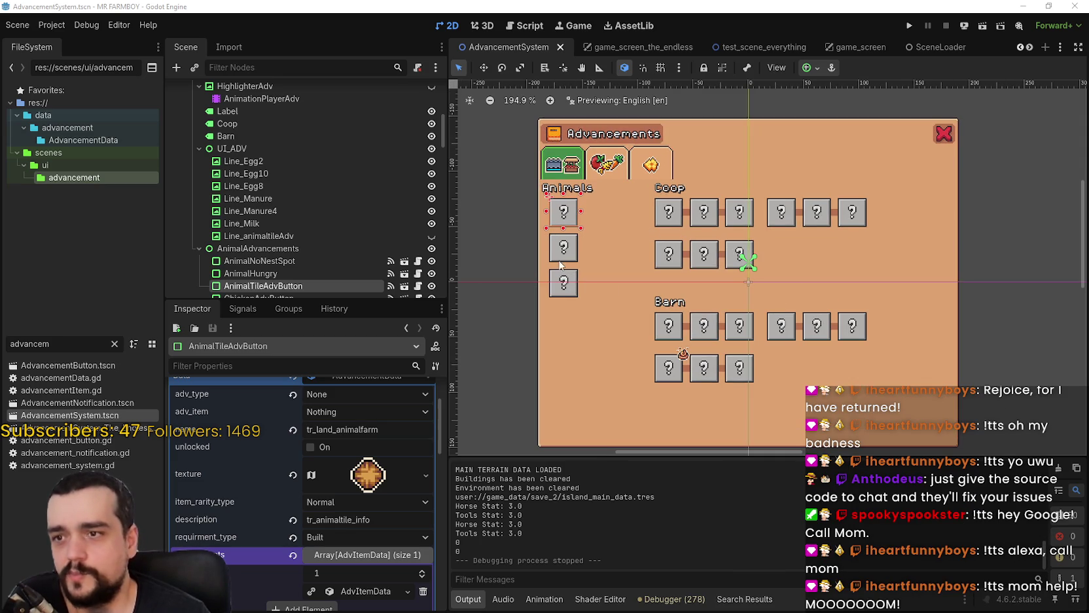
scroll(down, 3)
scroll(up, 3)
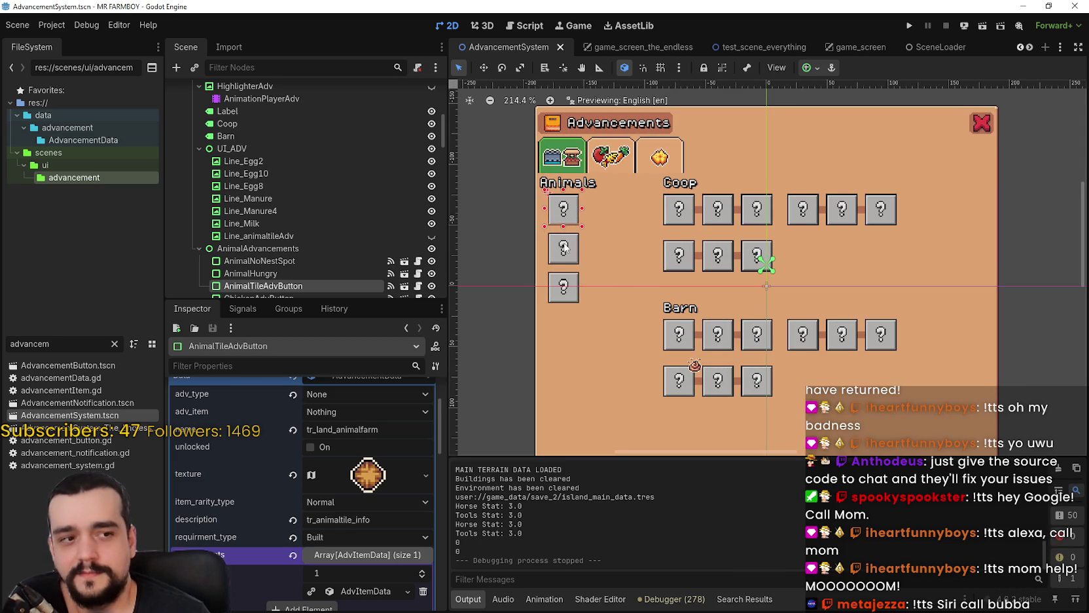
click(564, 249)
Collapse the AnimalAdvancements group in the scene tree and run the project again.
scroll(down, 3)
scroll(up, 3)
scroll(down, 3)
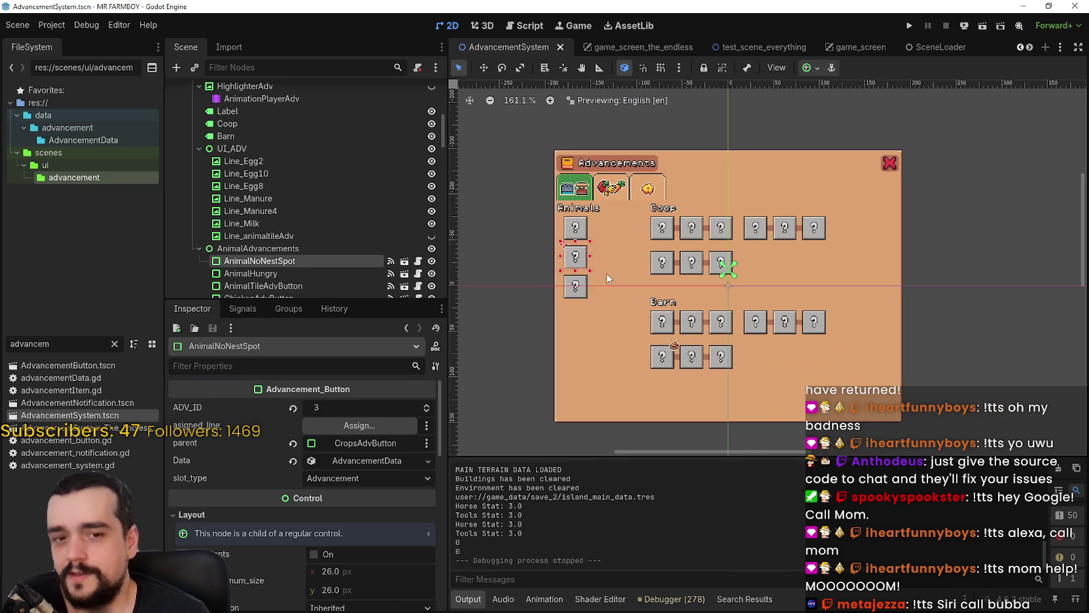
scroll(down, 3)
scroll(up, 3)
scroll(down, 3)
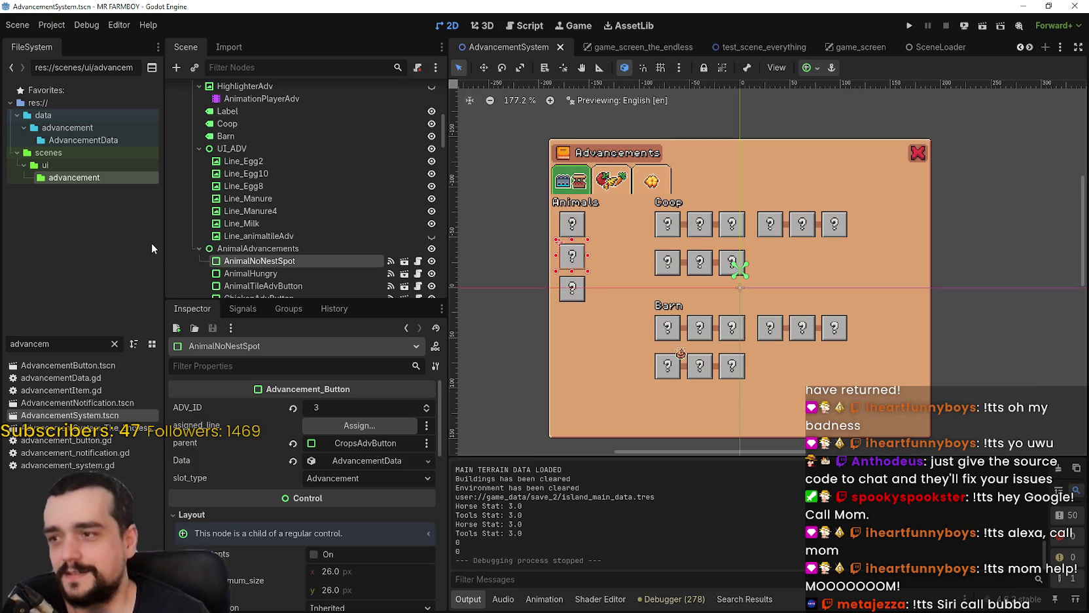
click(200, 248)
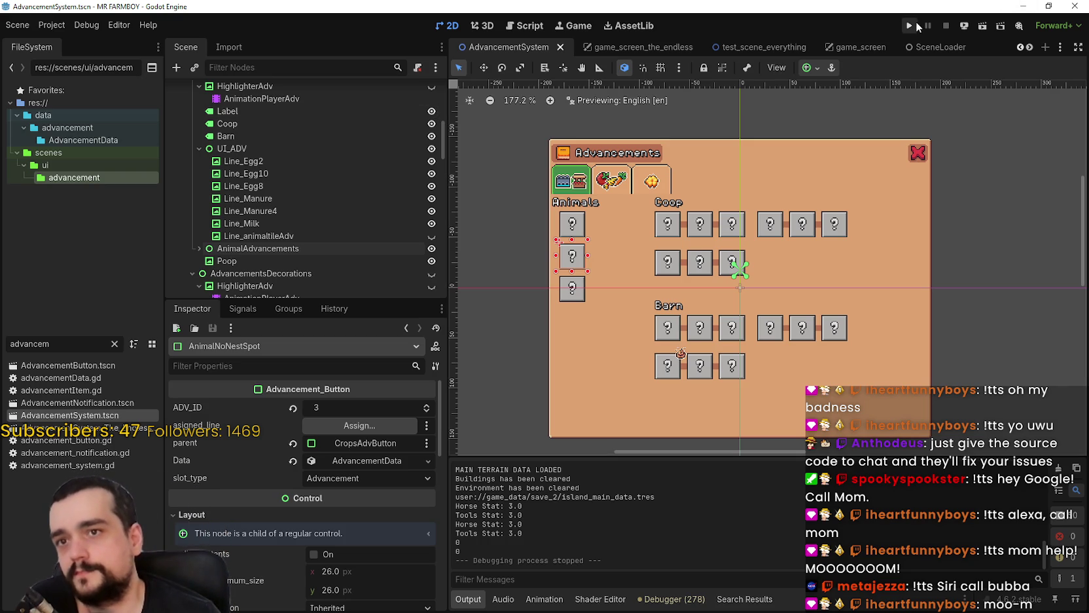
click(910, 26)
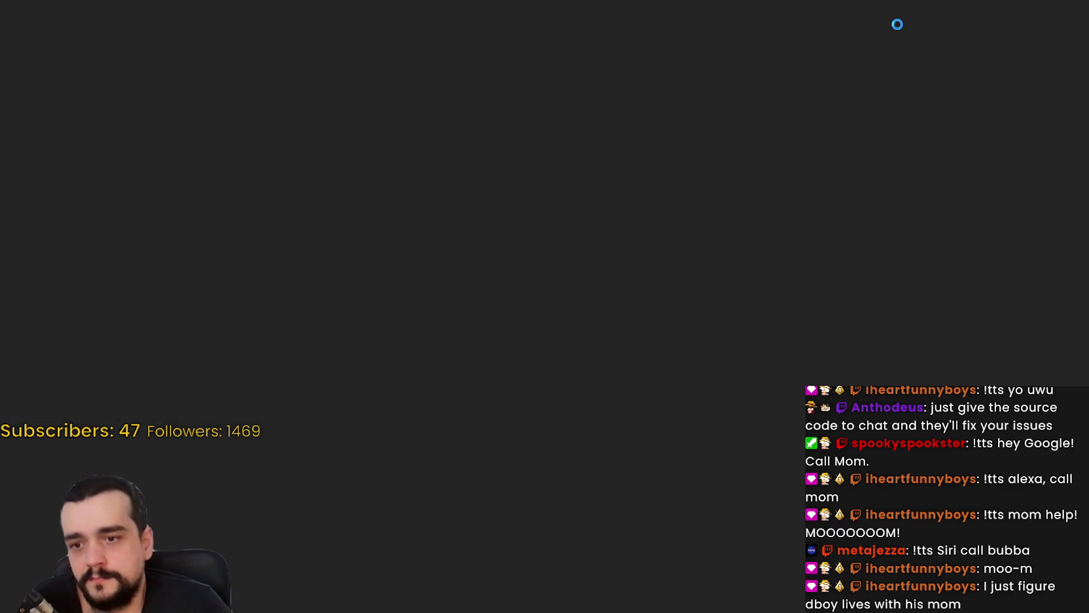
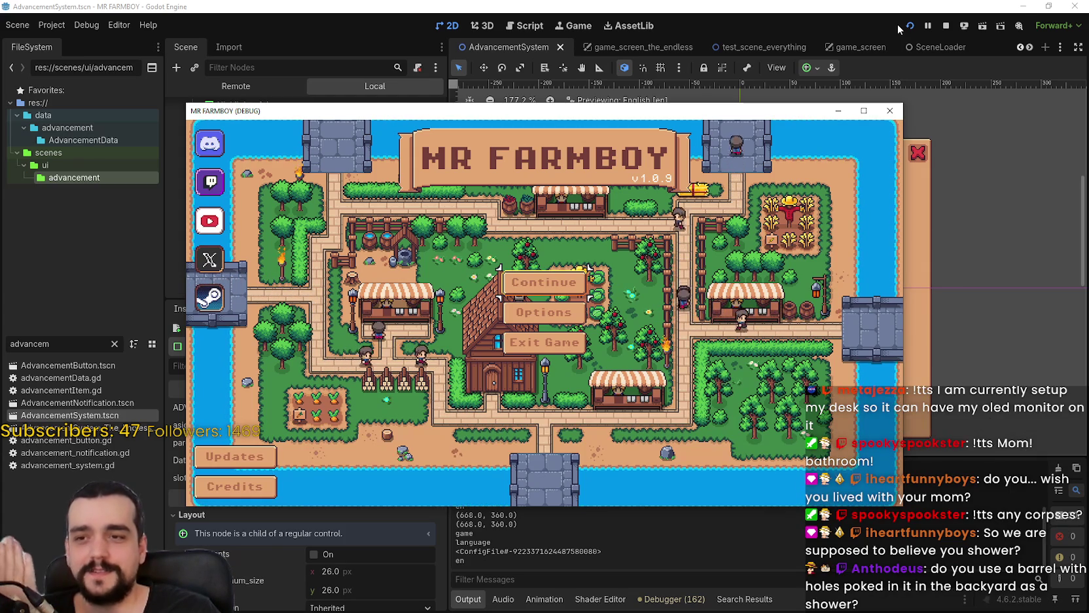
Enlarge the game window, load Save 1 from Continue, and maximize the game window.
drag(523, 111, 547, 1)
click(547, 265)
click(491, 245)
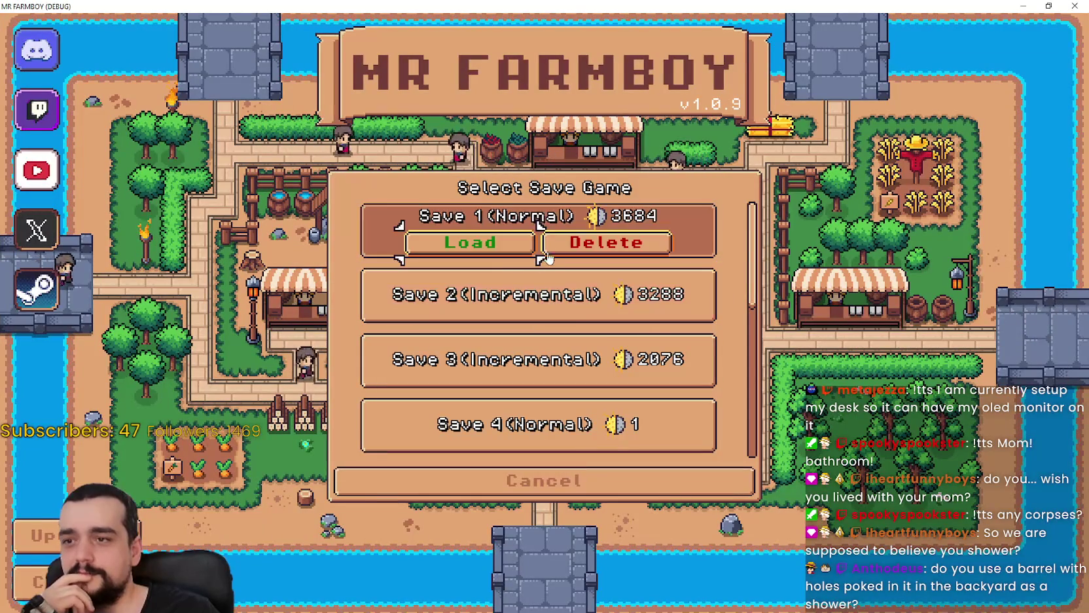
click(490, 249)
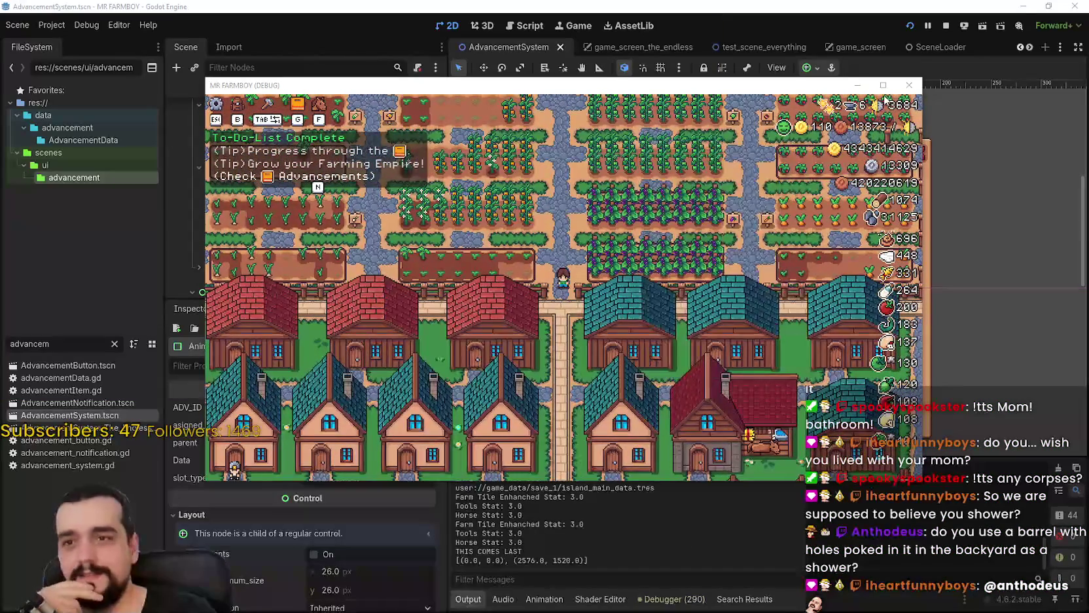
click(882, 86)
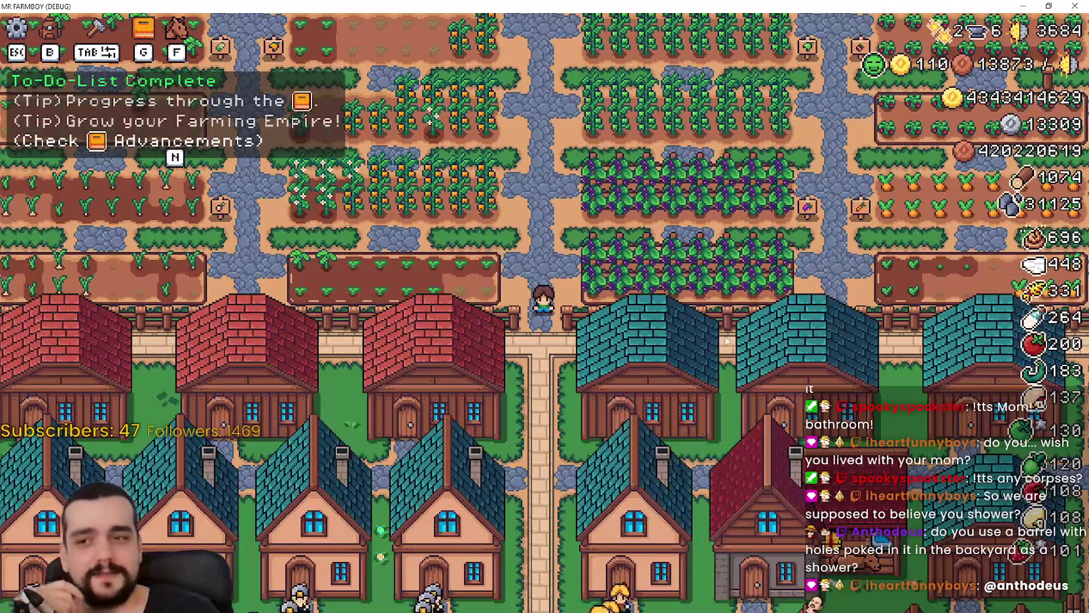
Zoom the view in and out and walk the farmer north up the farm path.
scroll(up, 3)
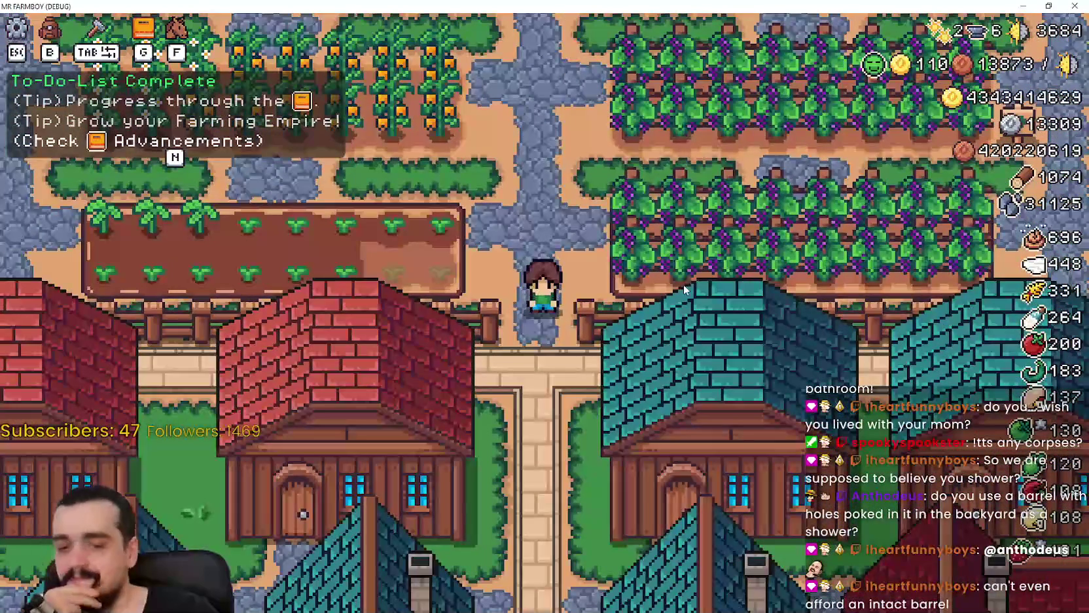
scroll(down, 3)
scroll(up, 3)
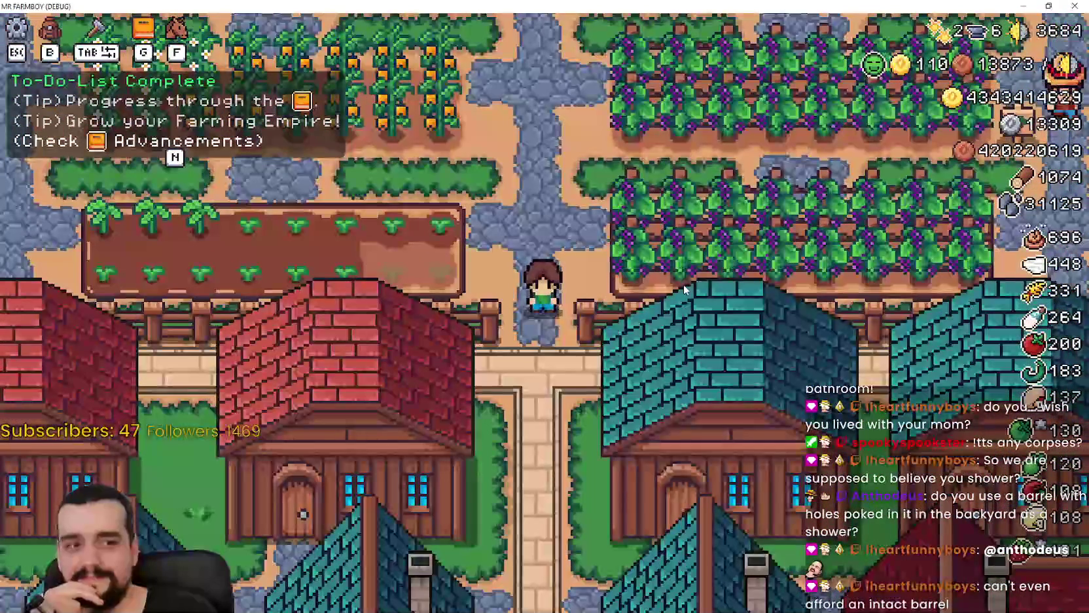
scroll(down, 3)
scroll(up, 3)
scroll(down, 3)
key(w)
scroll(down, 3)
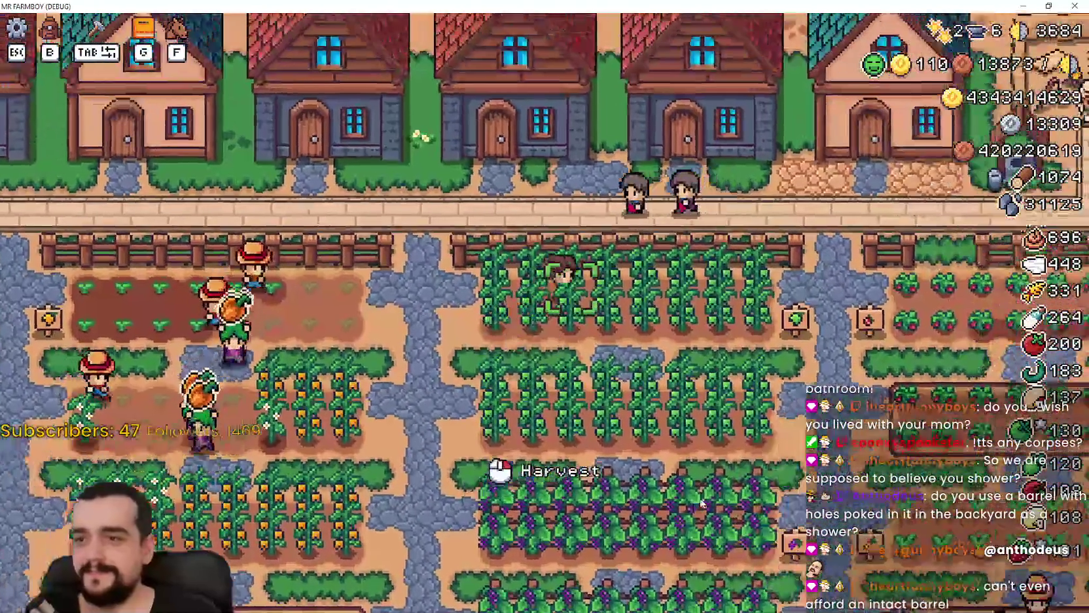
scroll(up, 3)
Walk left through the pepper rows, right through strawberries, then down past the carrots.
key(s)
key(a)
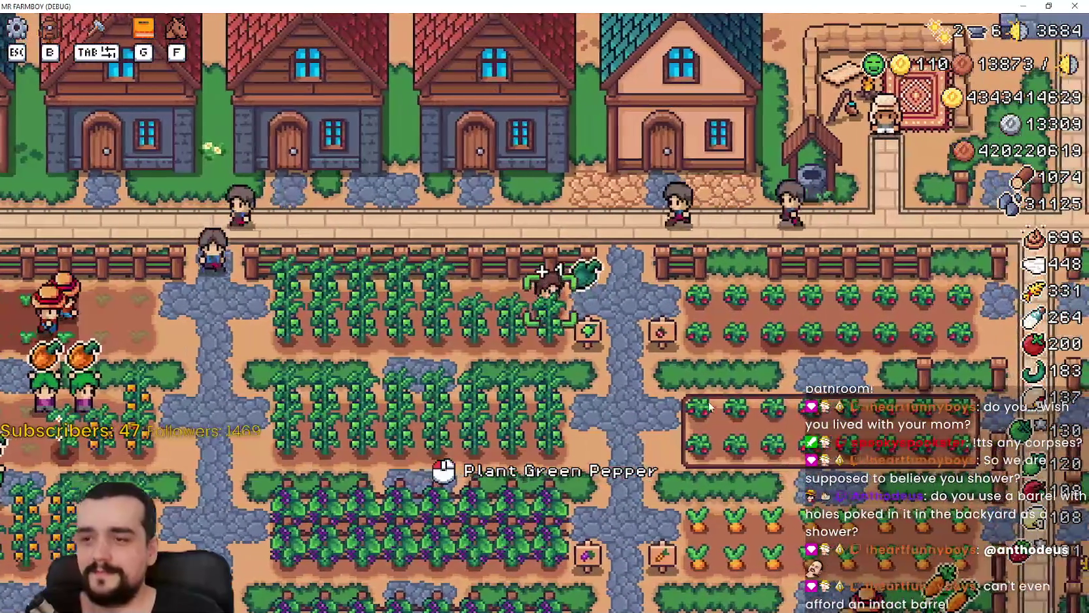
key(a)
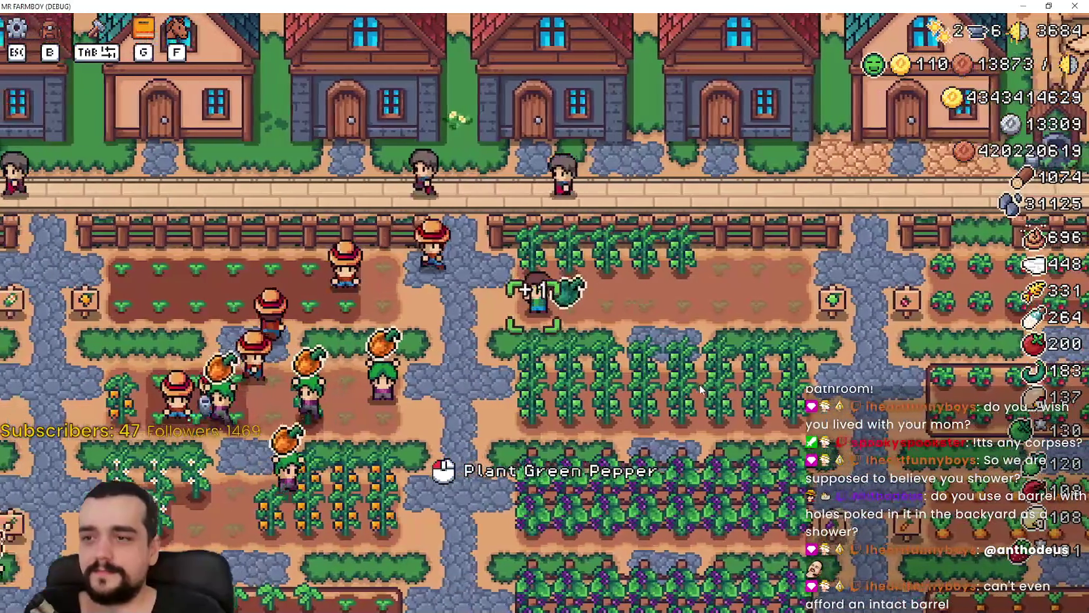
scroll(down, 3)
key(d)
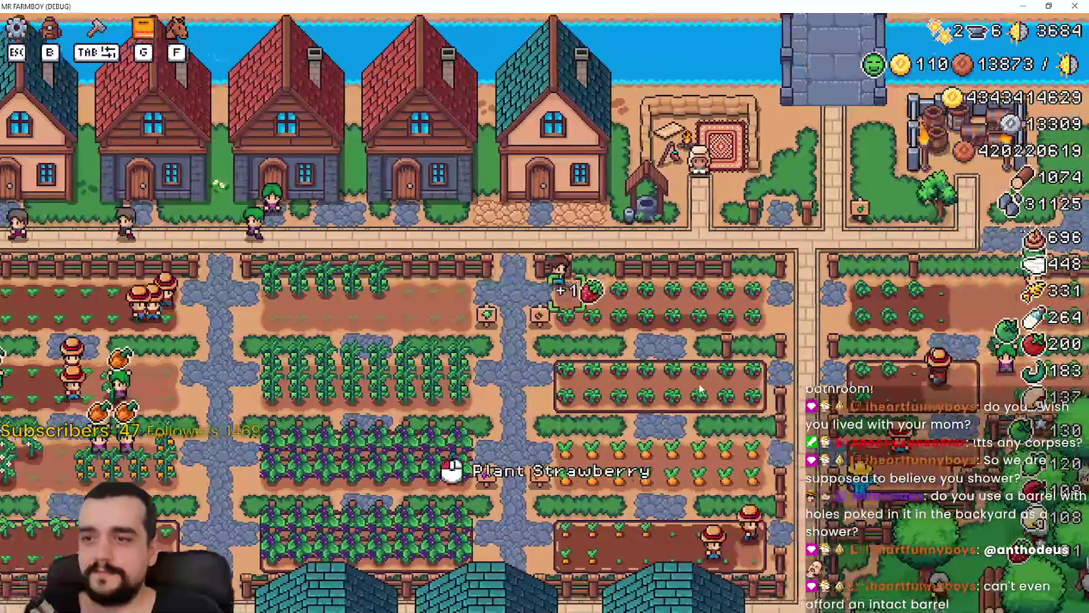
key(d)
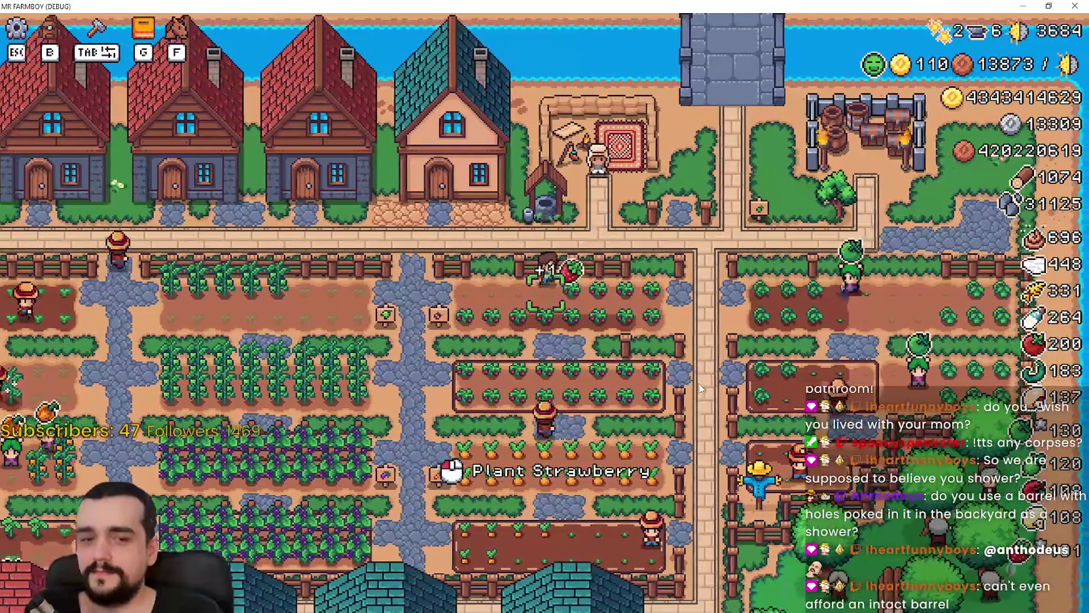
key(d)
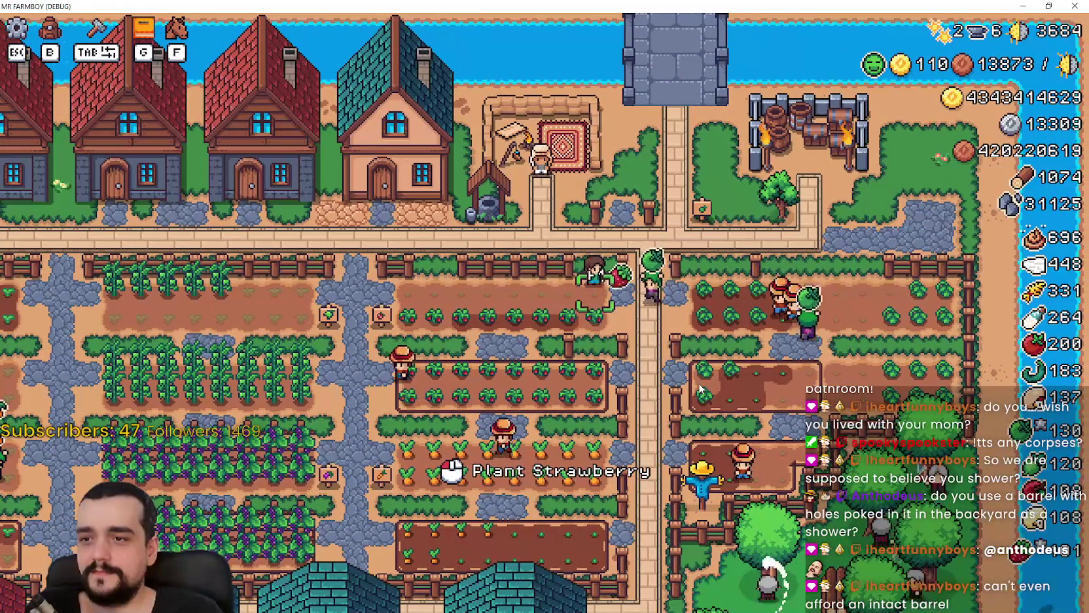
key(s)
key(s)
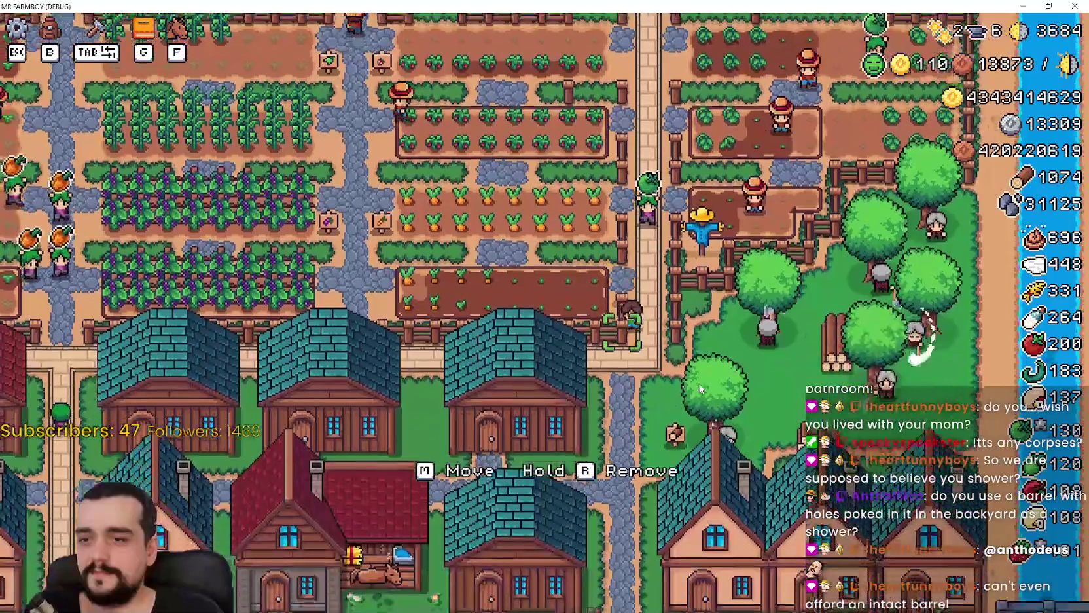
key(s)
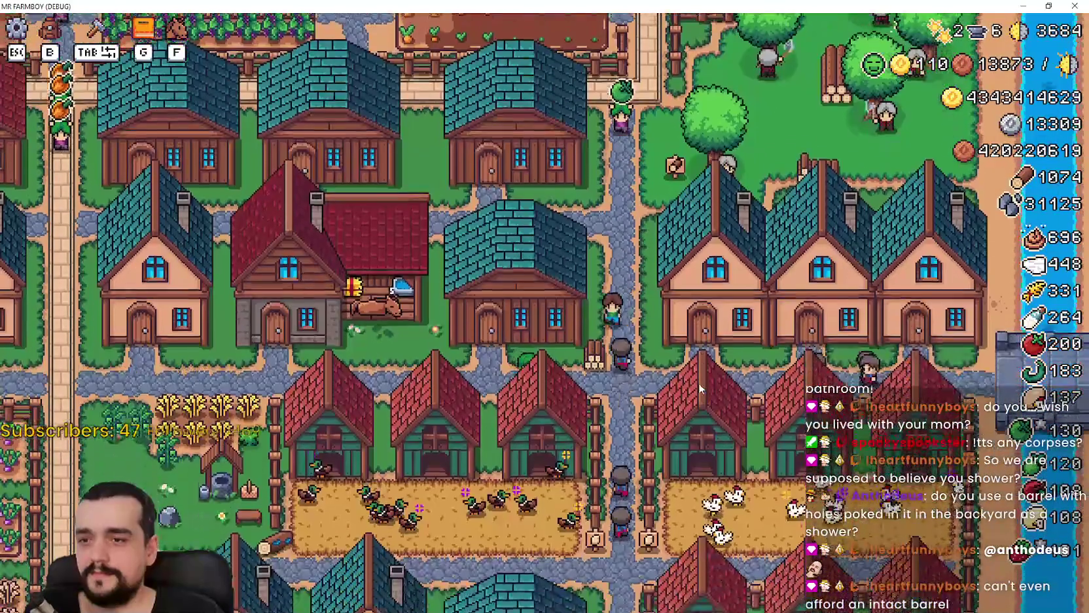
Walk to the red player house, open and close its upgrades panel, then ride left.
key(a)
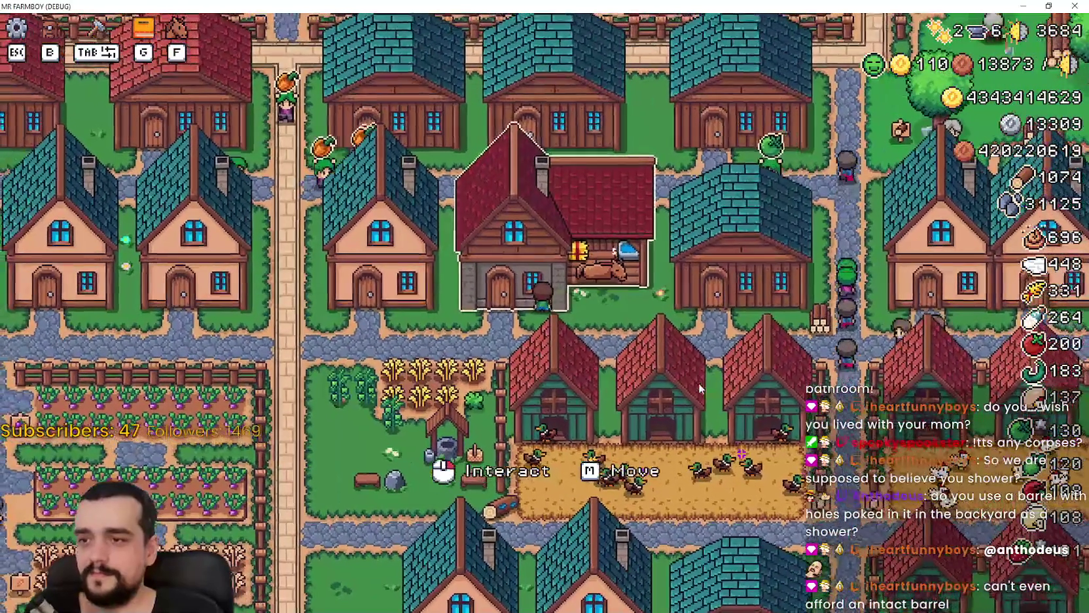
key(e)
key(Escape)
Mount the horse and ride through the scarecrow fields onto the town road.
key(a)
key(a)
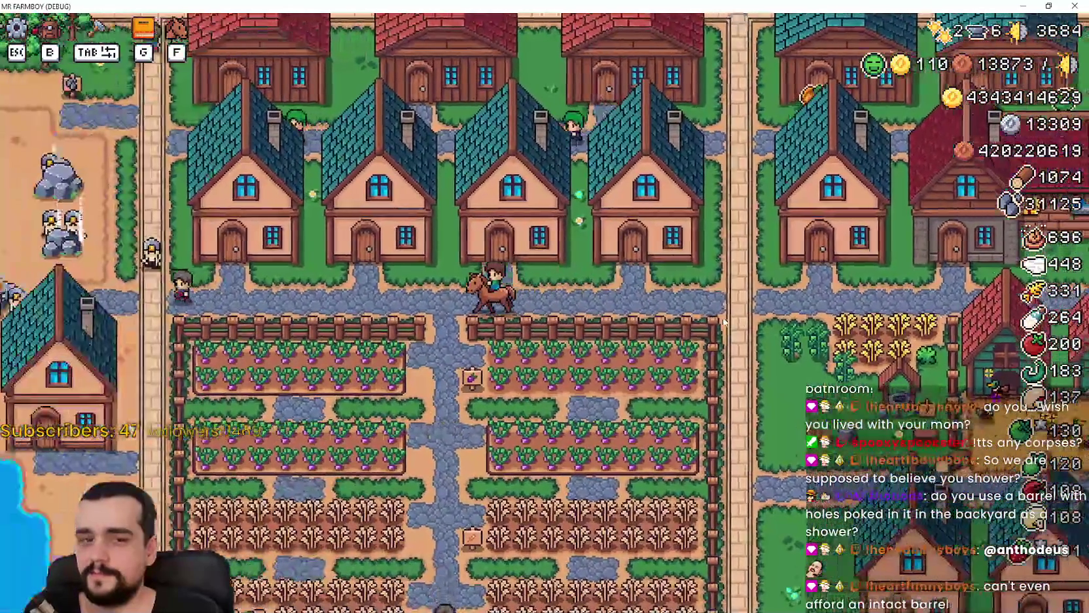
key(w)
key(a)
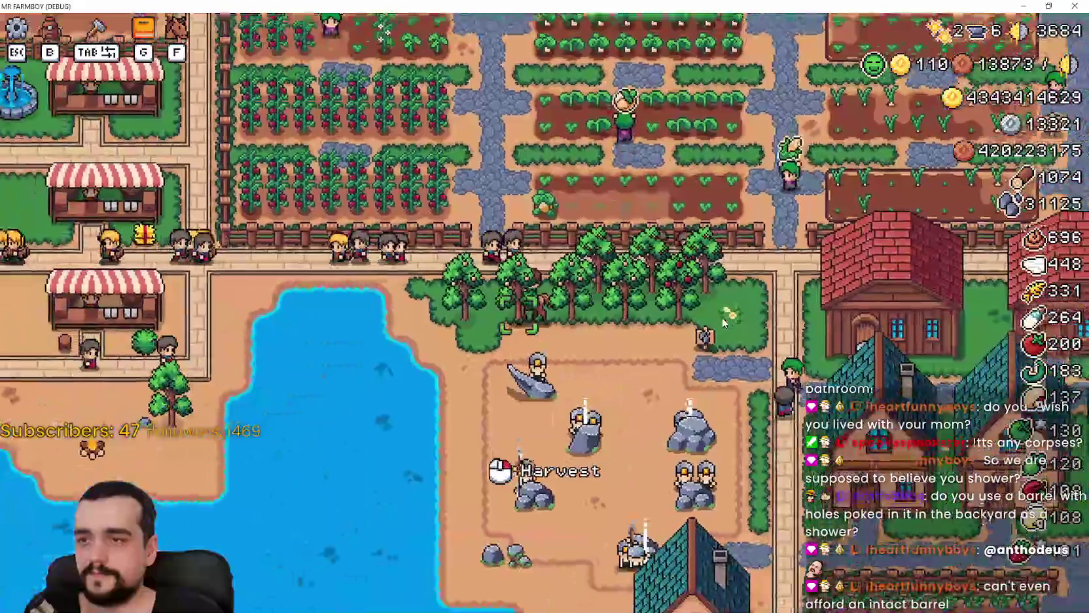
key(w)
key(d)
key(w)
key(d)
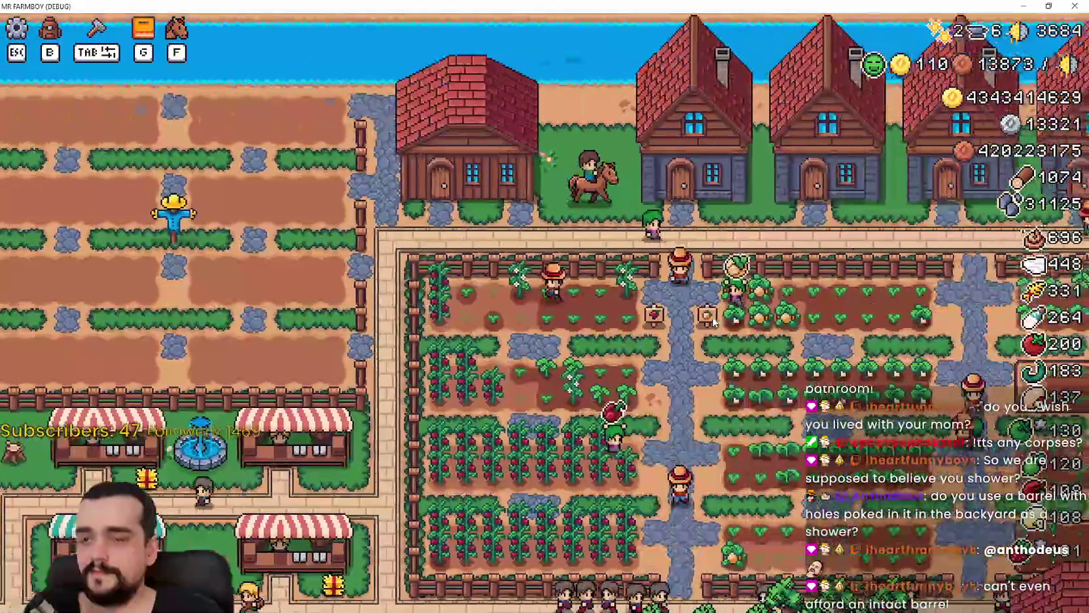
key(d)
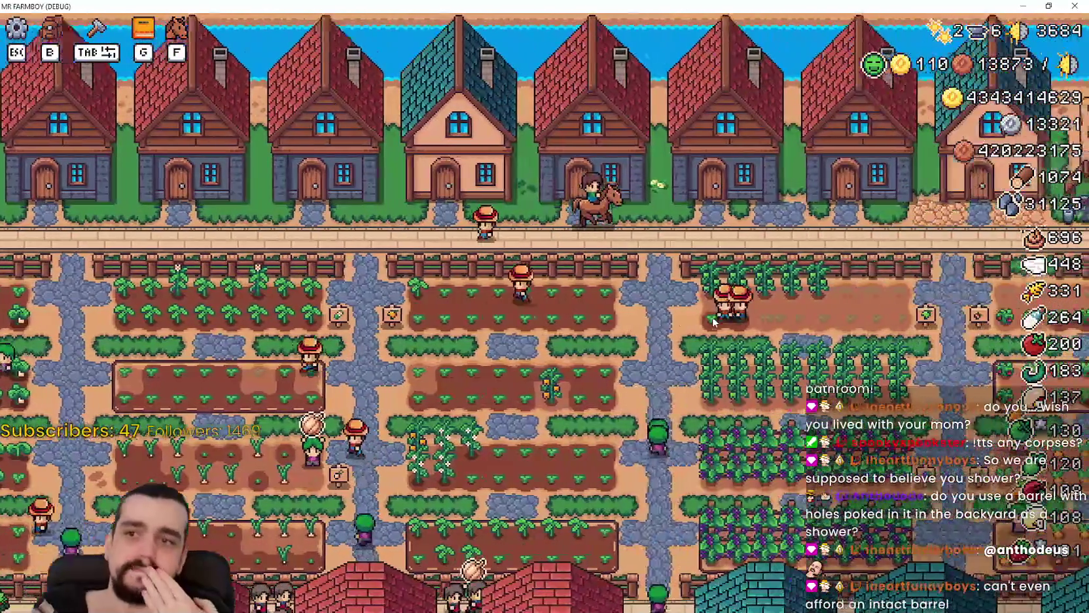
key(s)
Ride down into the right-hand field, then back and forth across the carrot field.
key(d)
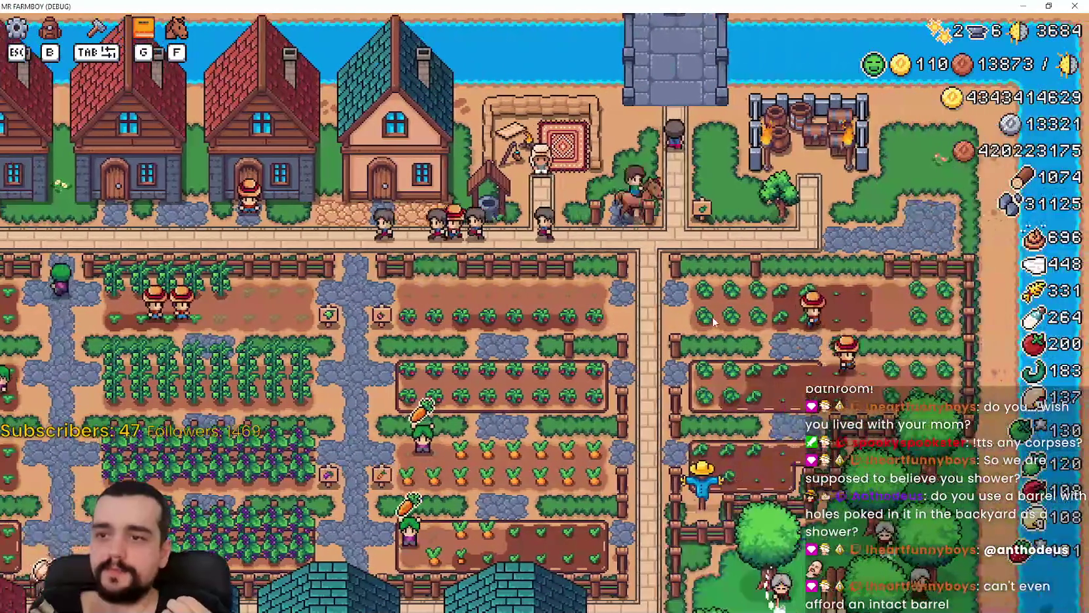
key(s)
key(a)
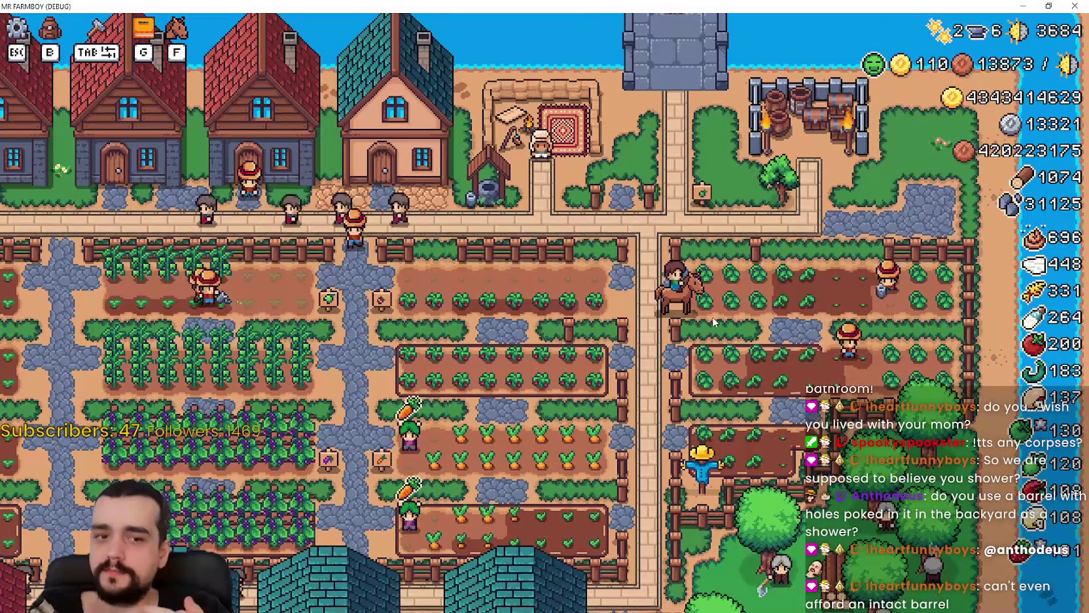
key(s)
key(s)
key(a)
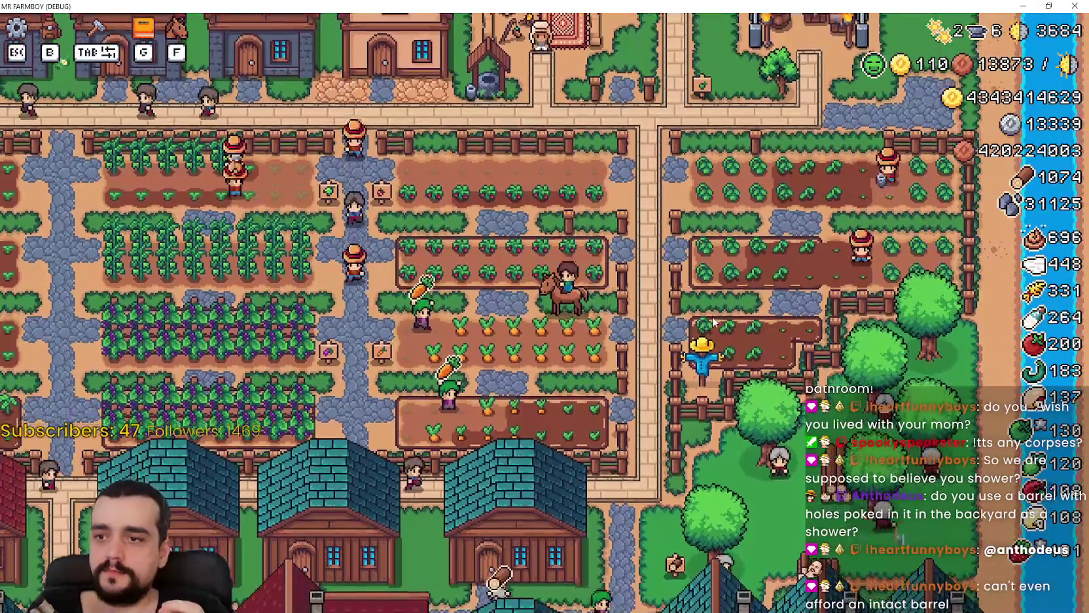
key(a)
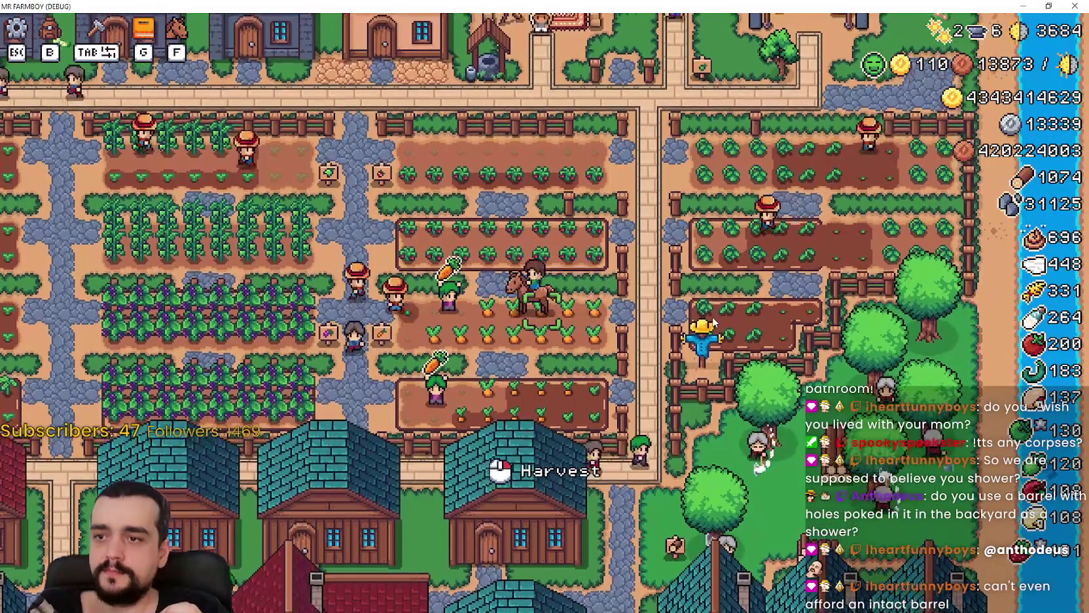
key(d)
key(w)
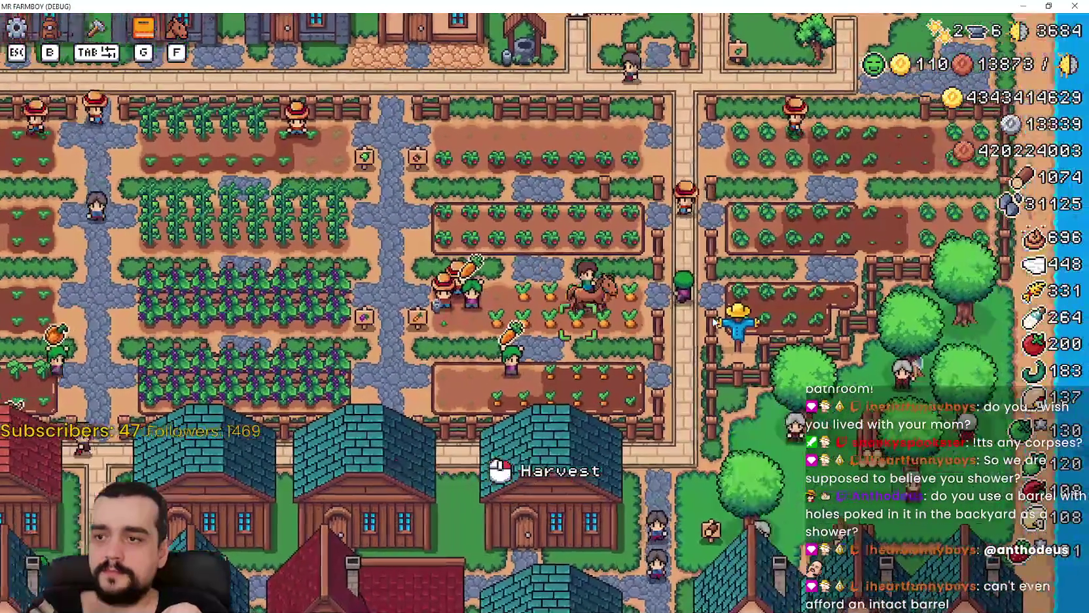
key(d)
key(s)
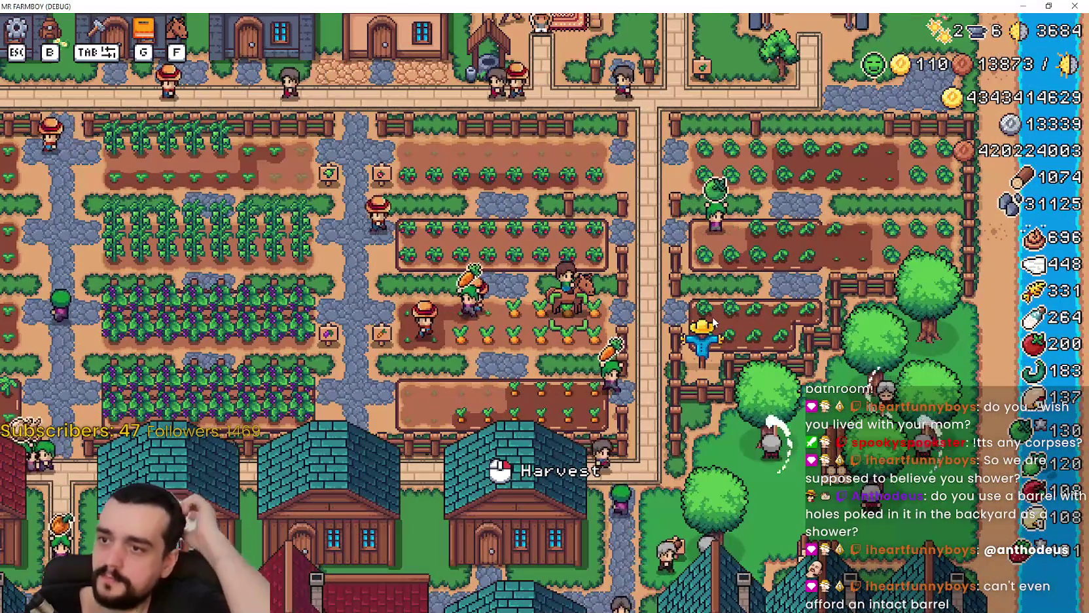
Ride from the carrot field to the town road, then open and close the Advancements tree with G.
key(a)
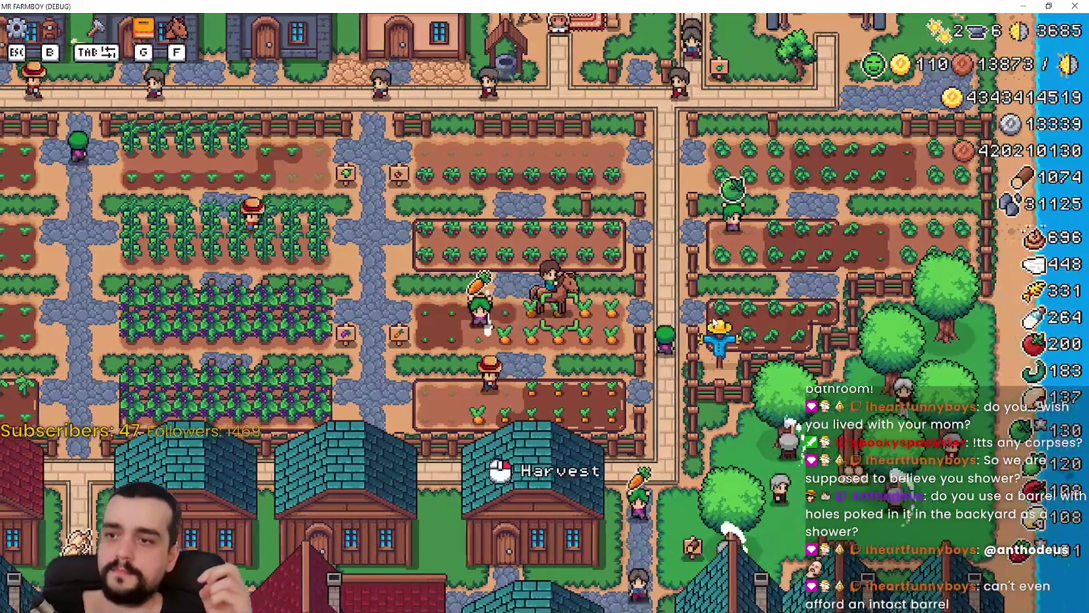
key(s)
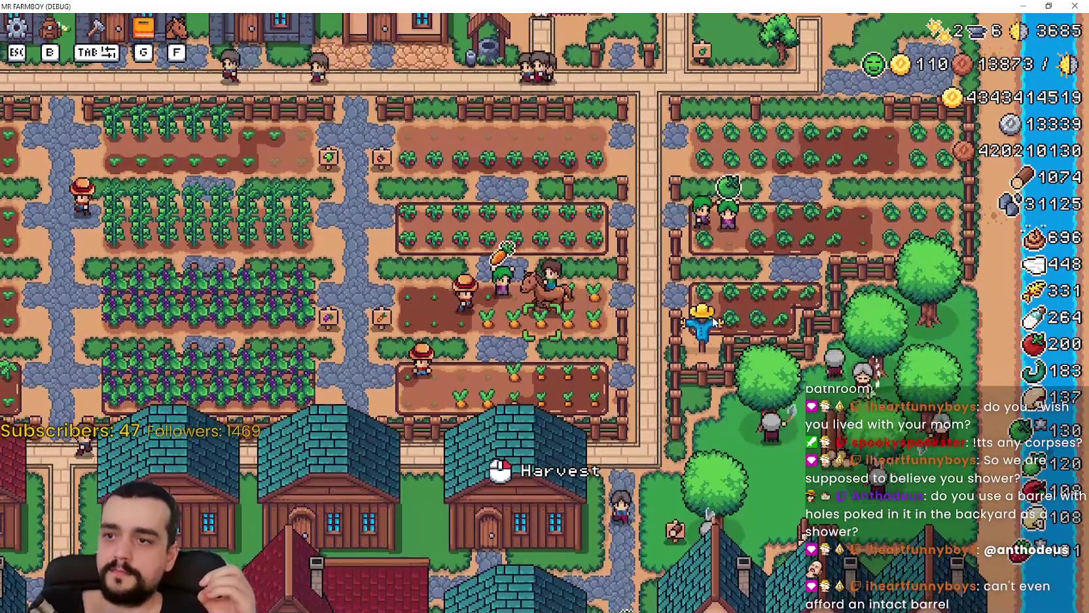
key(w)
key(d)
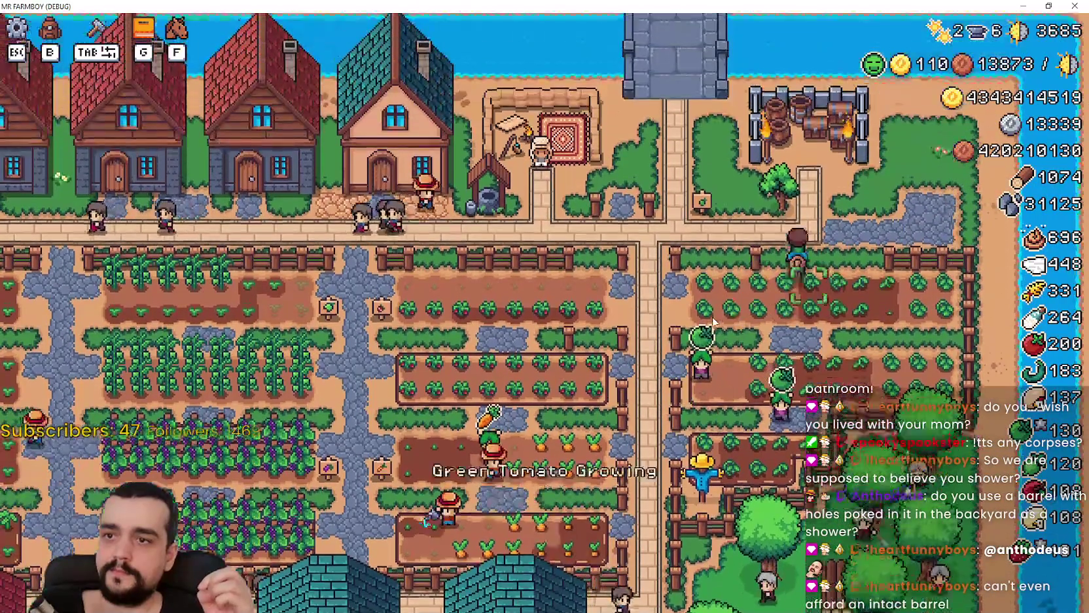
key(d)
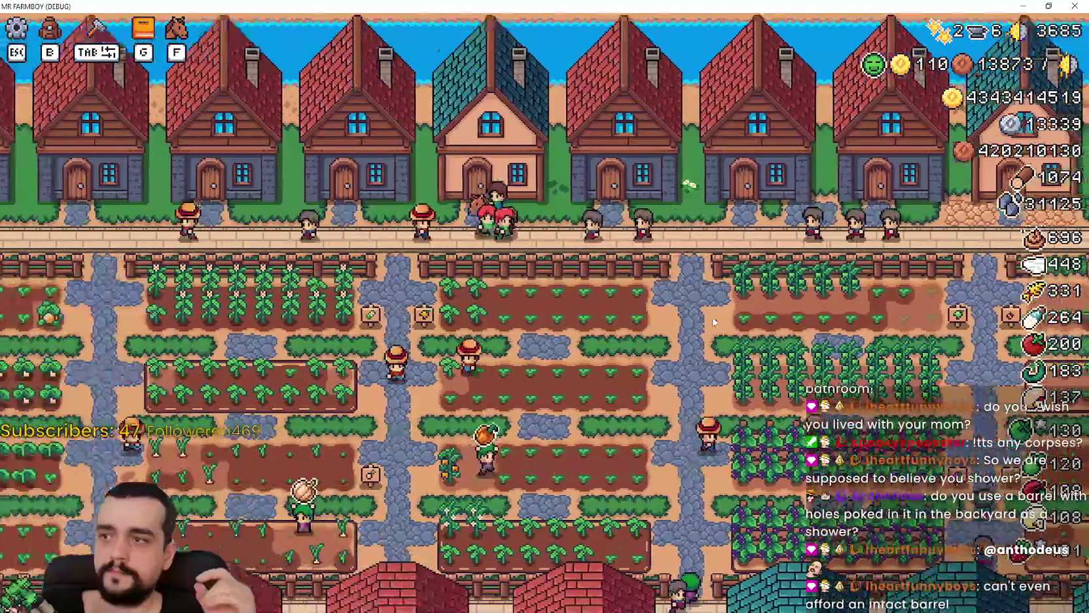
key(g)
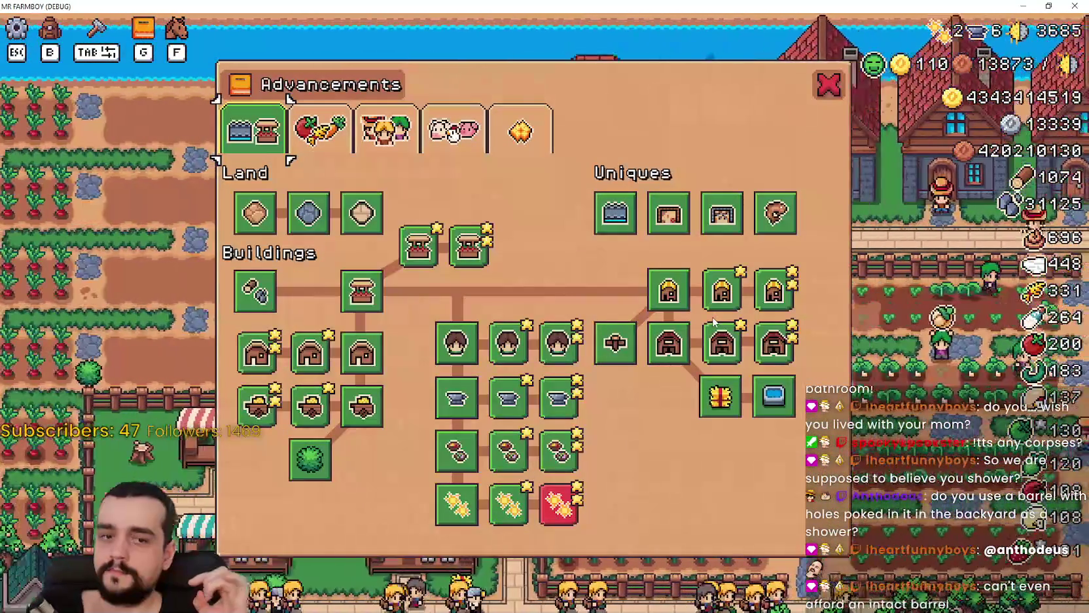
key(g)
Ride through town, past the church and market beach, to the path beside the lake.
key(a)
key(s)
key(a)
key(s)
key(d)
key(w)
key(d)
key(d)
key(w)
key(d)
key(s)
key(s)
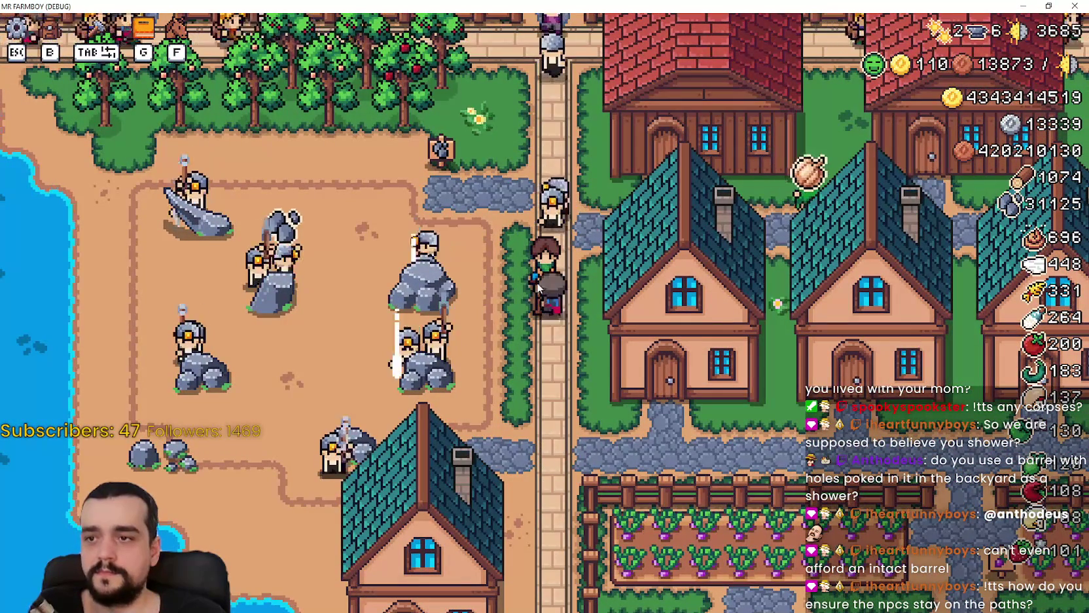
Ride the farmer south and north along the path while zooming the view.
key(s)
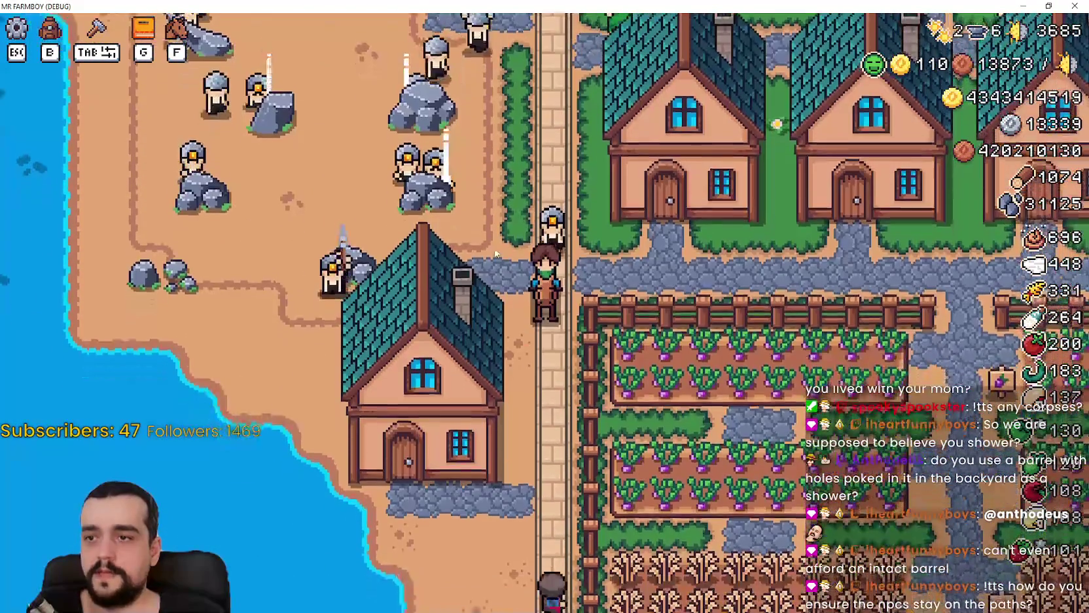
key(w)
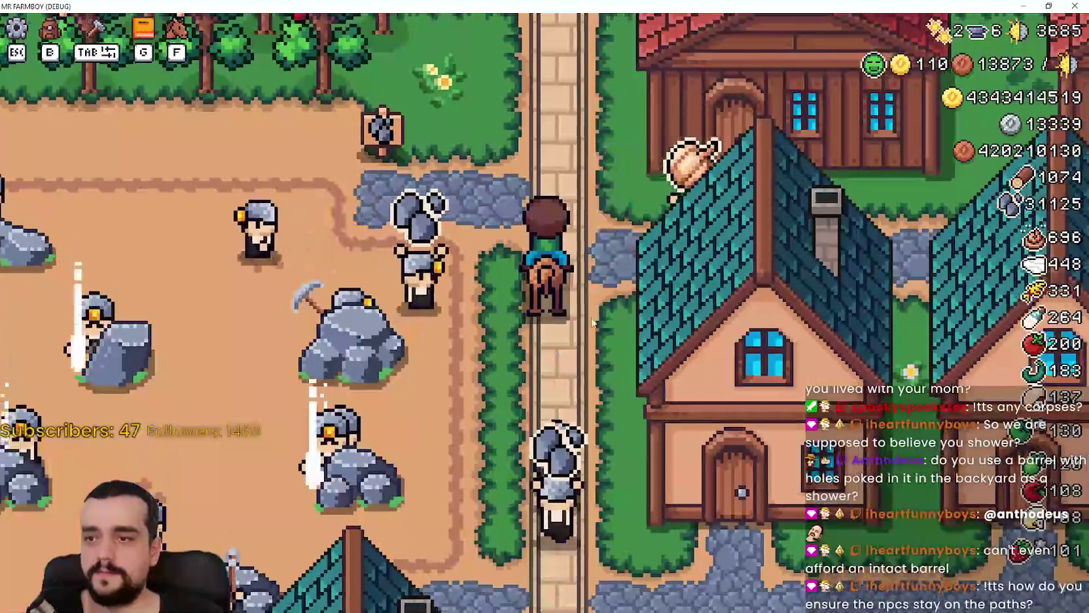
key(s)
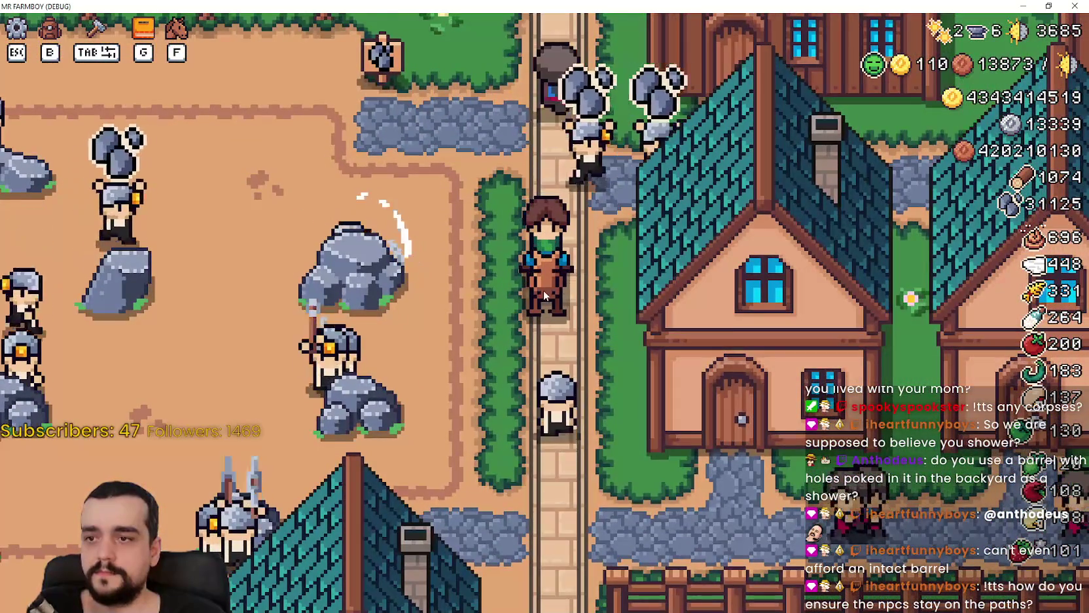
scroll(up, 3)
scroll(down, 3)
scroll(down, 3)
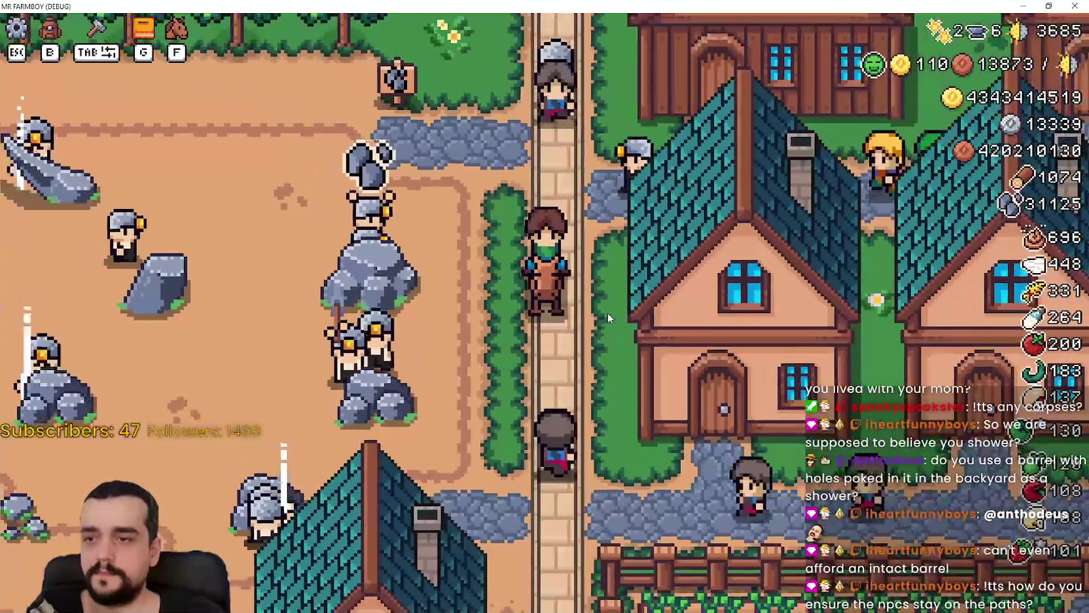
scroll(down, 3)
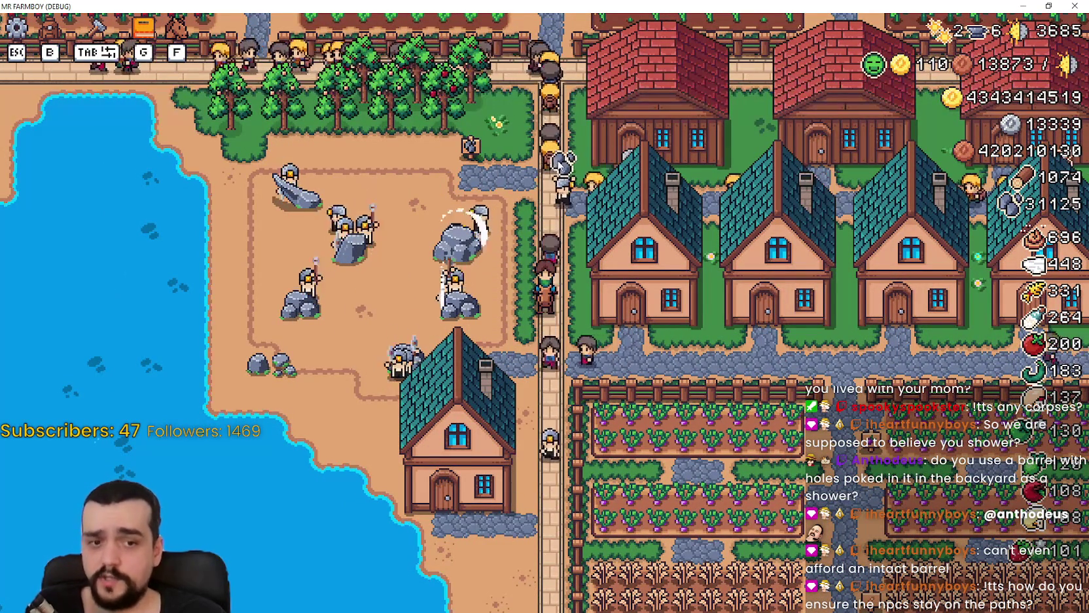
scroll(down, 3)
scroll(up, 3)
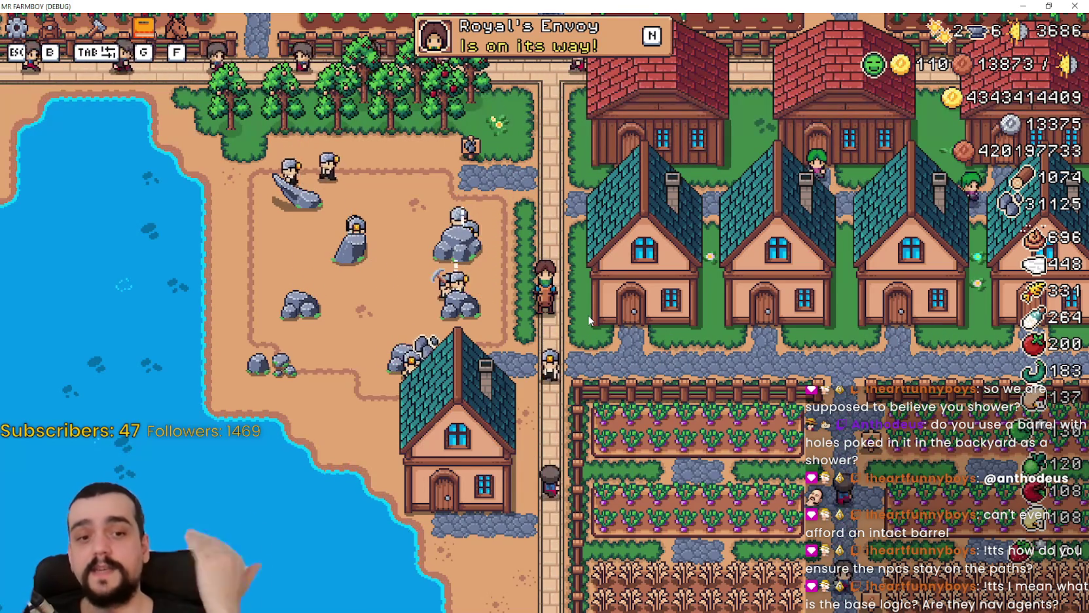
scroll(down, 3)
scroll(up, 3)
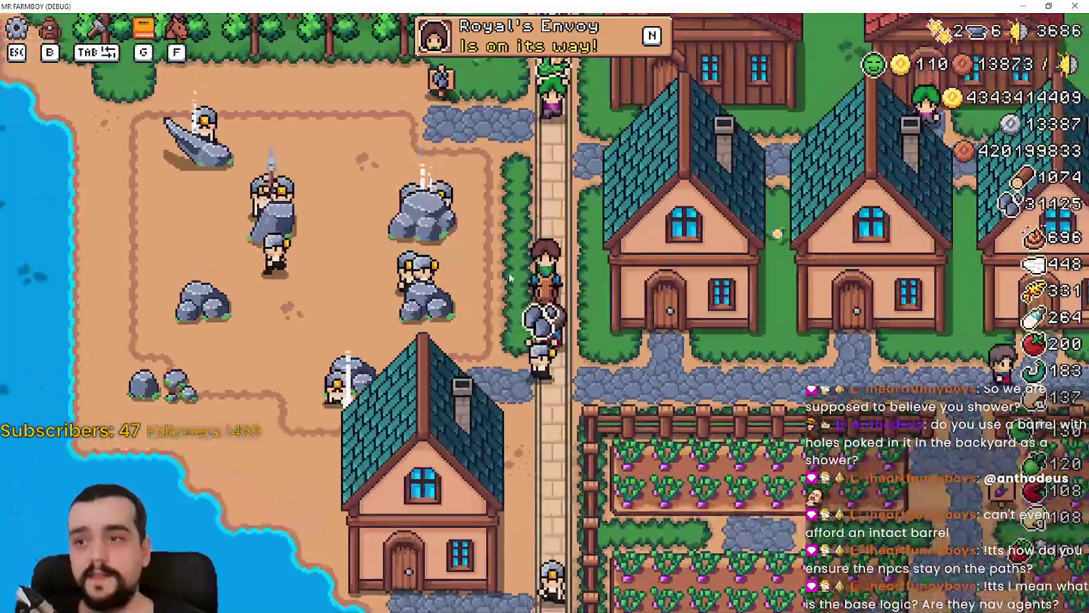
scroll(down, 3)
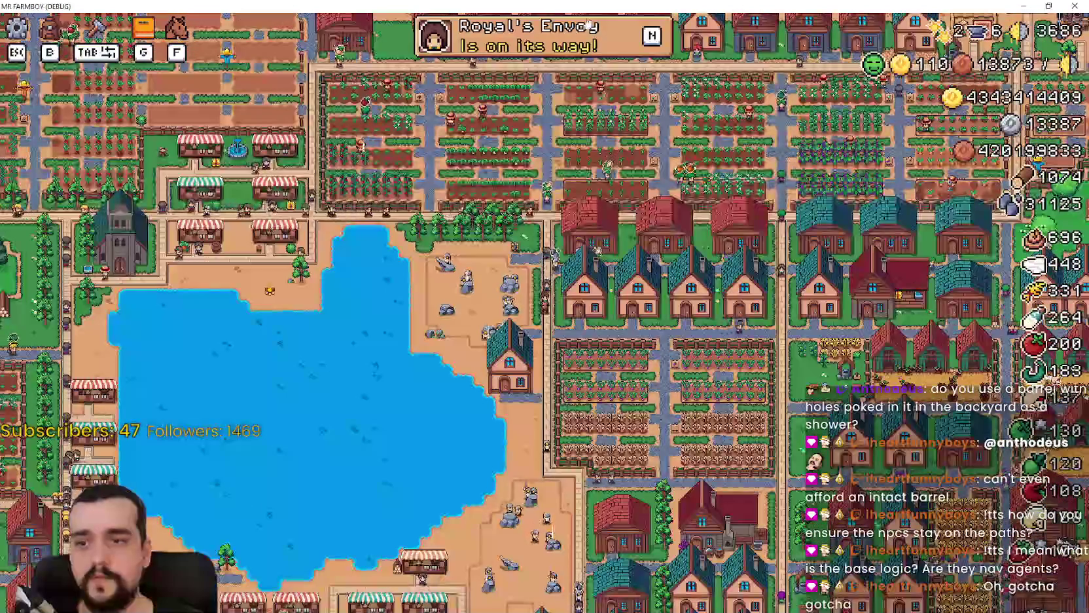
scroll(up, 3)
scroll(down, 3)
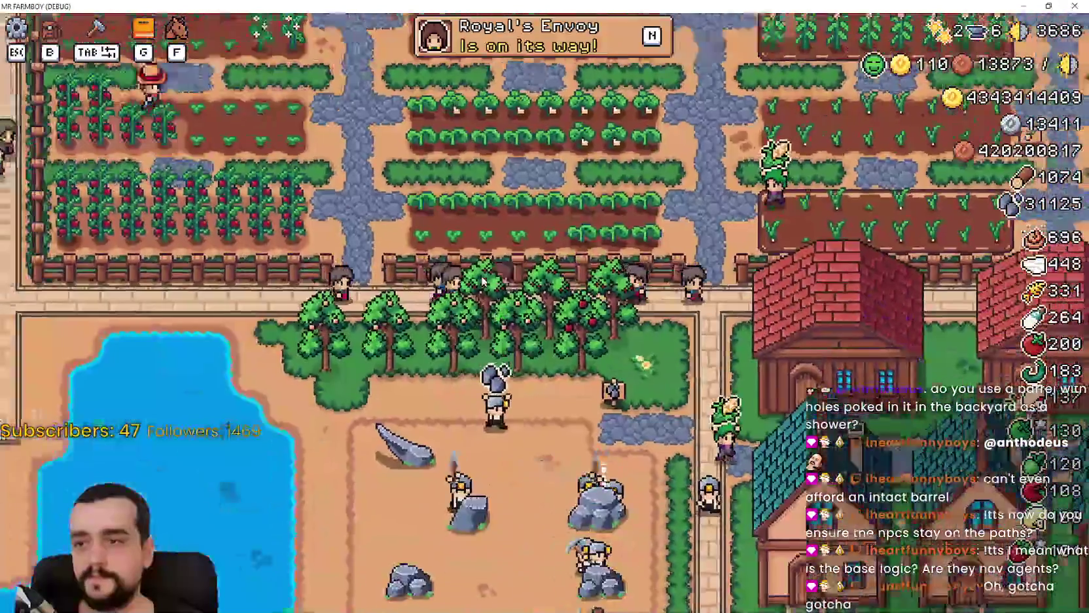
Ride west past the market and church, then east along the lakeside to the tomato field fence.
key(a)
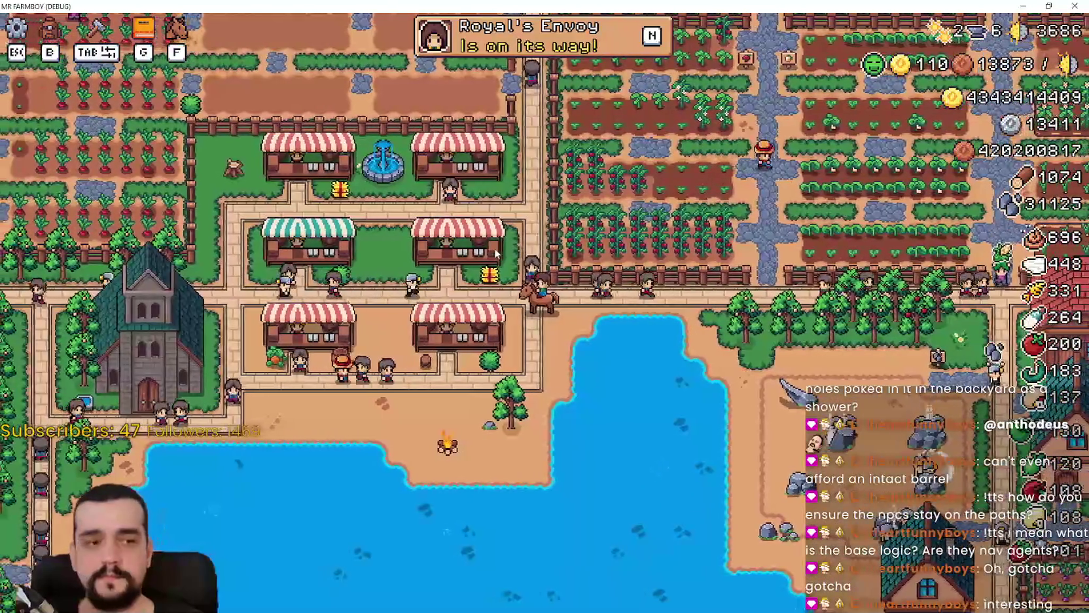
key(a)
key(s)
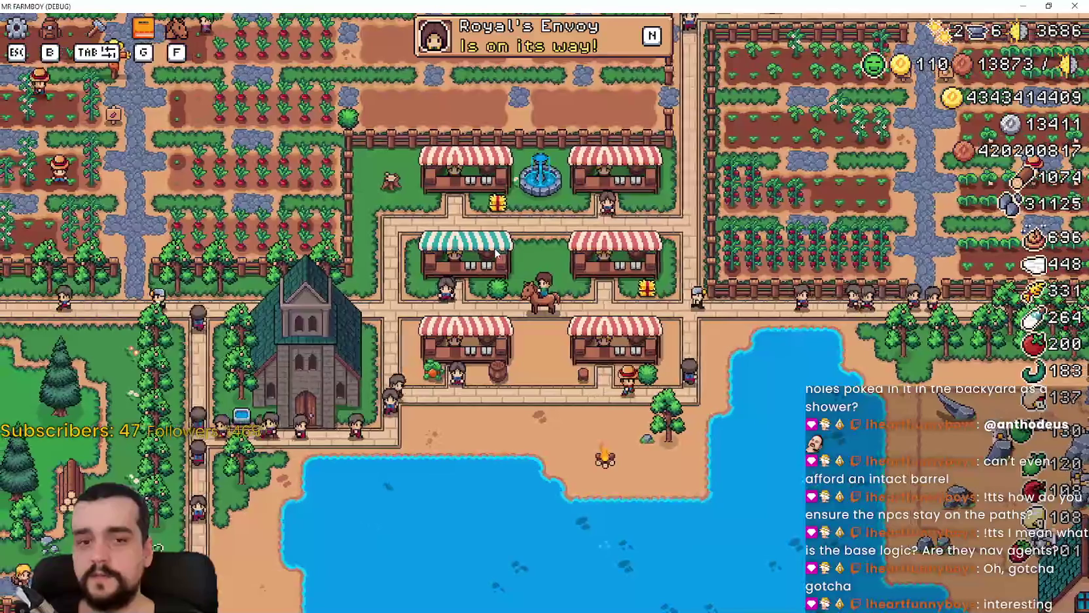
key(a)
key(s)
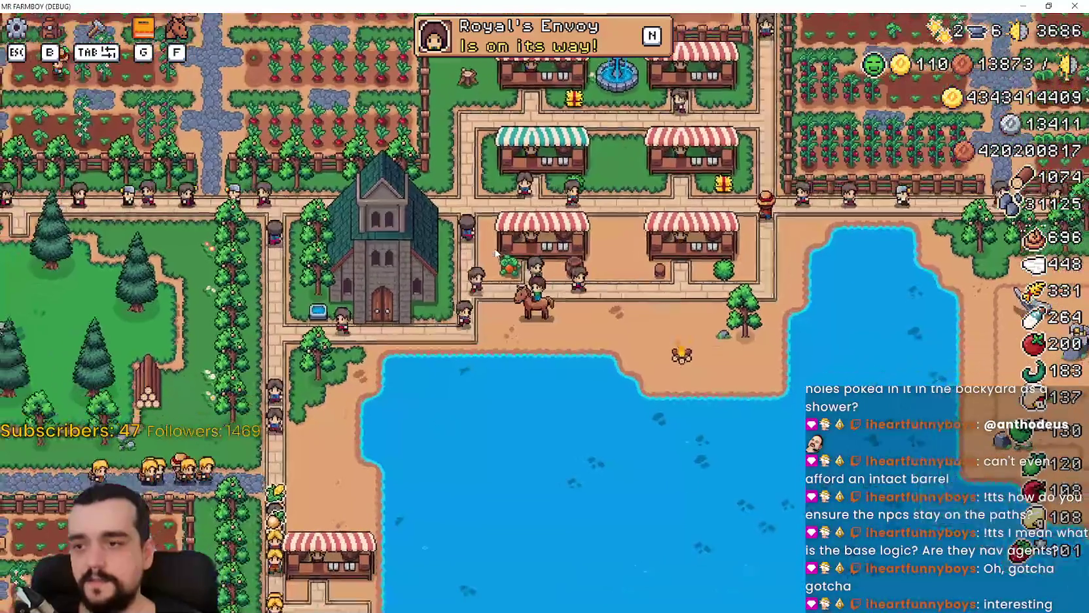
key(a)
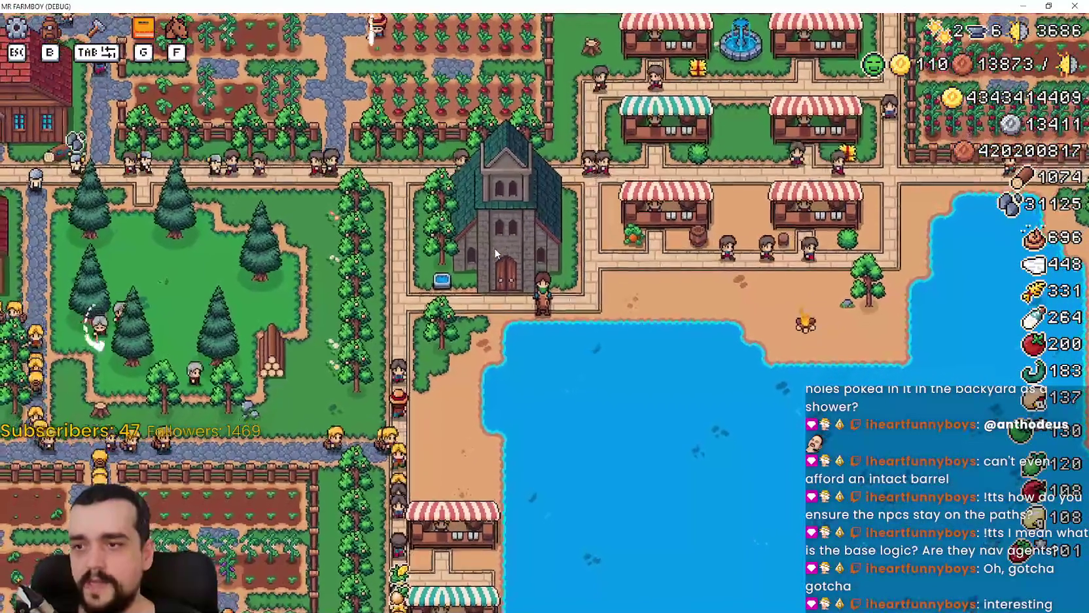
key(s)
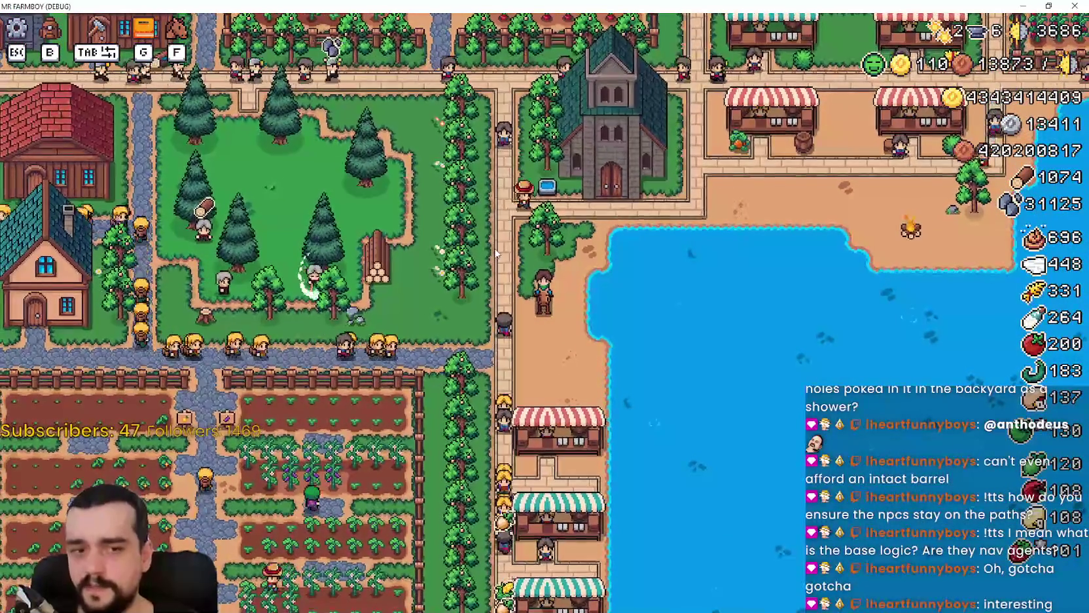
key(w)
key(d)
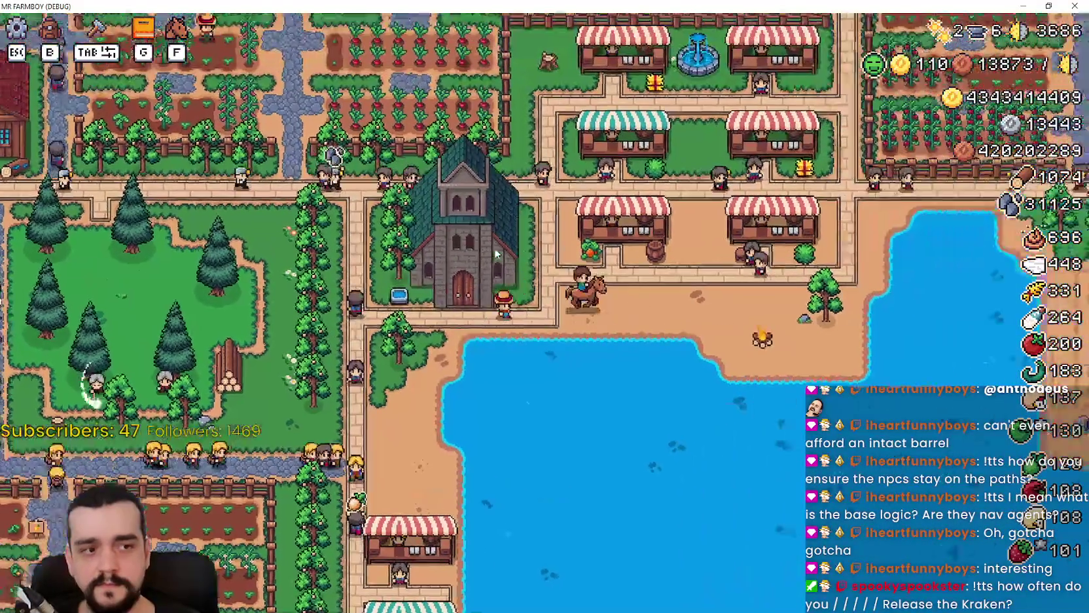
key(d)
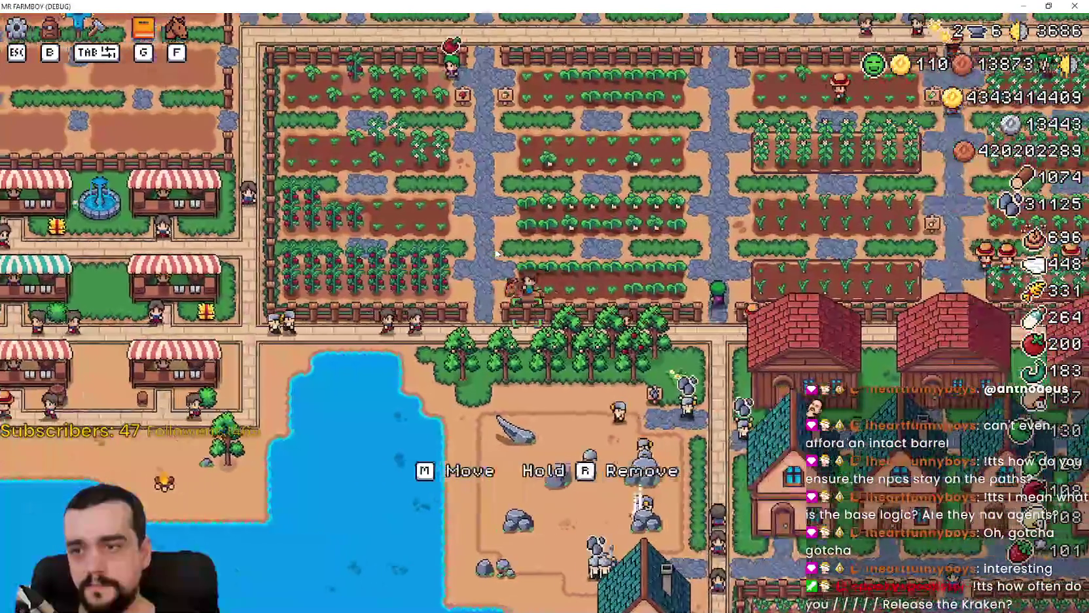
key(w)
key(a)
key(a)
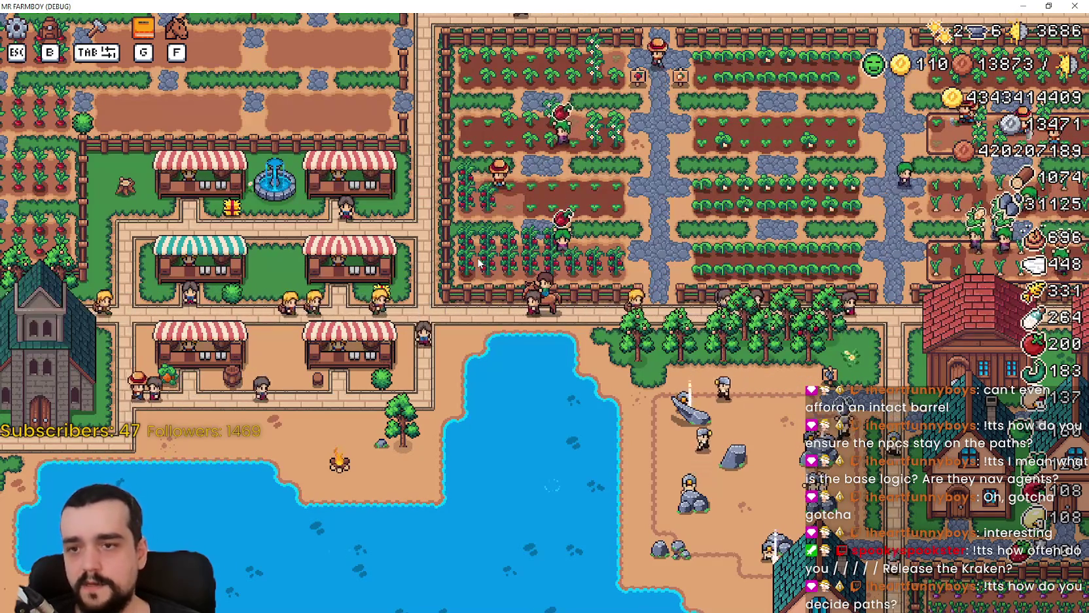
scroll(up, 3)
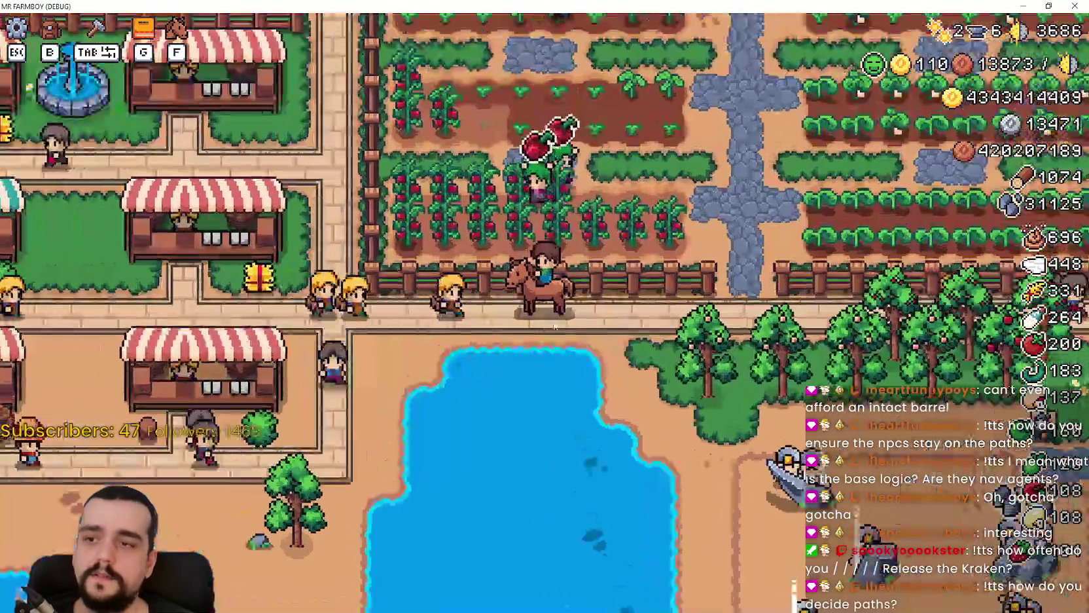
Ride right to the red-roofed houses, down the path, then back north.
key(d)
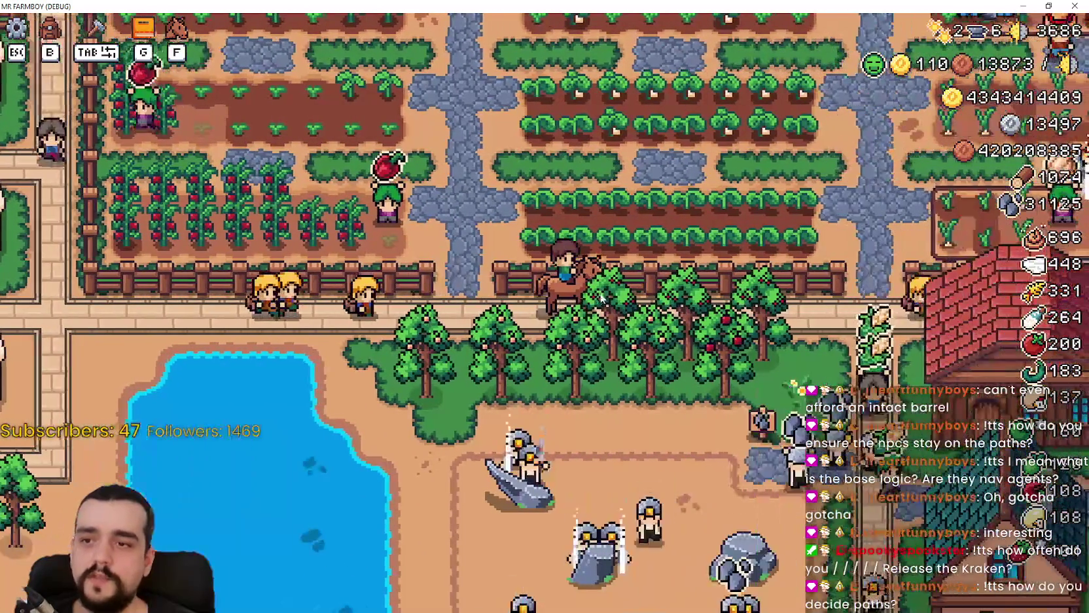
key(d)
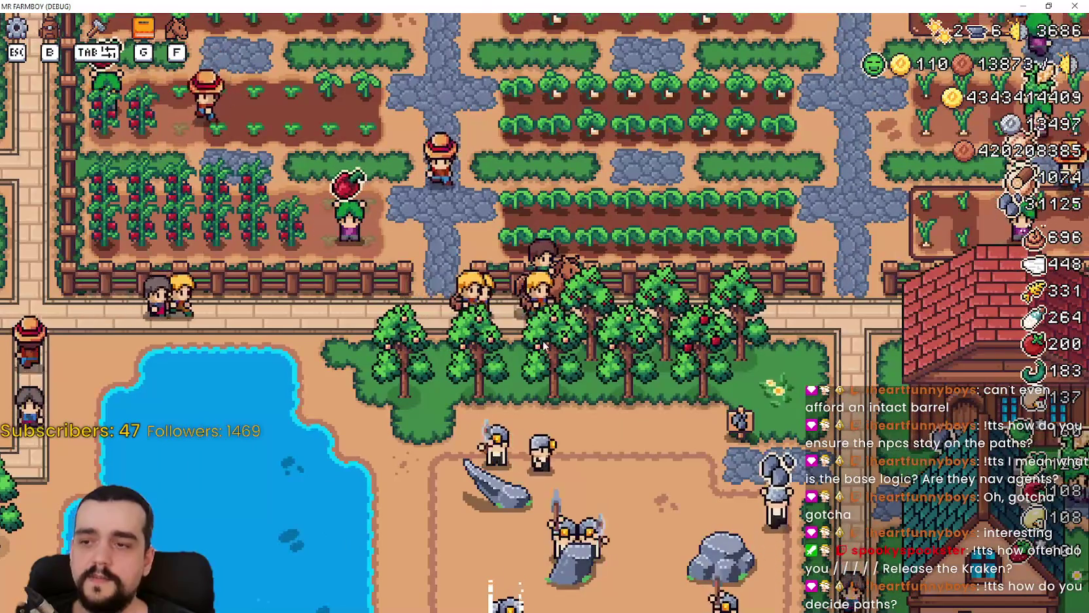
key(s)
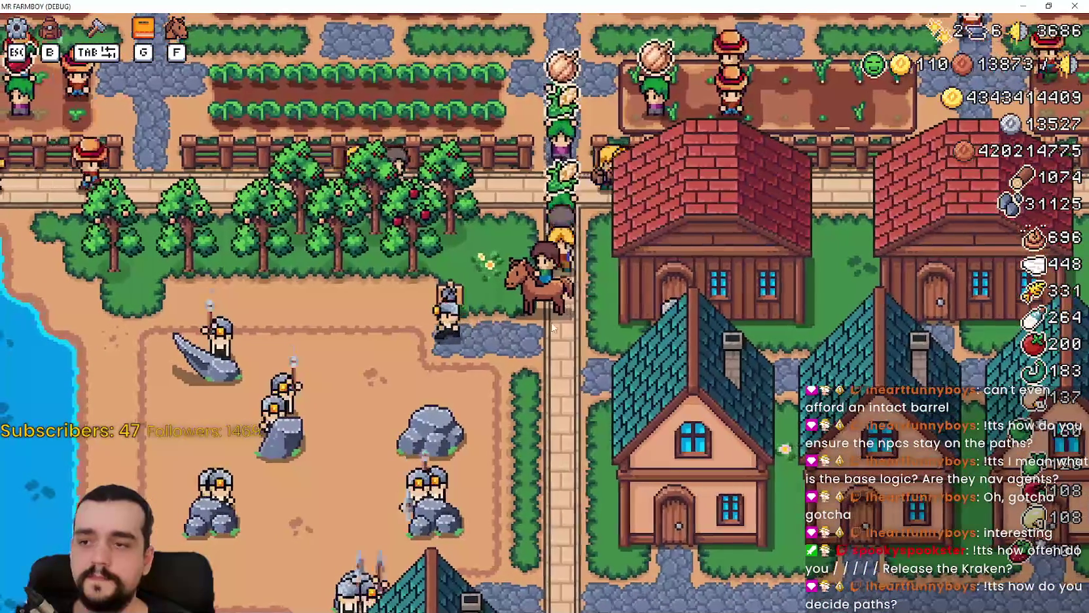
key(s)
key(s)
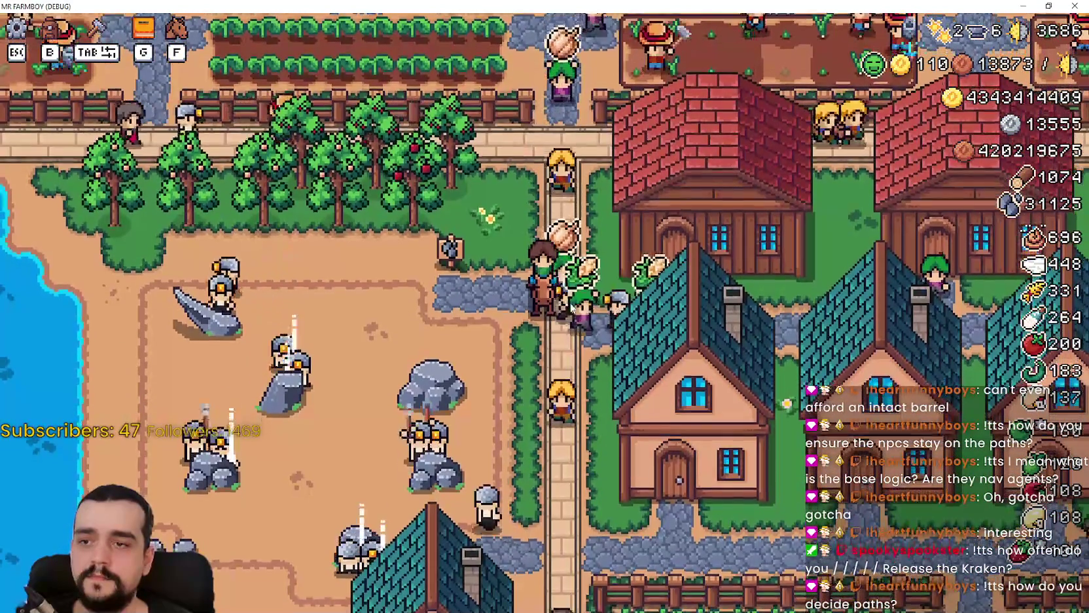
key(a)
key(d)
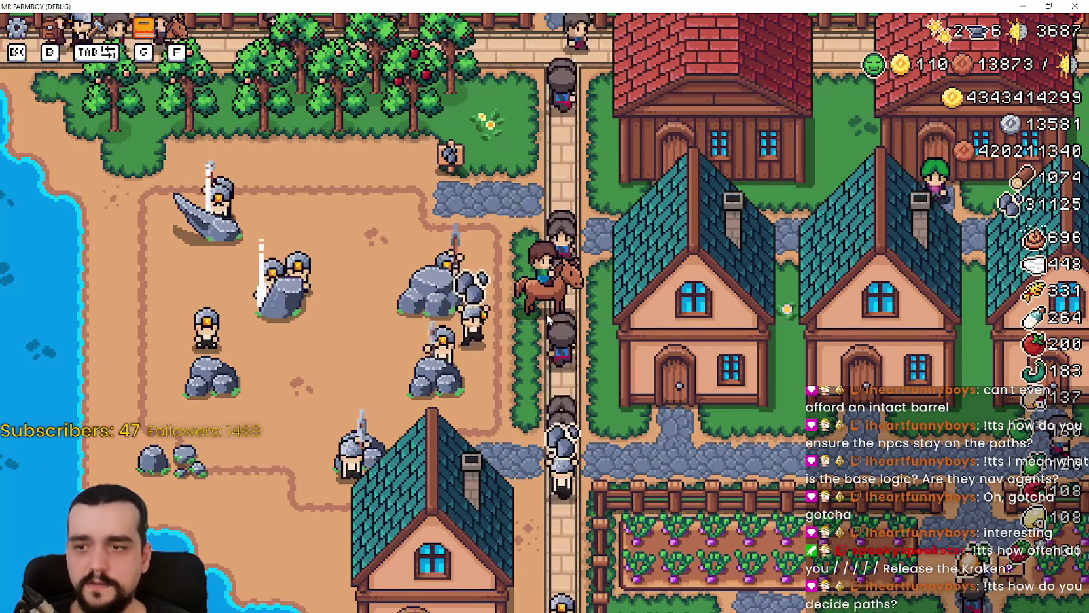
key(w)
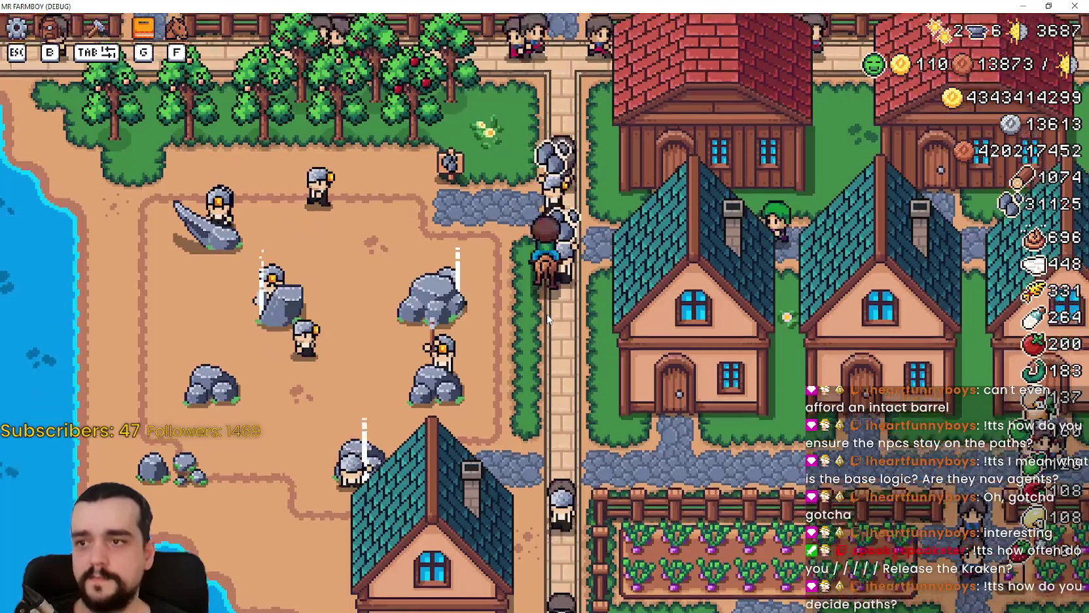
Ride west into the housing area, turn back east, and pause the game.
key(a)
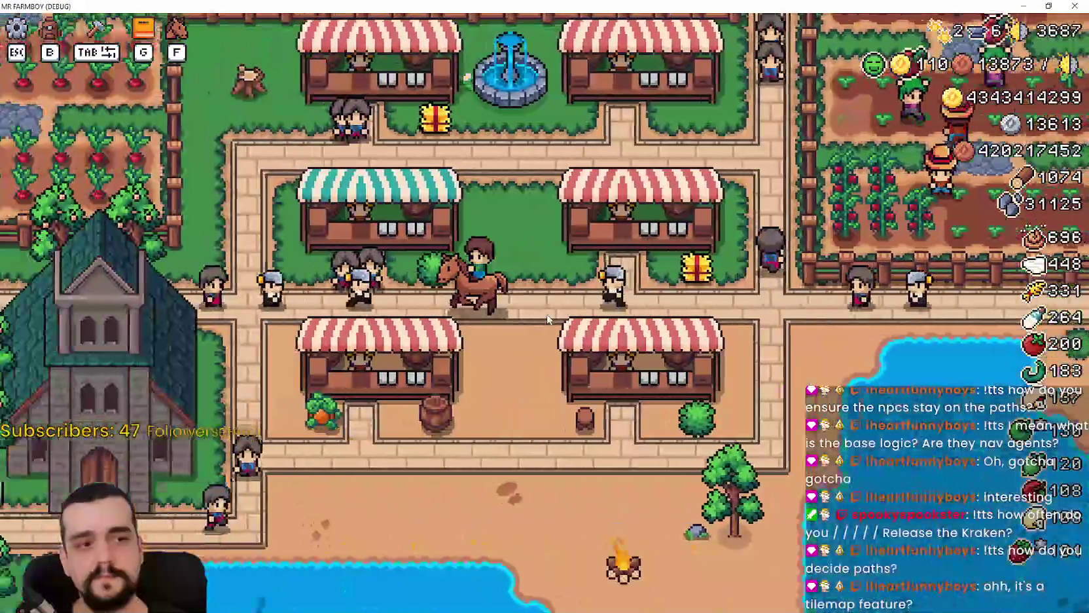
key(a)
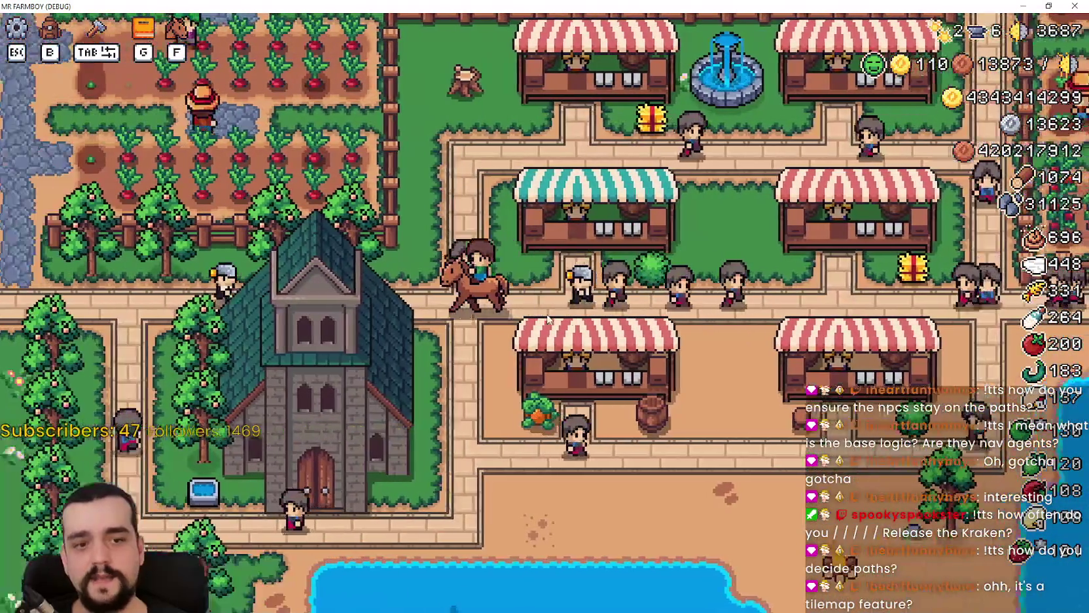
key(a)
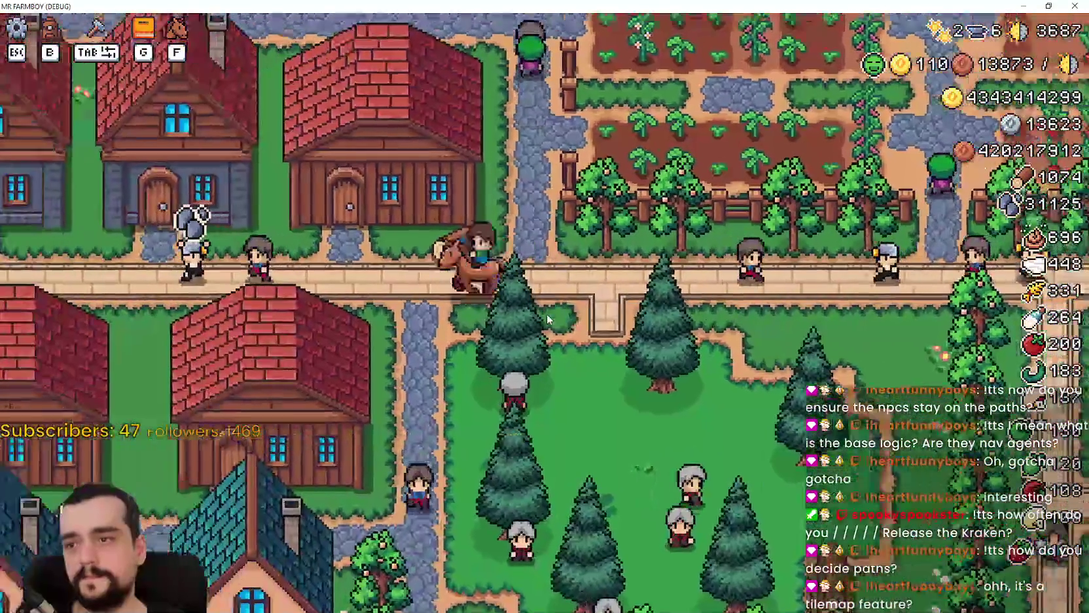
key(d)
key(Escape)
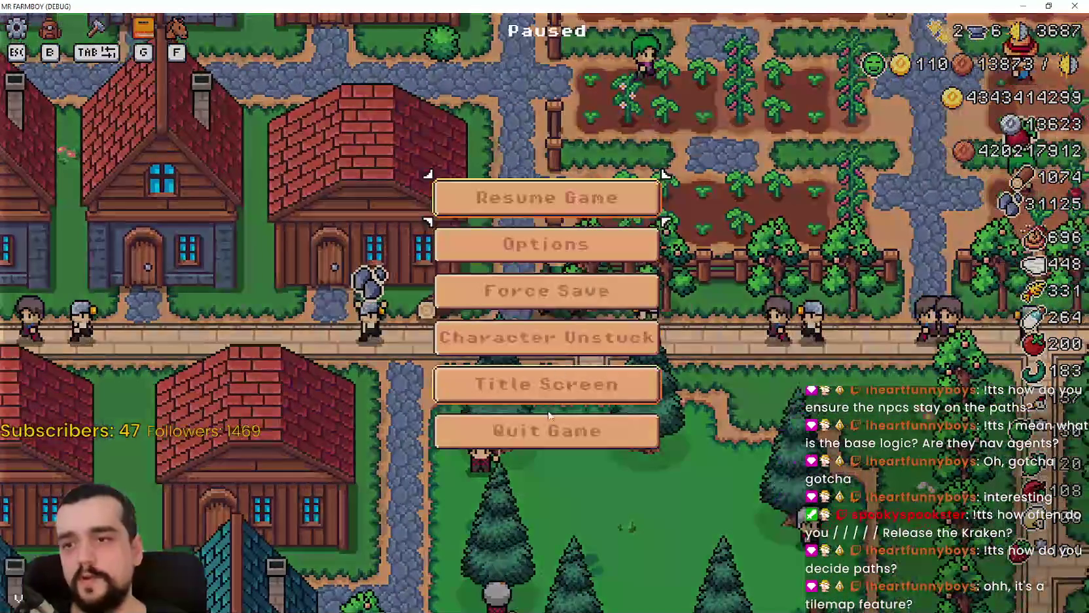
Quit the game, enable a visible debug overlay, relaunch the project and maximize its window.
key(Escape)
key(alt+F4)
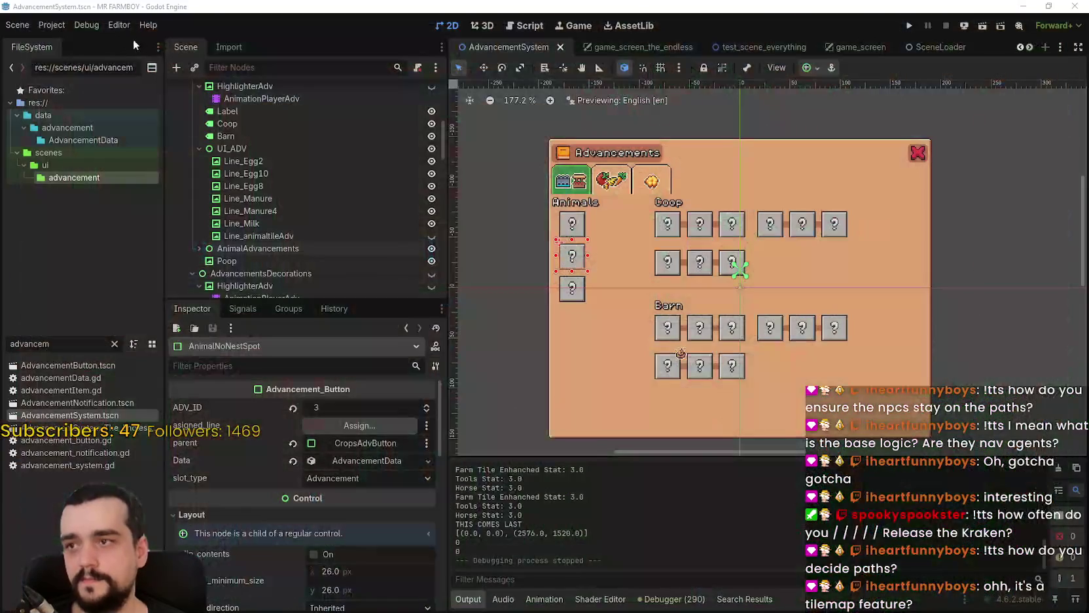
click(52, 25)
mouse_move(83, 27)
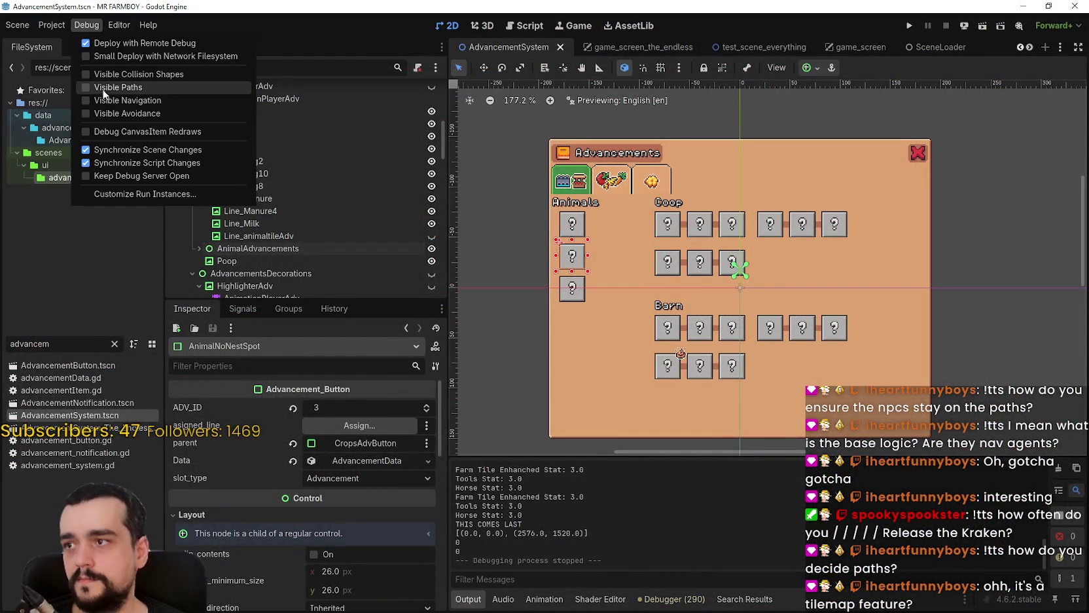
click(911, 26)
click(911, 27)
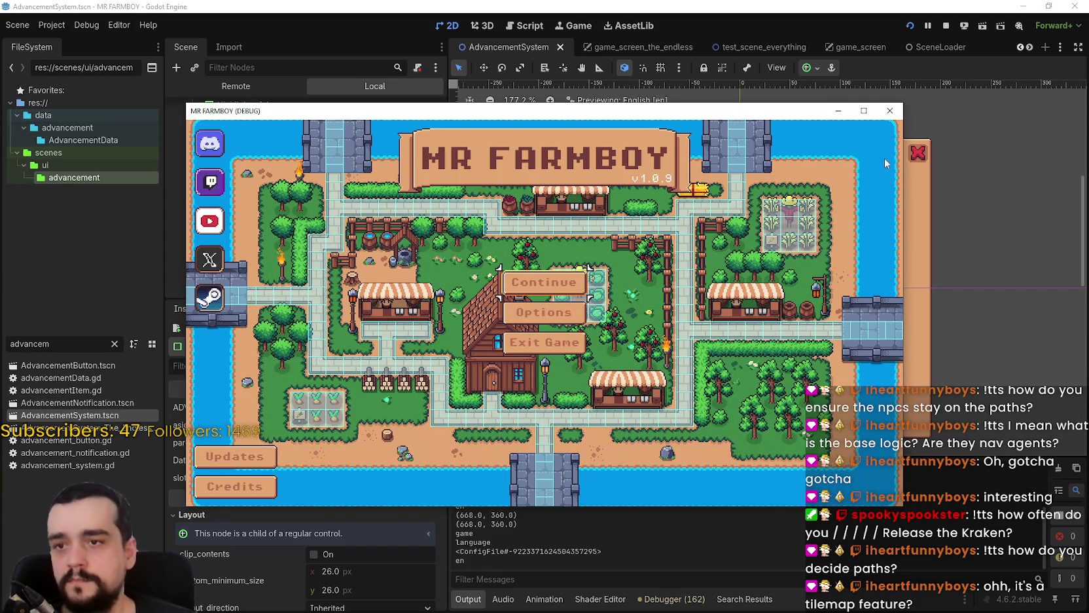
click(863, 110)
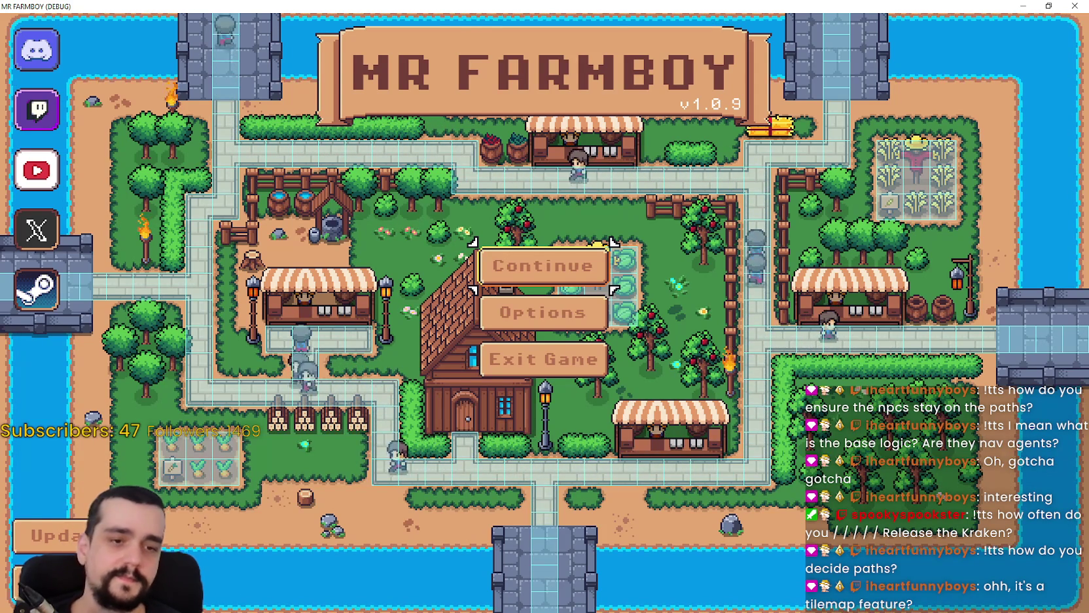
Bring Snipping Tool to the front over the Mr Farmboy title screen.
key(alt+Tab)
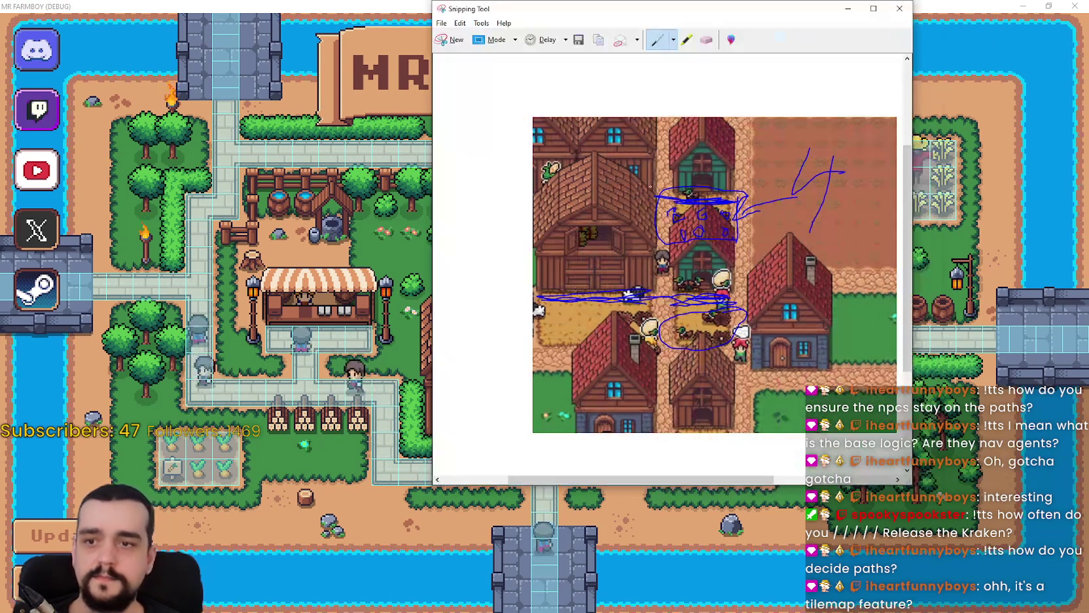
Capture a rectangle of the title map and annotate it with the Blue Pen.
click(450, 40)
drag(539, 60, 1057, 512)
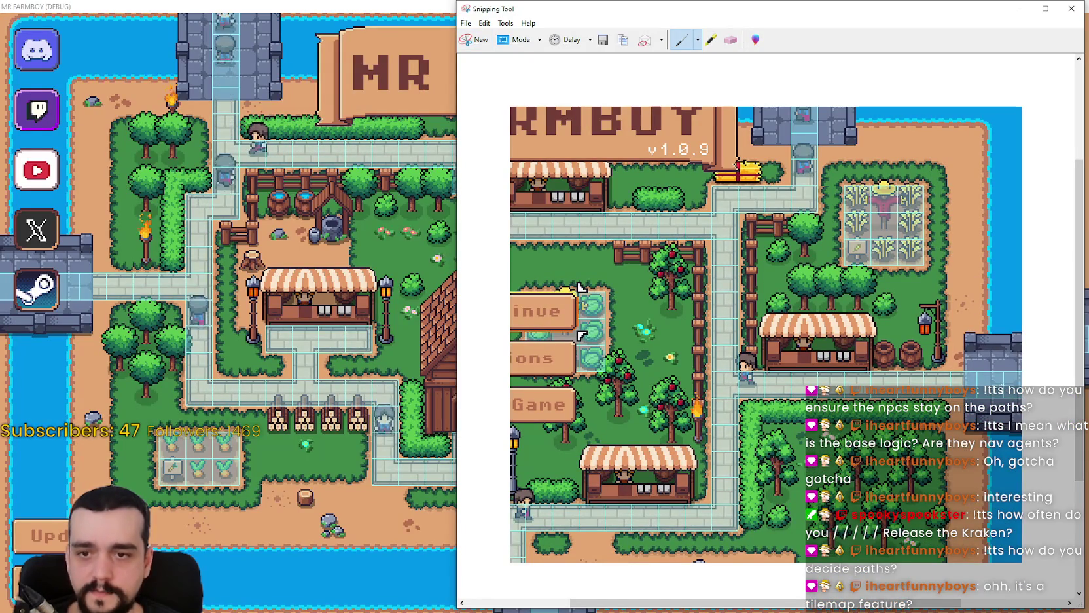
click(699, 71)
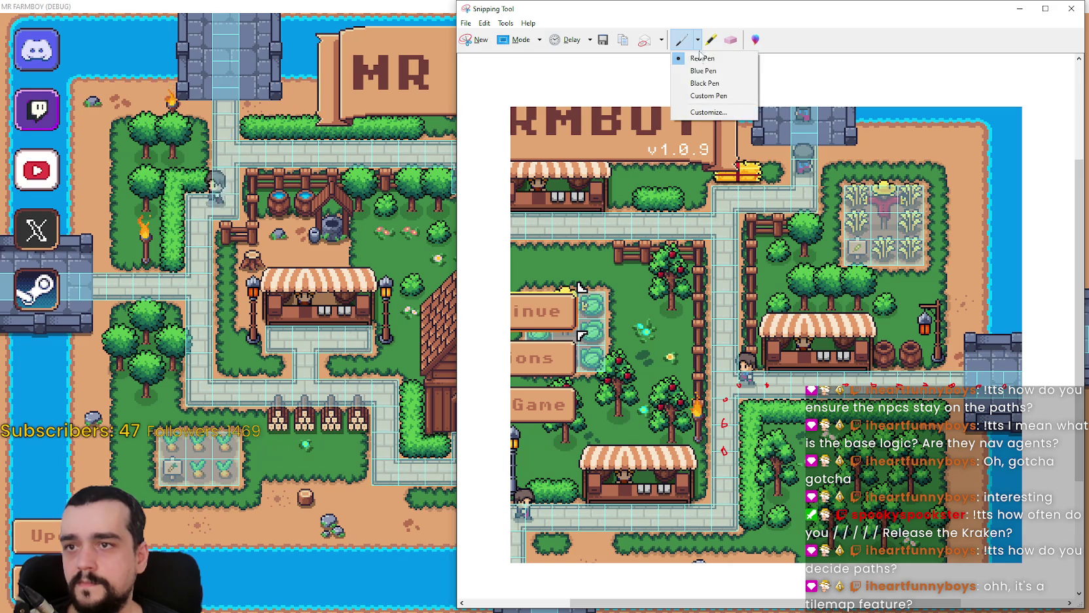
click(705, 76)
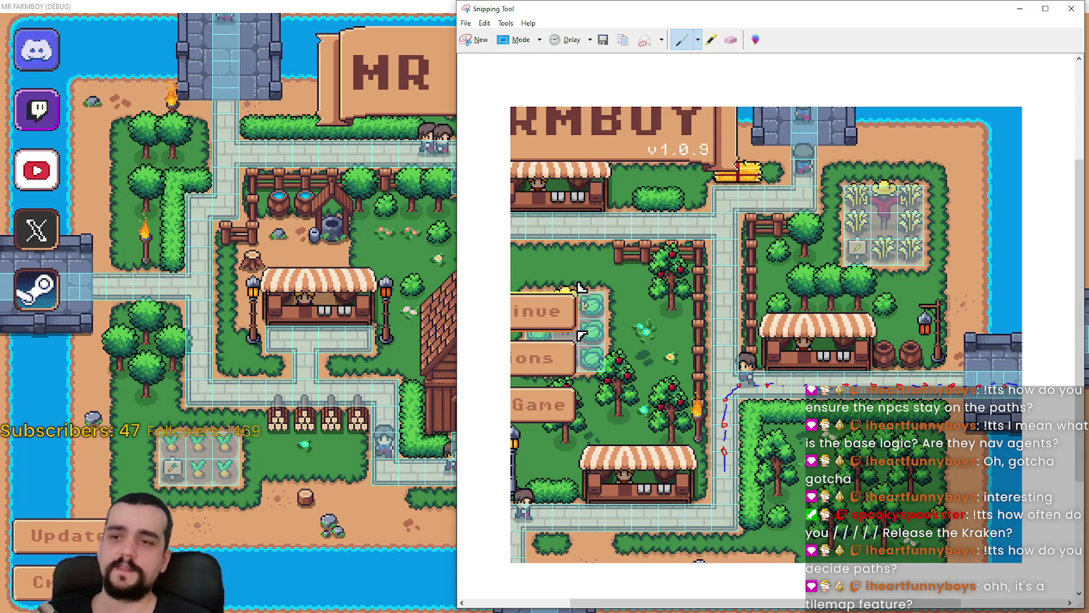
click(354, 212)
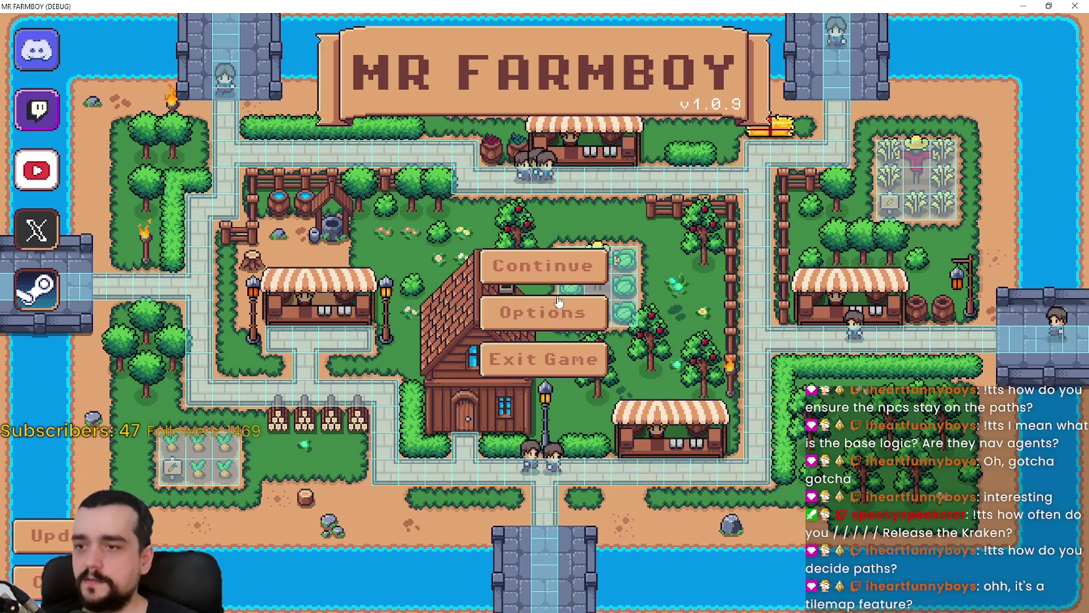
Load the Save 2 slot from Continue, then make the game window full screen.
click(576, 270)
scroll(down, 3)
scroll(up, 3)
click(636, 301)
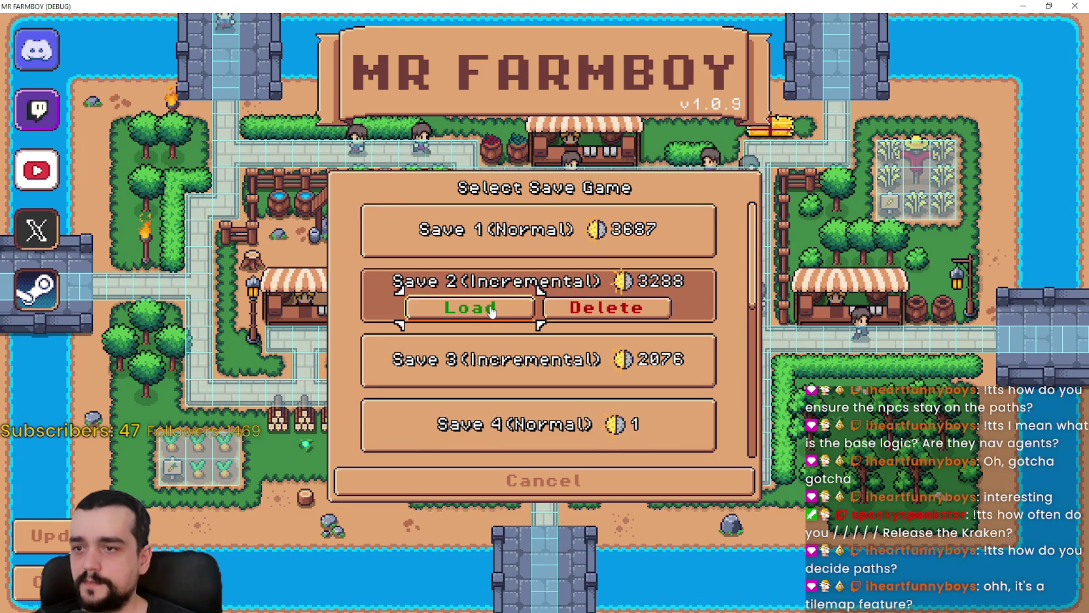
click(469, 306)
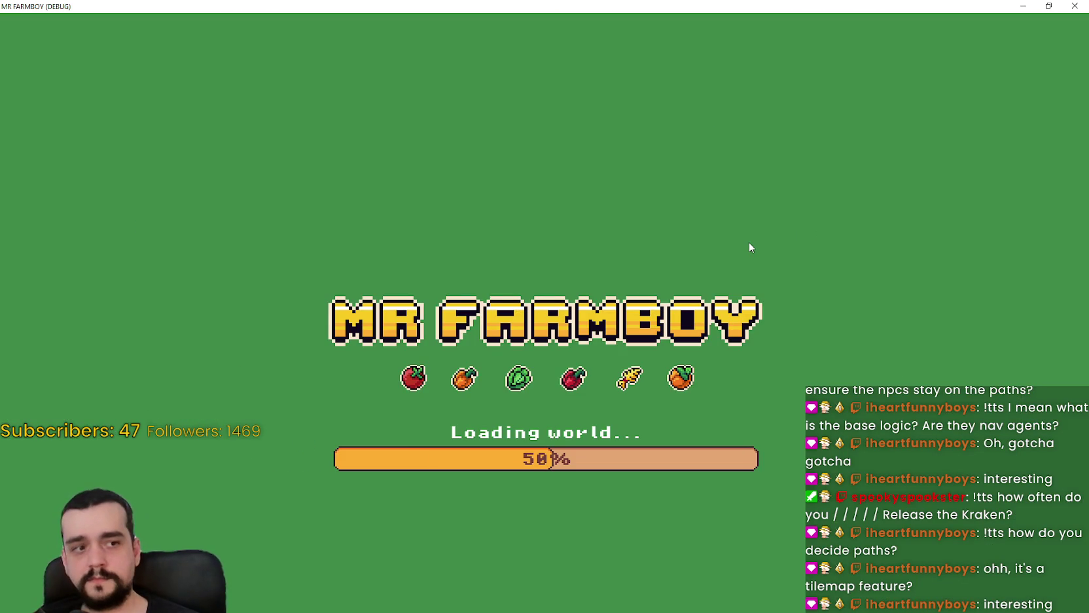
key(super+Down)
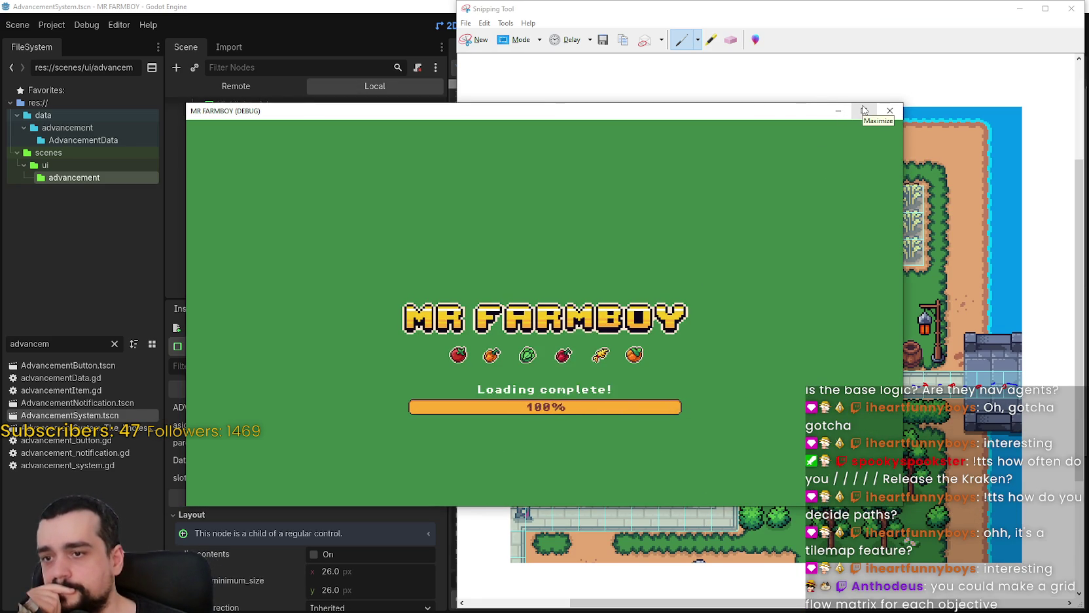
click(864, 111)
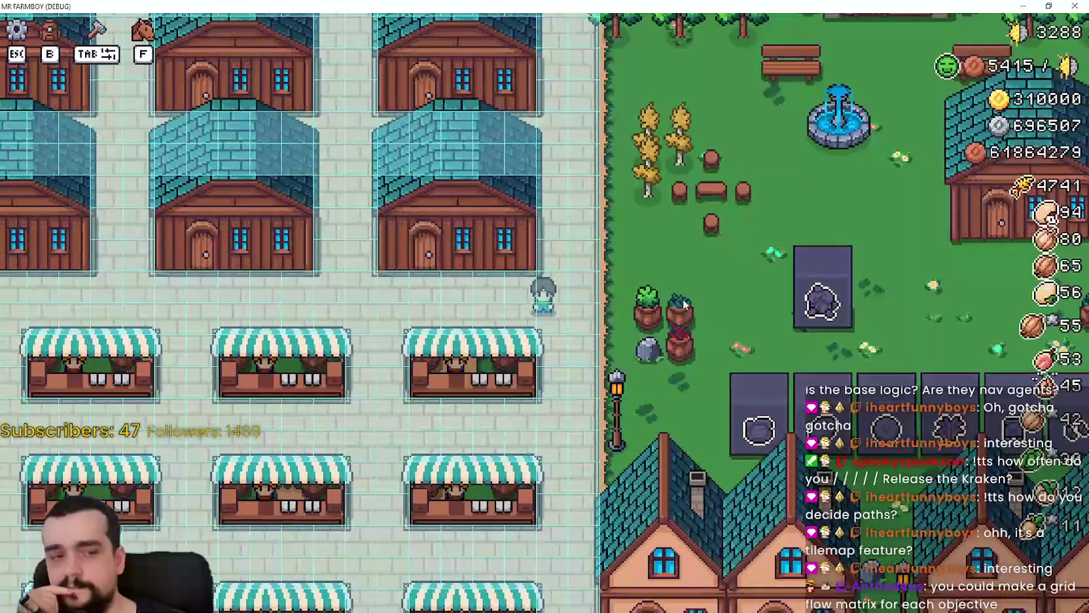
Zoom the view, hide the HUD with F1 and shift the view down slightly.
scroll(down, 3)
scroll(down, 3)
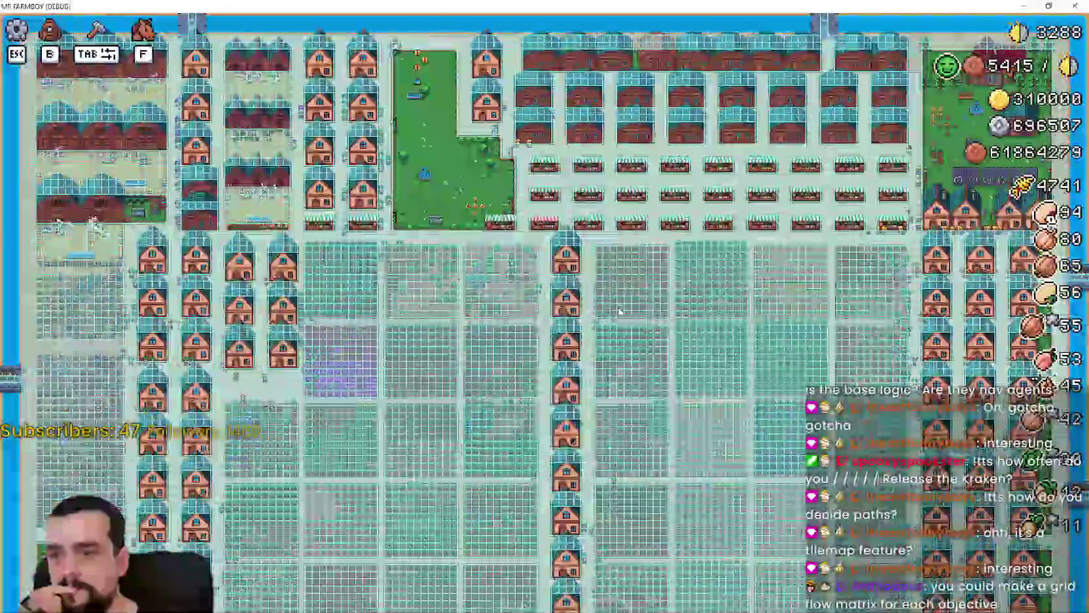
key(F1)
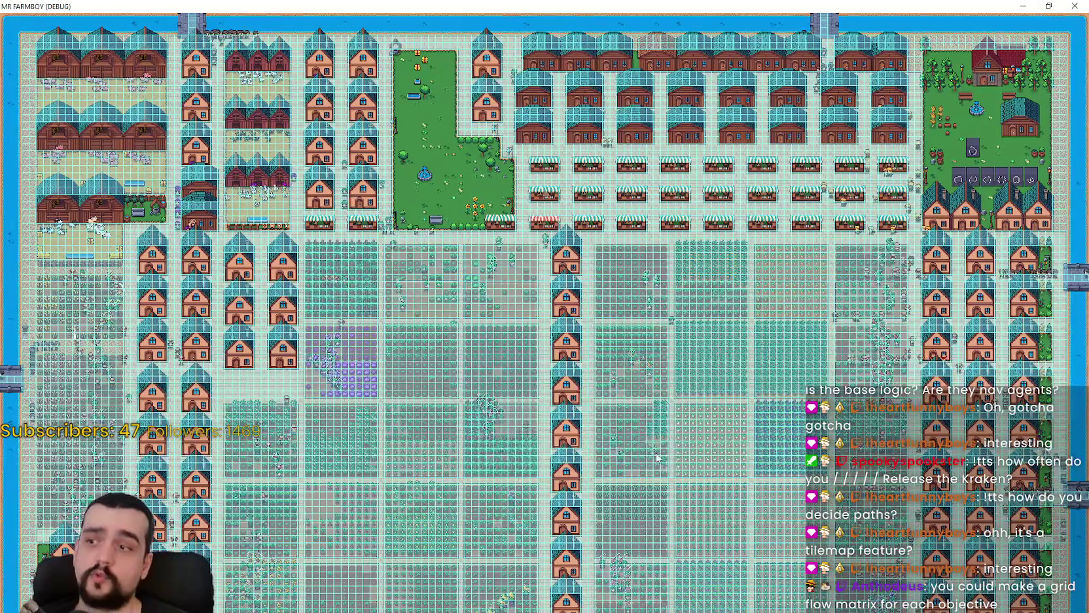
scroll(up, 3)
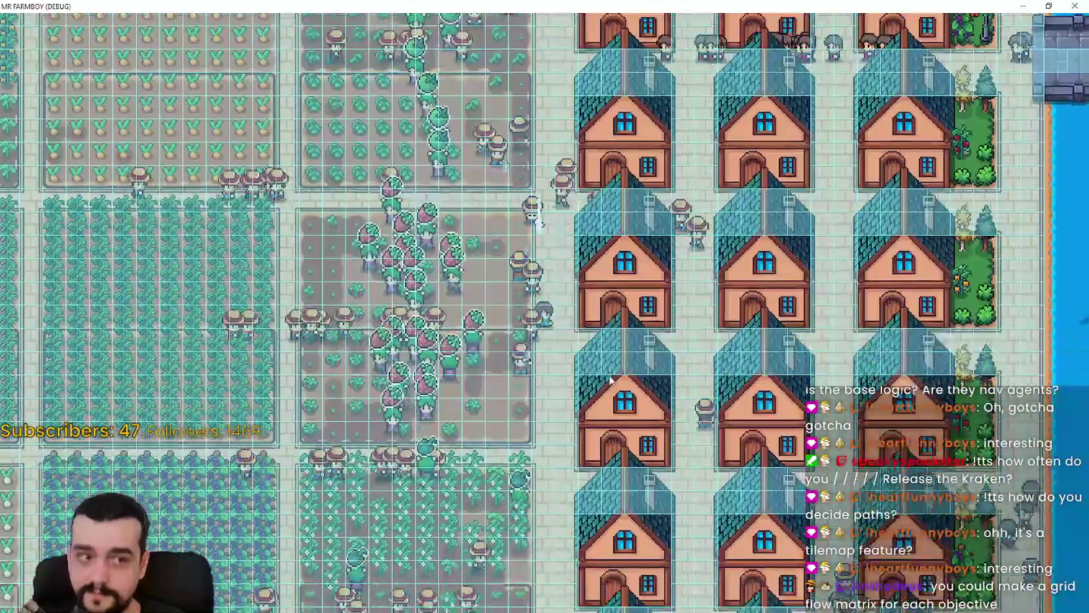
scroll(down, 3)
key(s)
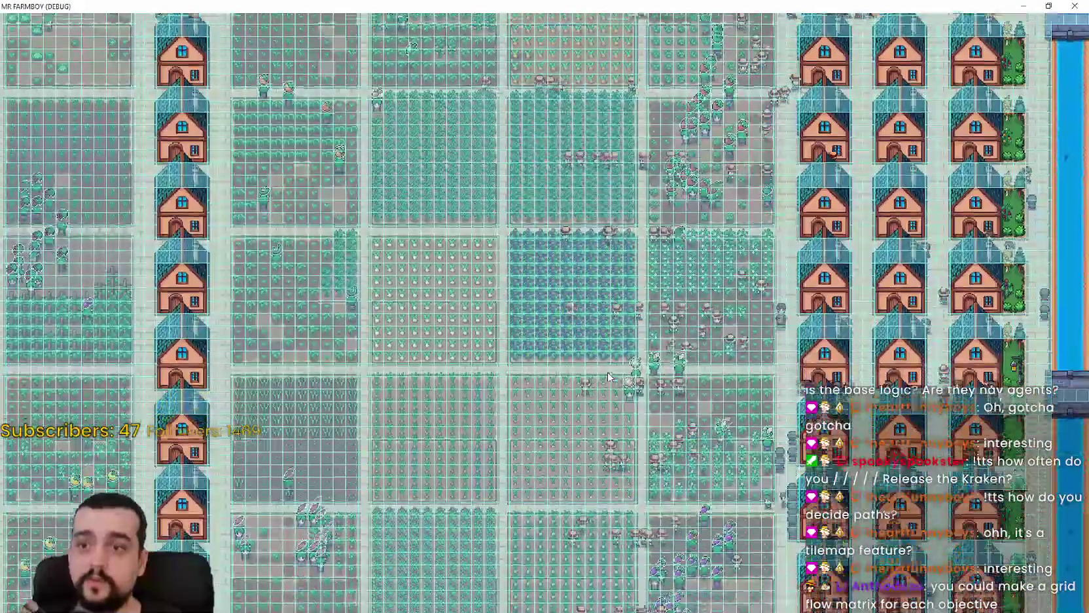
scroll(up, 3)
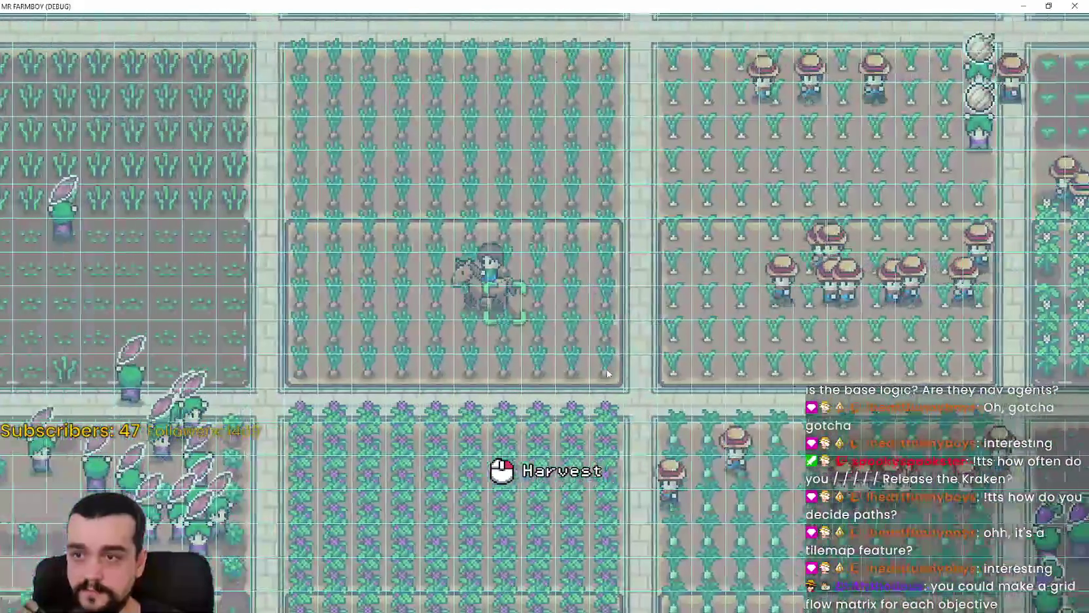
scroll(down, 3)
Ride the horse far left, down toward the river, then right and up to the houses.
key(a)
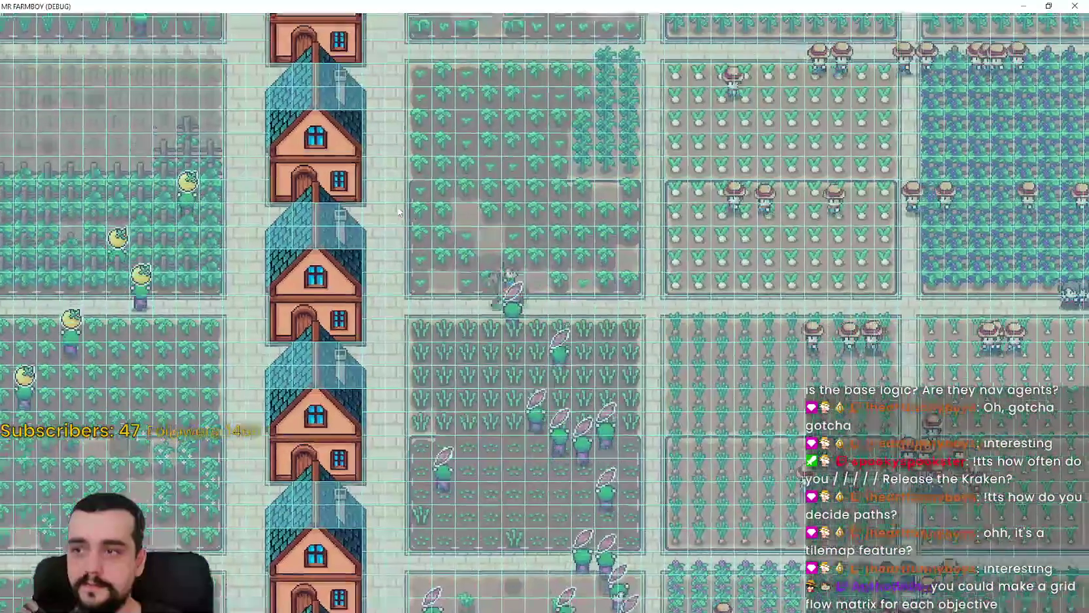
scroll(down, 3)
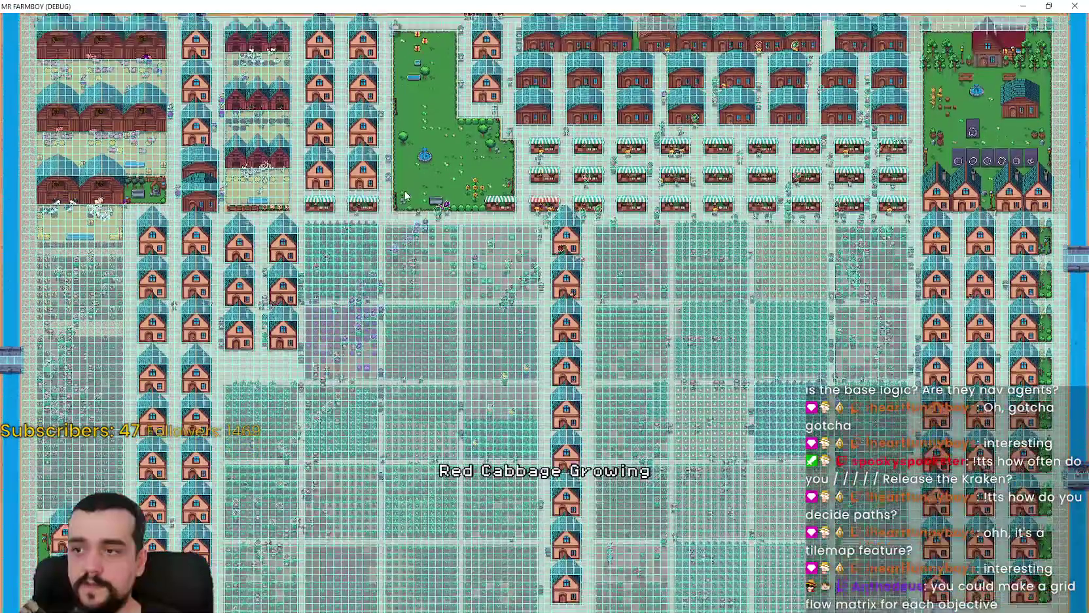
scroll(up, 3)
key(a)
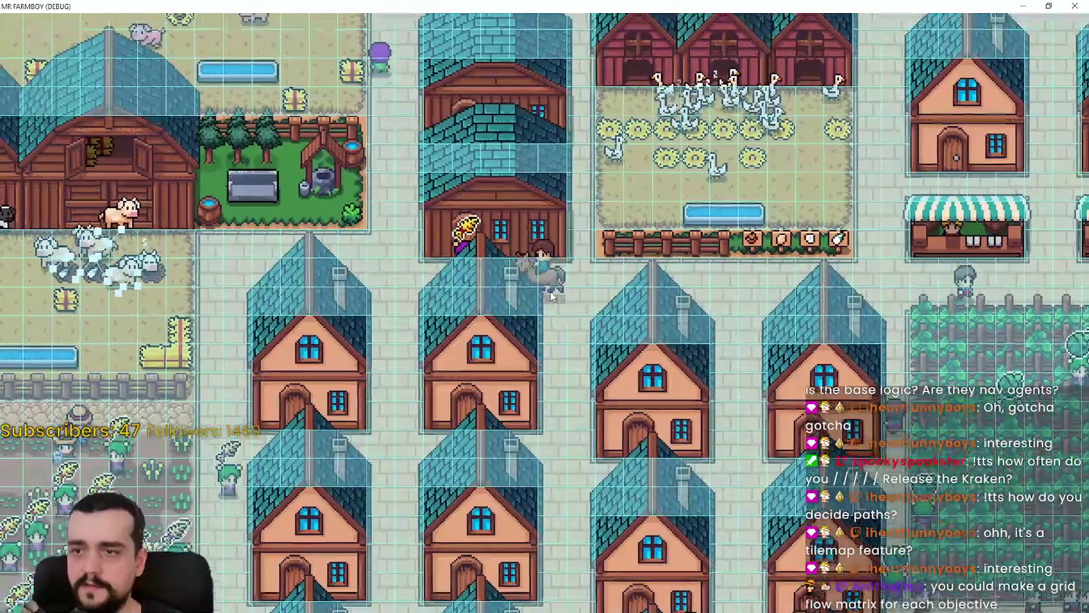
key(s)
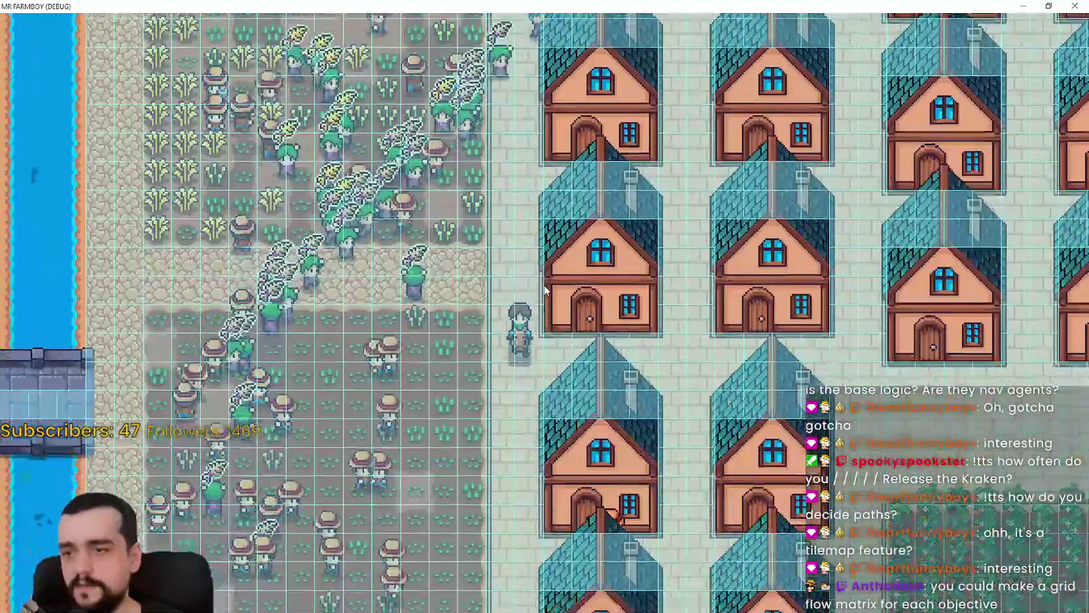
key(d)
key(d)
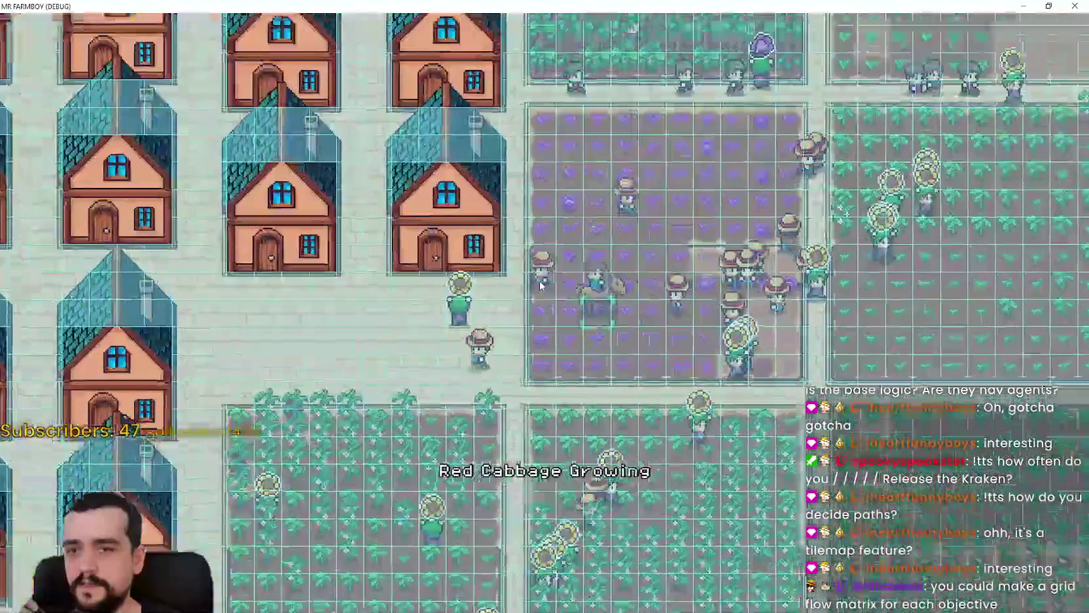
key(w)
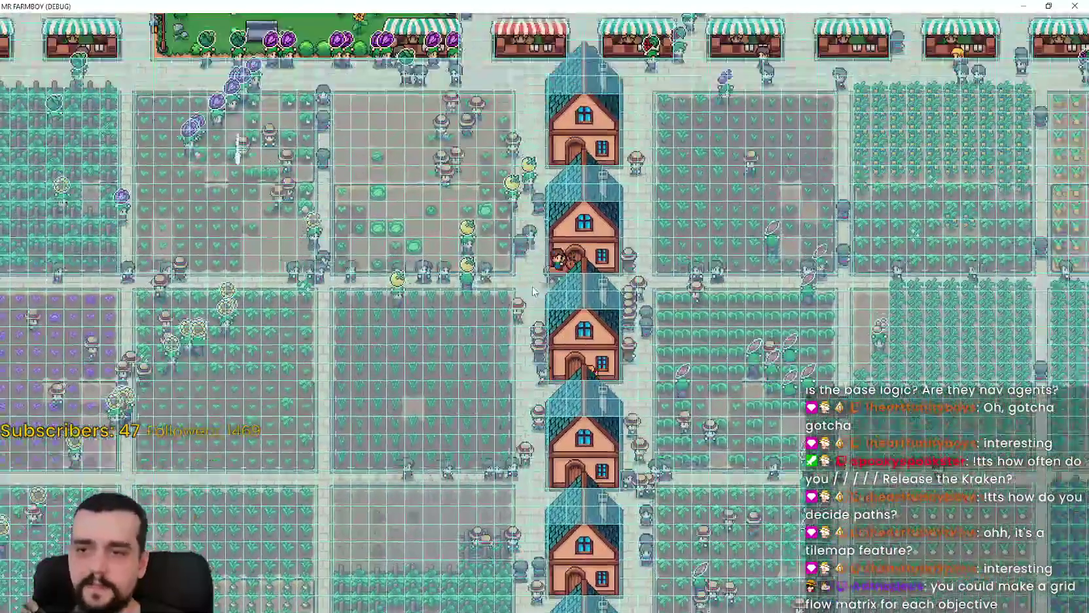
key(d)
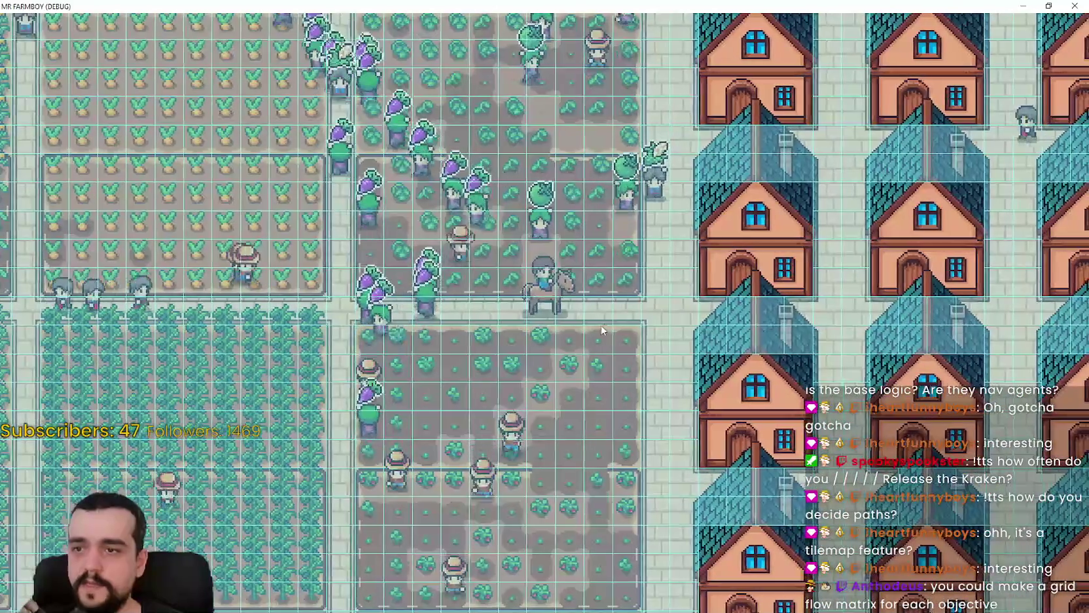
scroll(up, 3)
Ride the horse across the fields, north past the market stalls, then down along the riverside house rows.
key(a)
key(s)
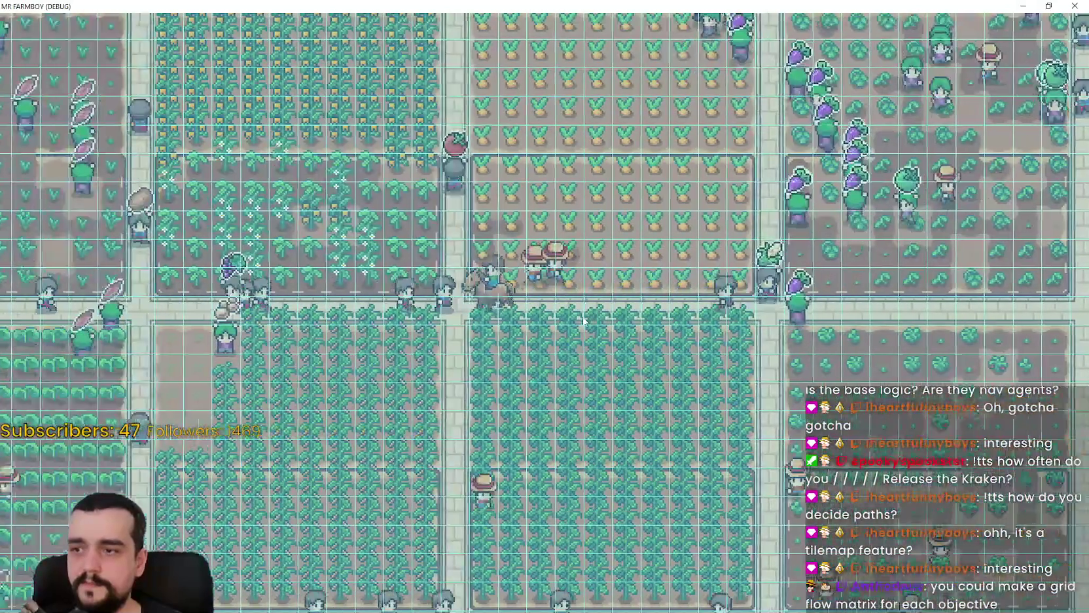
key(d)
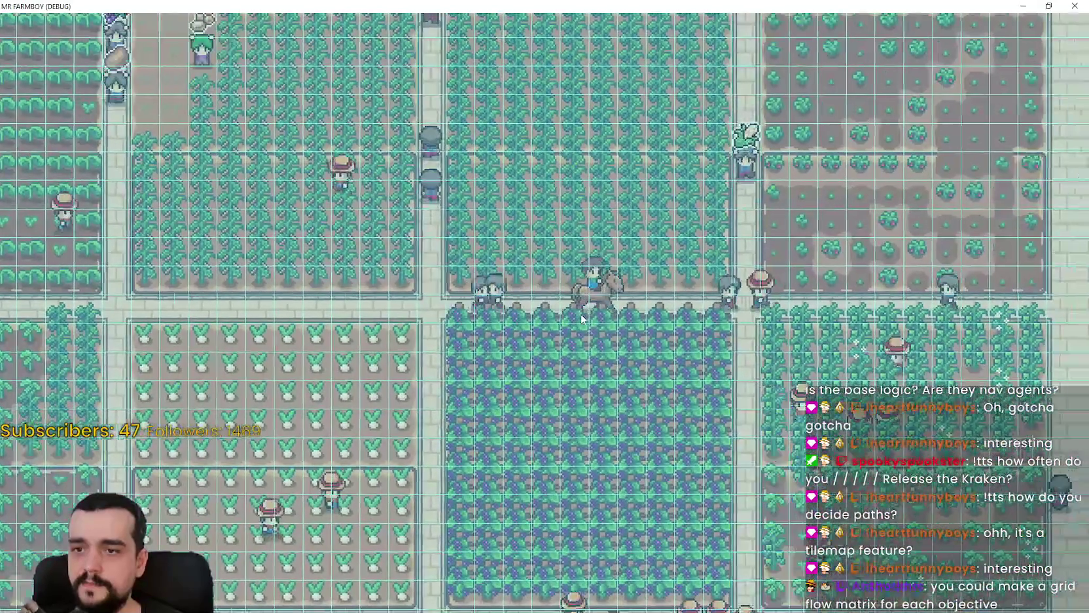
key(d)
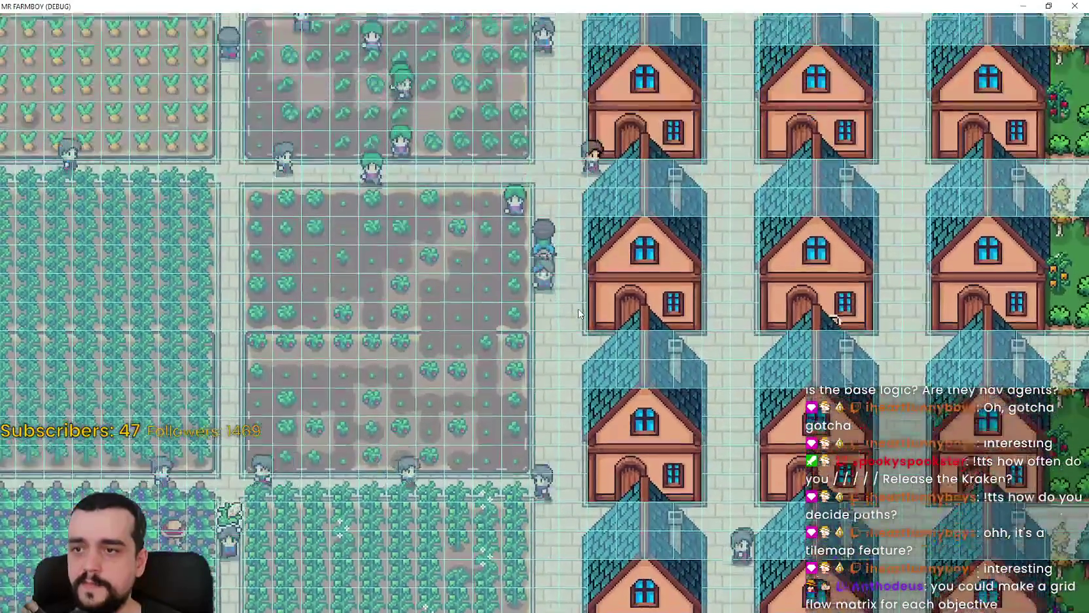
key(w)
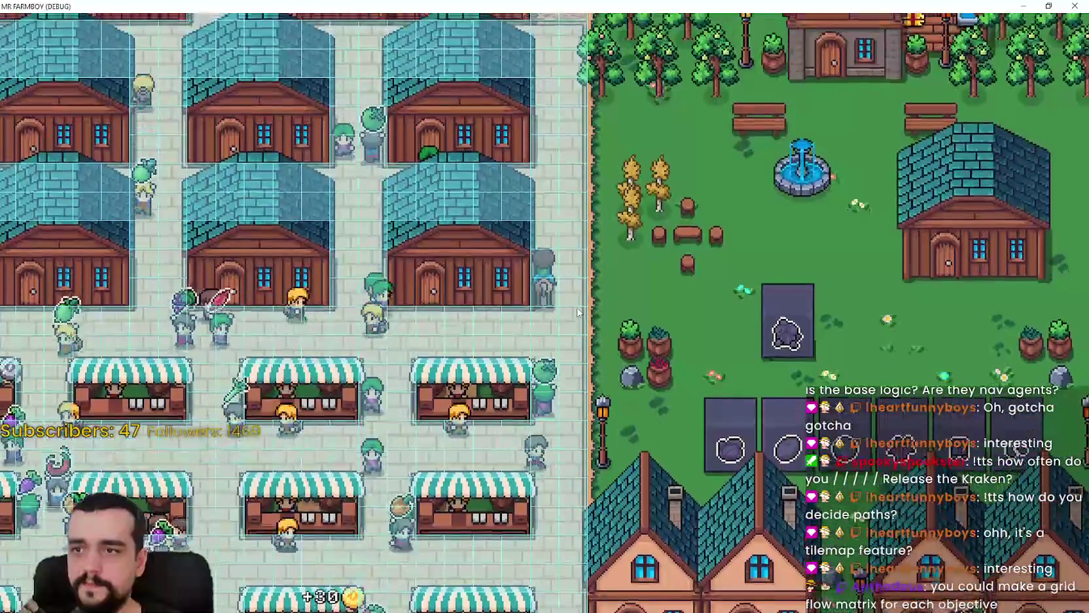
key(d)
key(s)
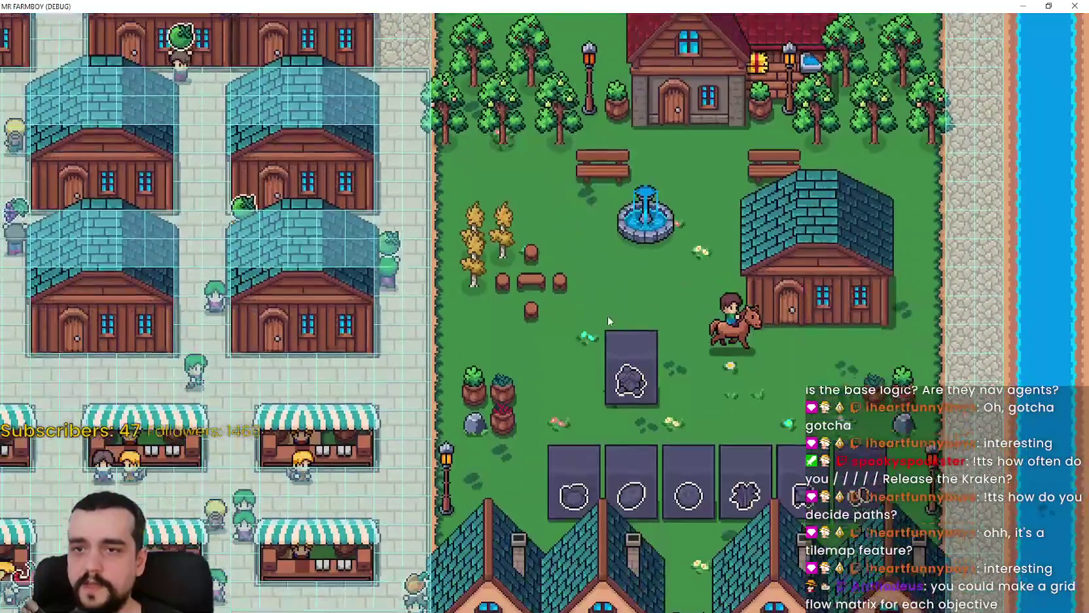
key(s)
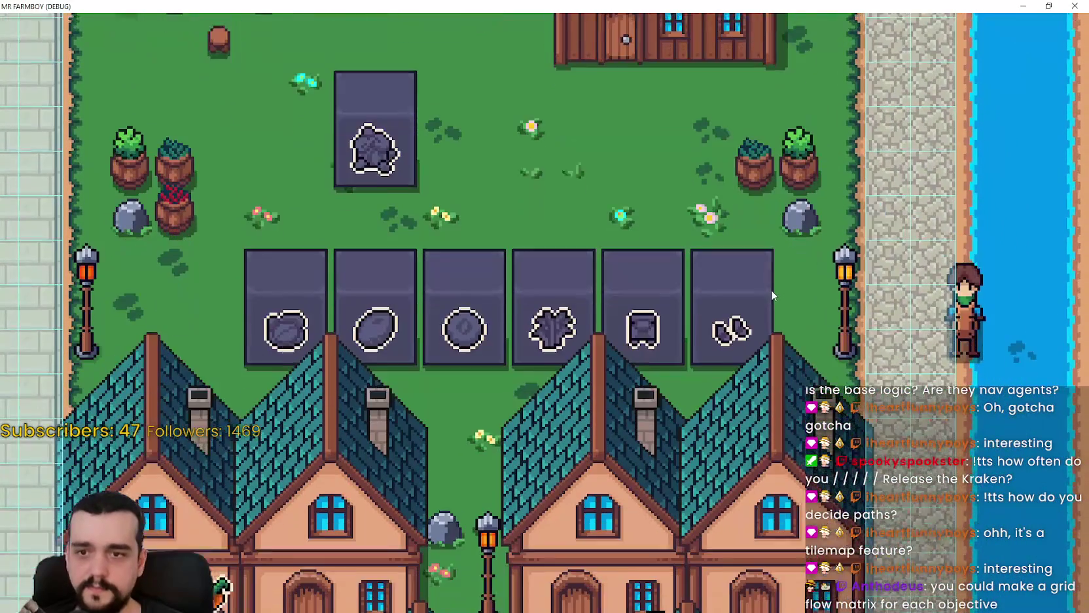
key(s)
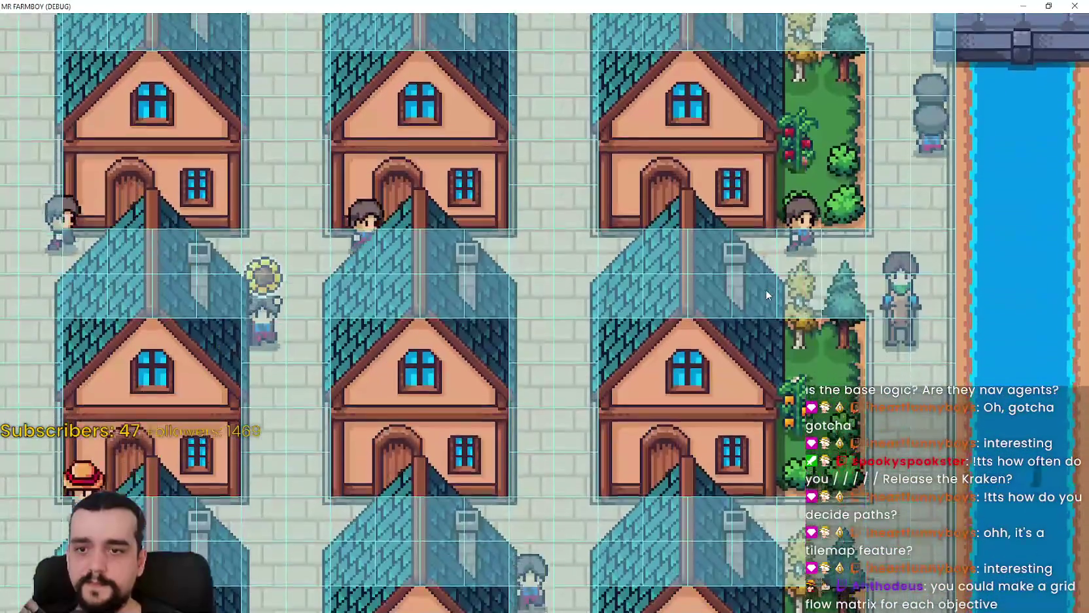
key(s)
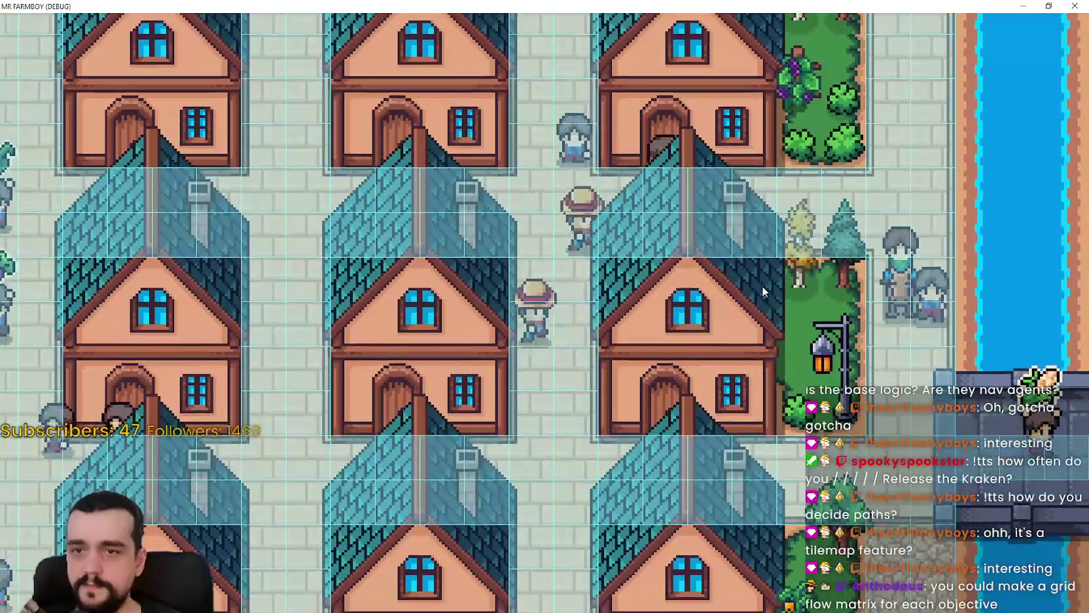
Ride back left across the farm plots and along the house column past the Barley field.
key(a)
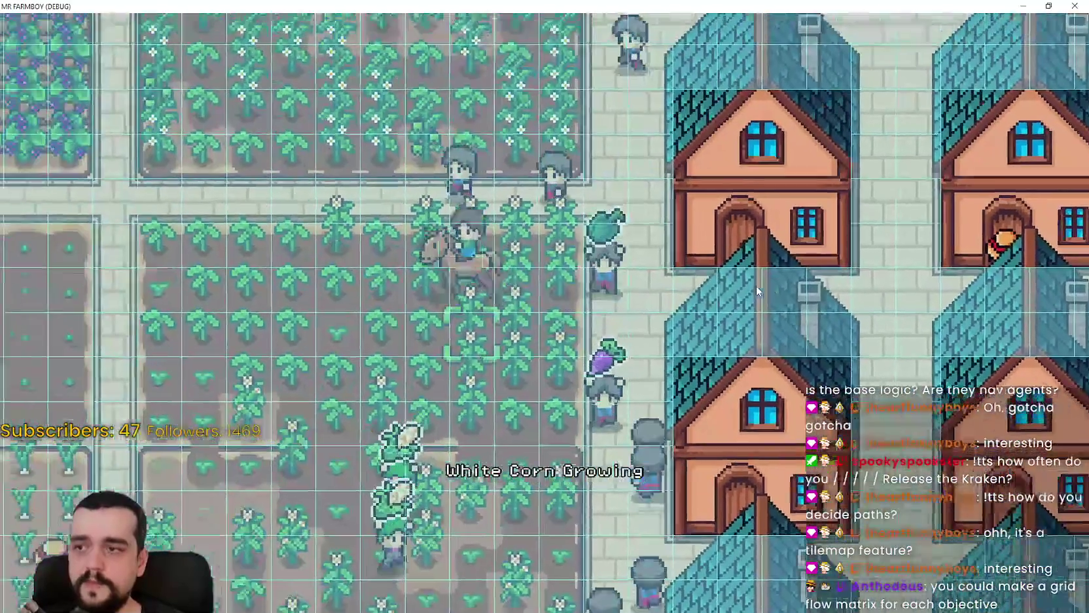
key(a)
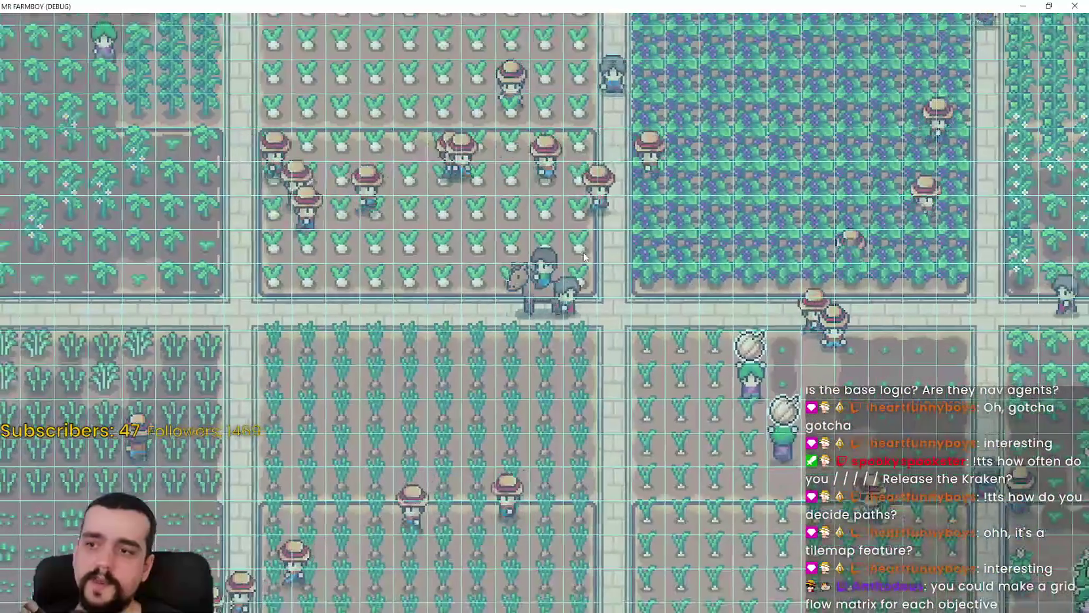
key(a)
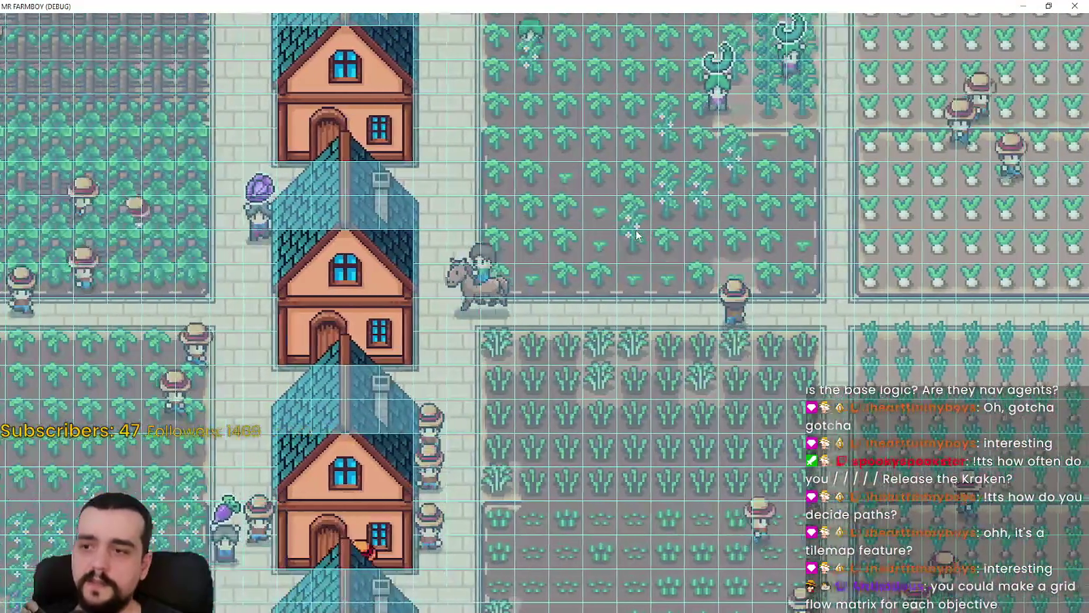
key(w)
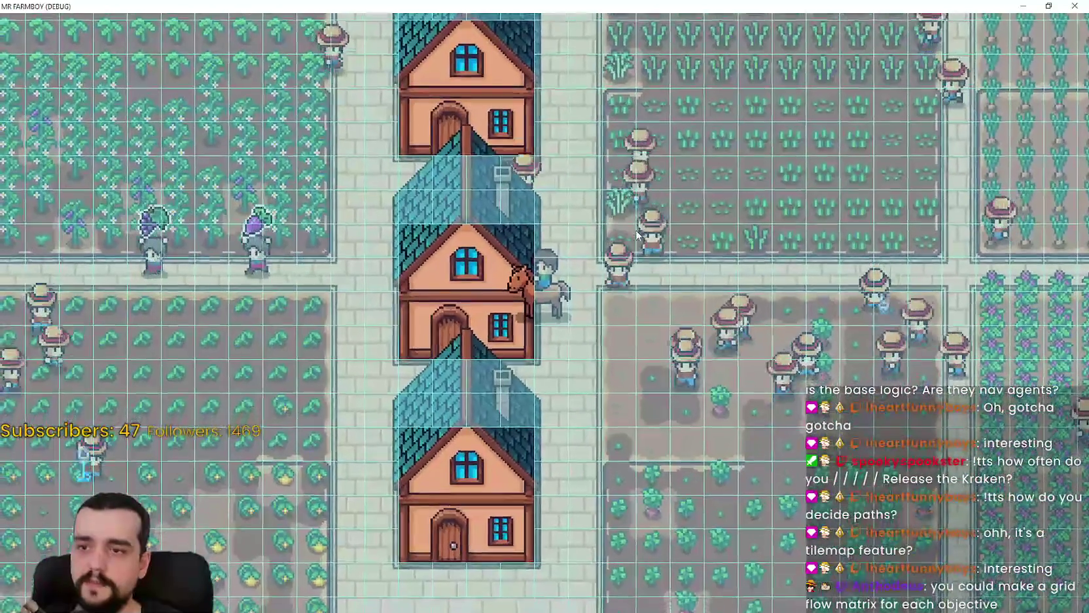
key(s)
key(d)
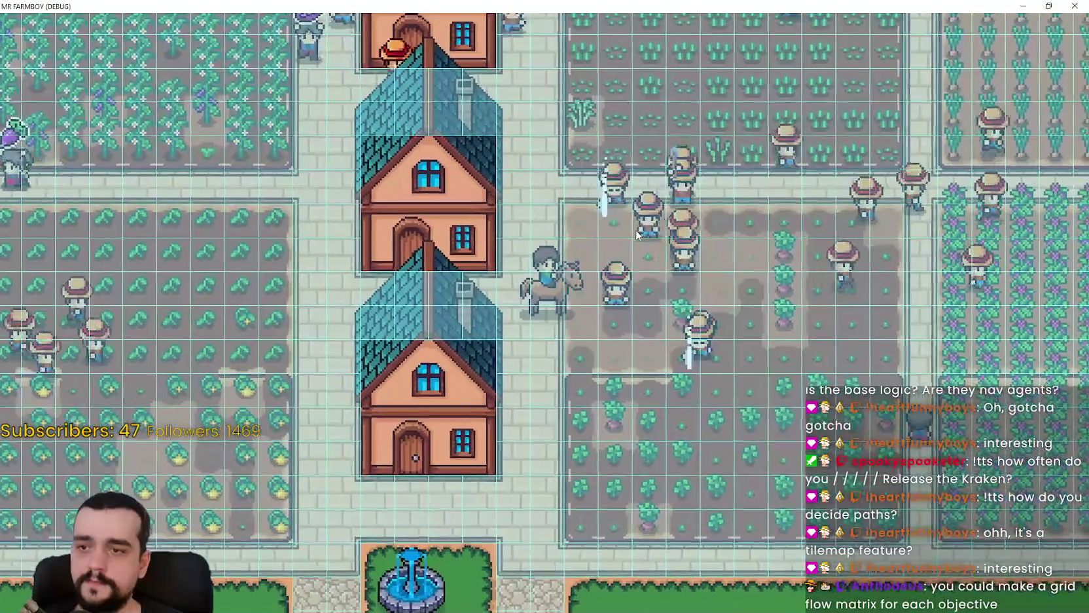
key(a)
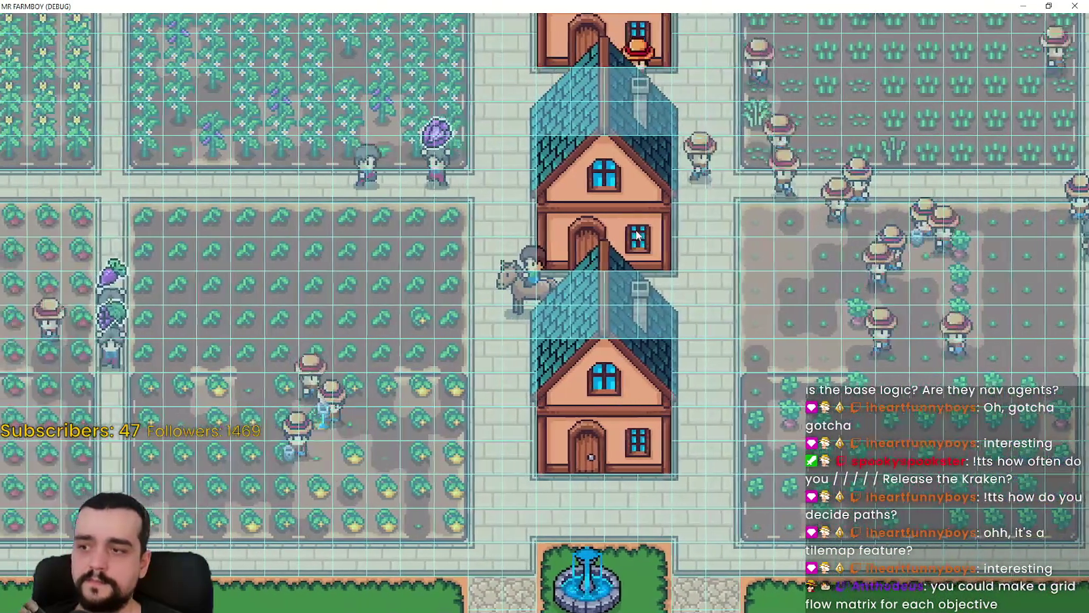
key(d)
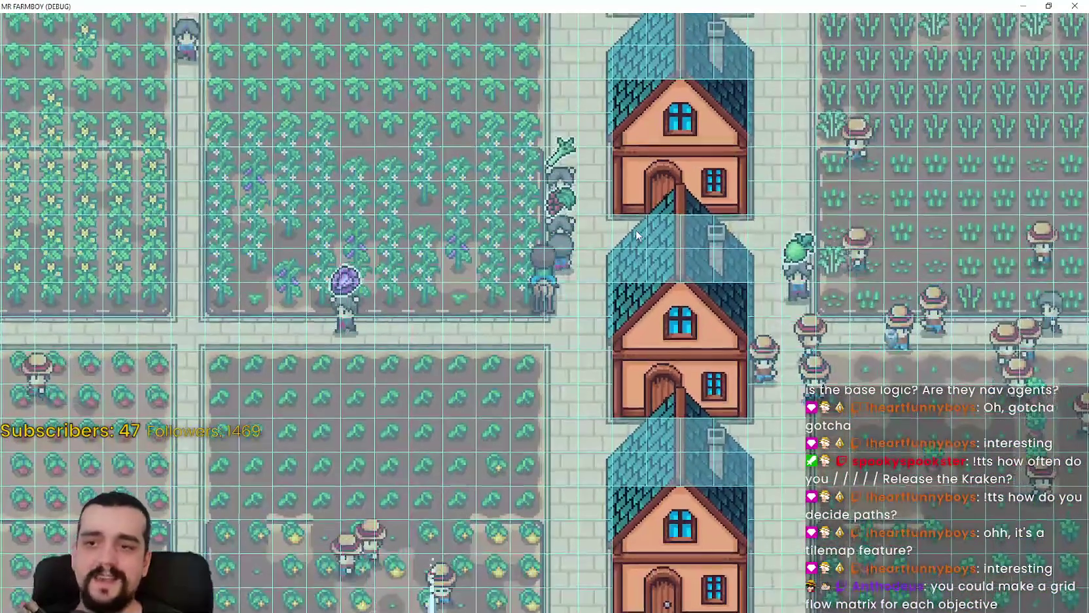
key(w)
key(a)
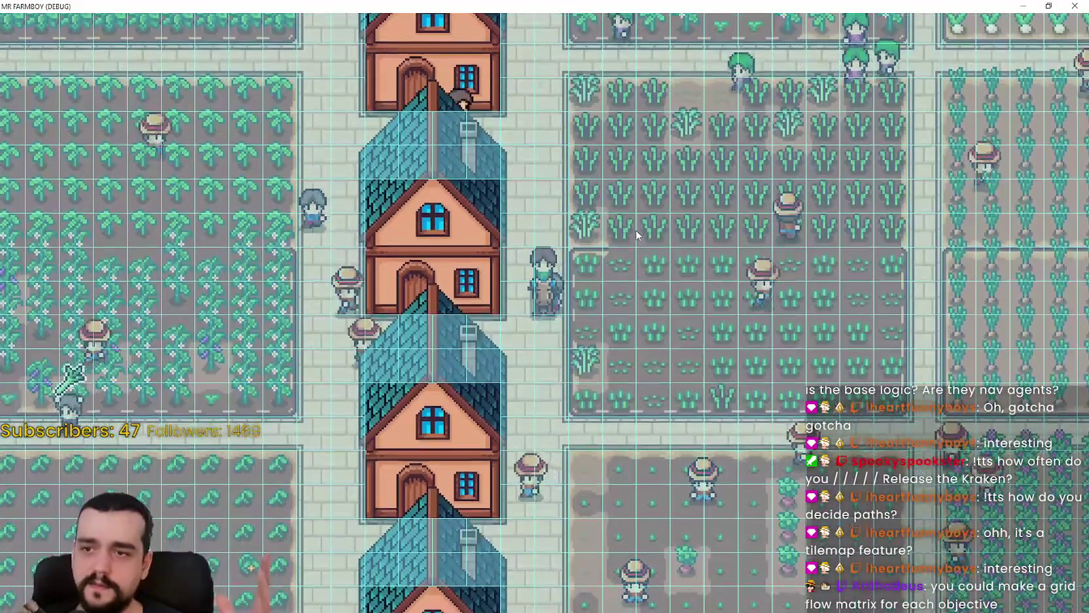
key(s)
key(w)
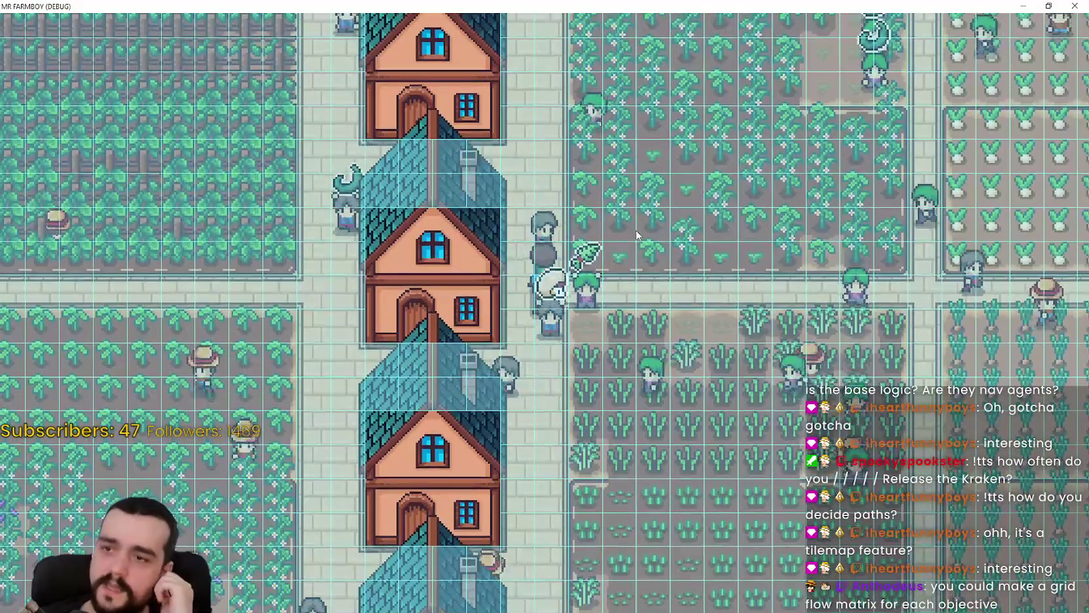
Ride right through the crop fields, back left past the blue field, and around beside the houses.
key(d)
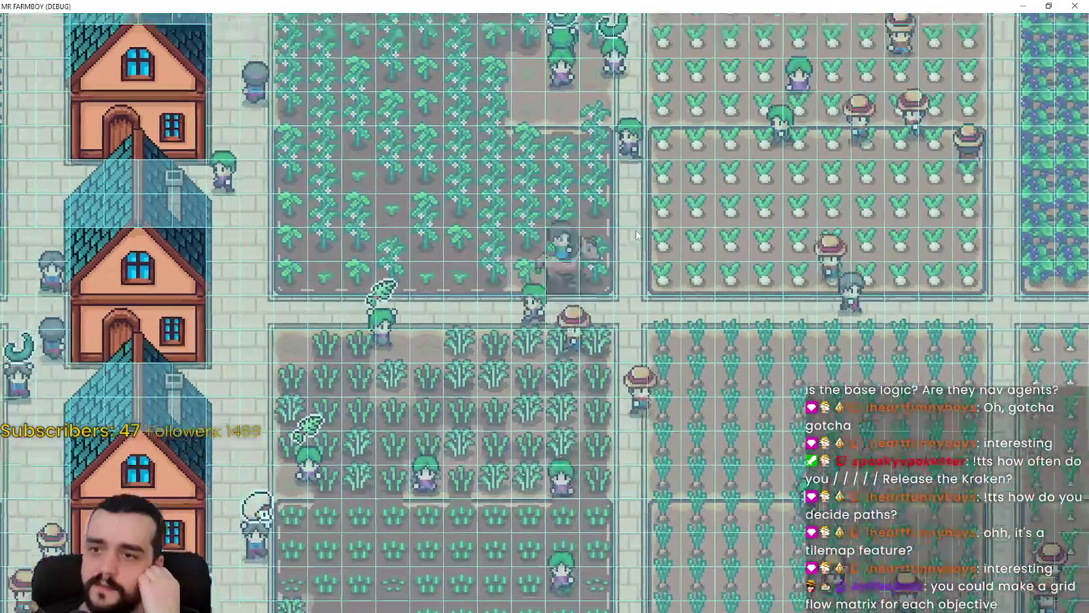
key(d)
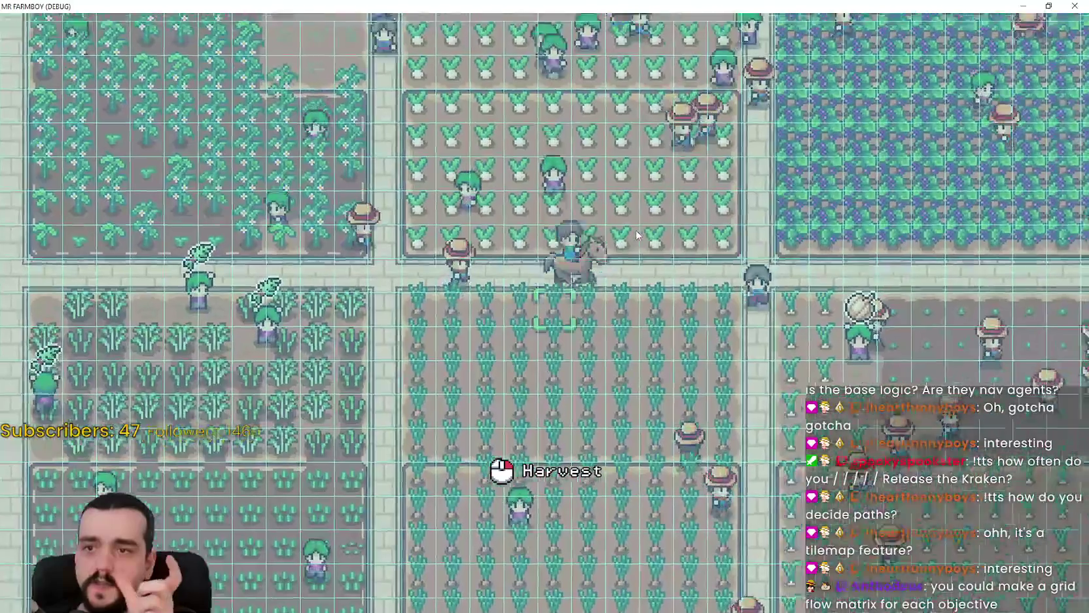
key(d)
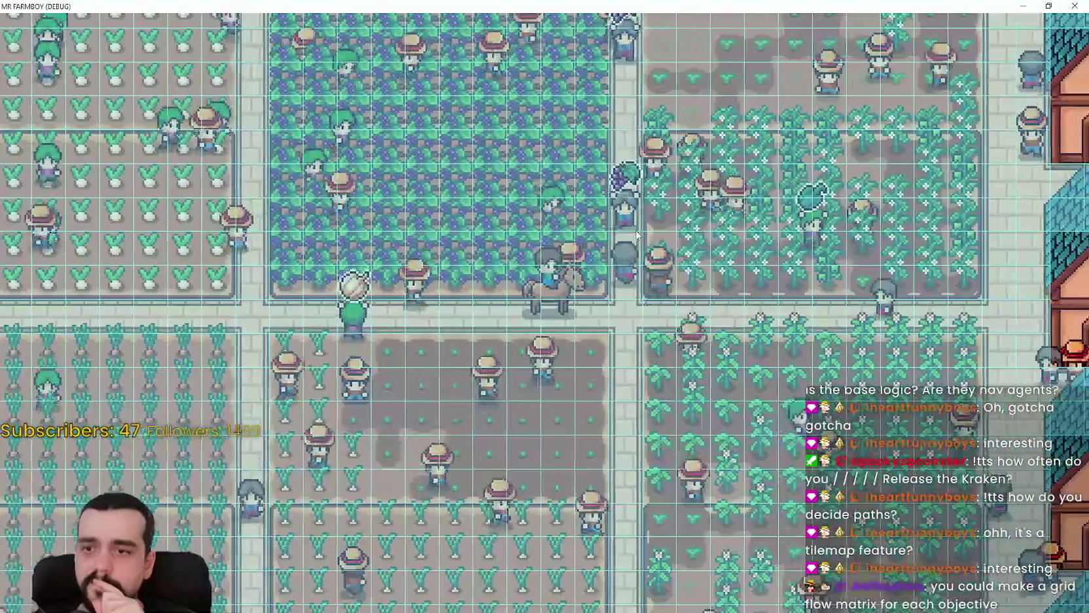
key(a)
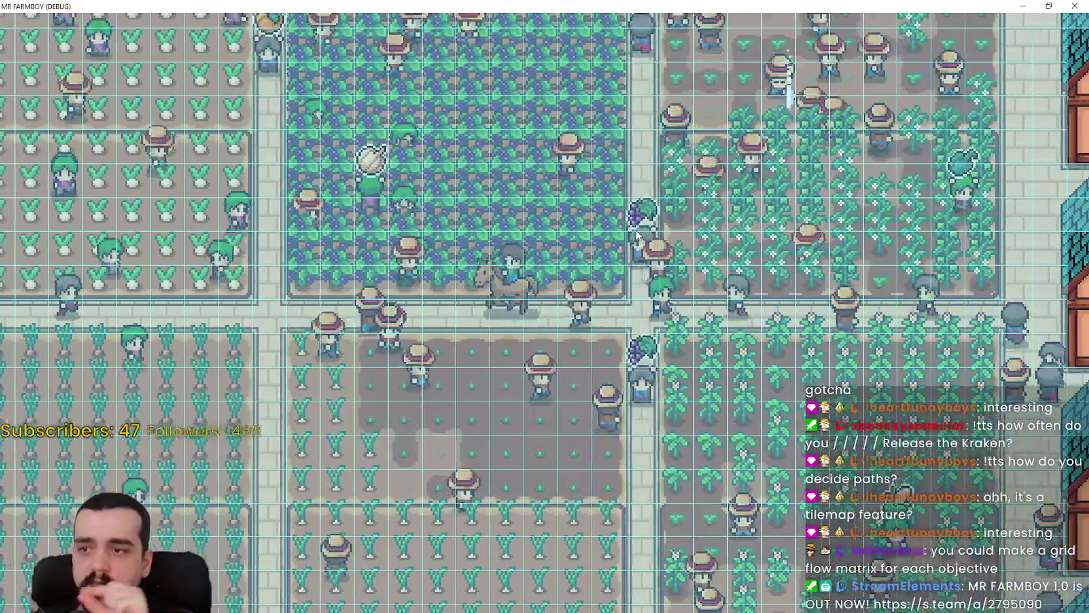
key(a)
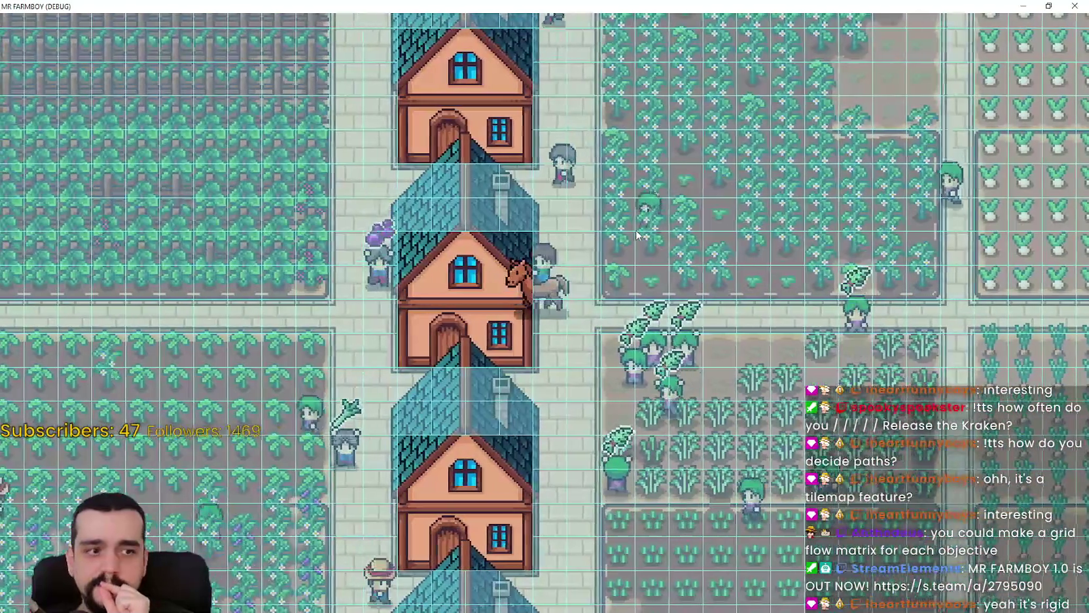
key(a)
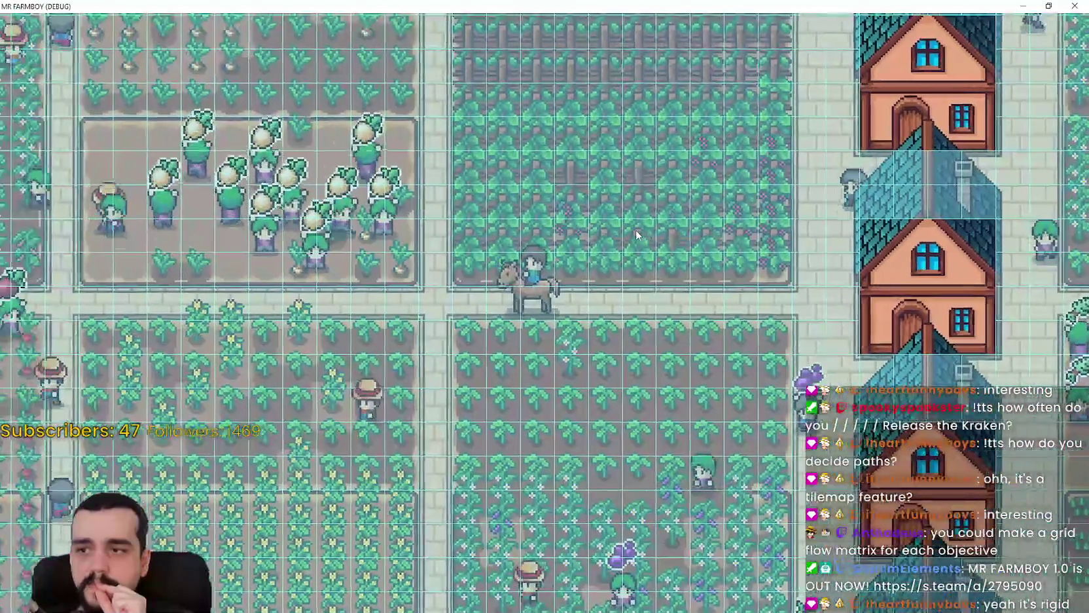
key(d)
key(s)
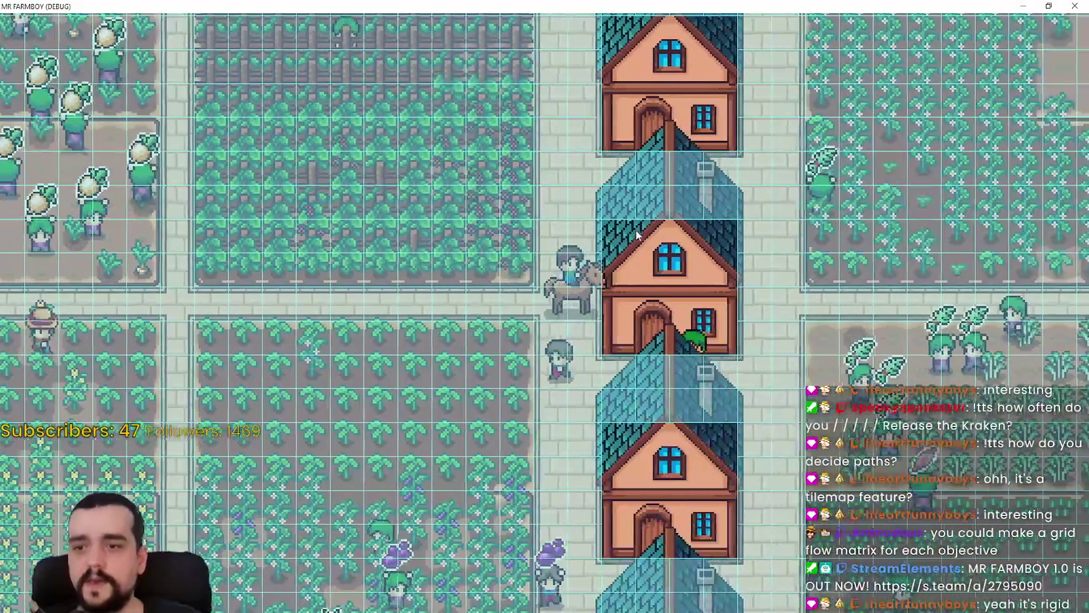
key(s)
key(a)
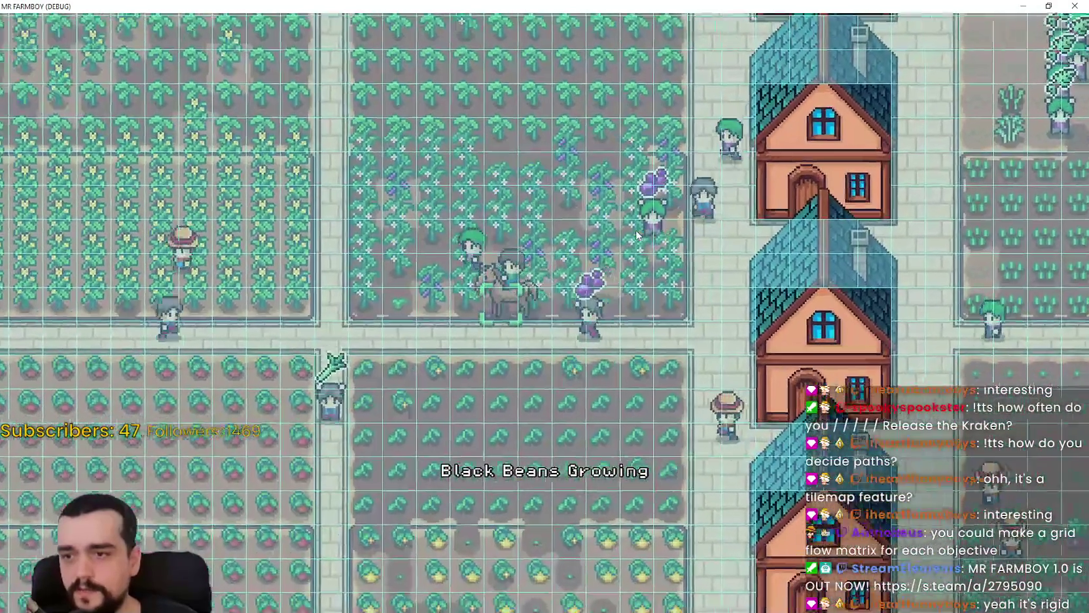
key(d)
key(a)
key(s)
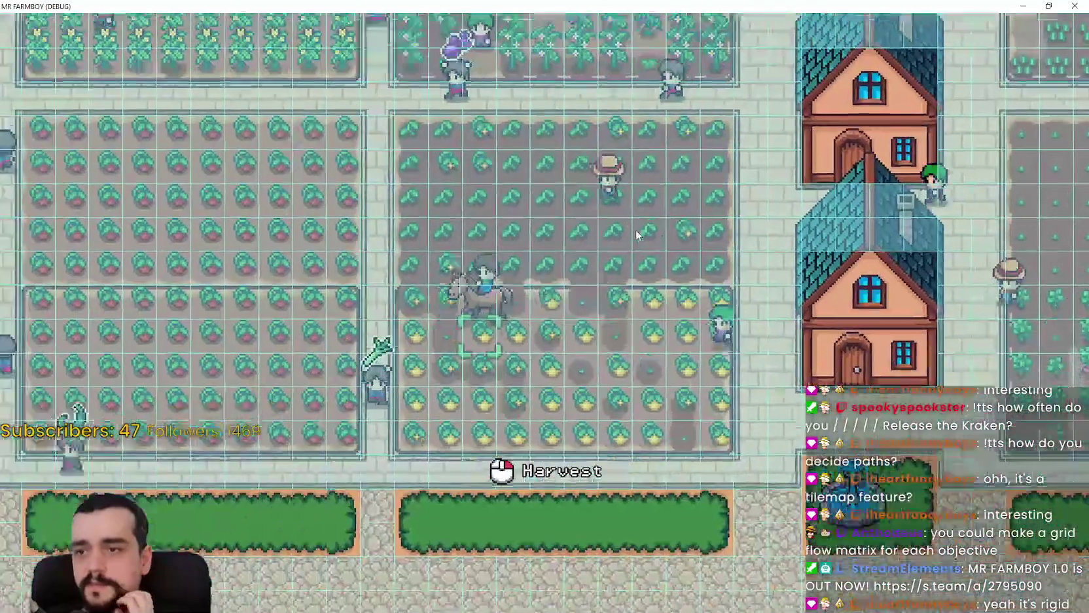
Ride far right across the farm into the white radish field.
key(d)
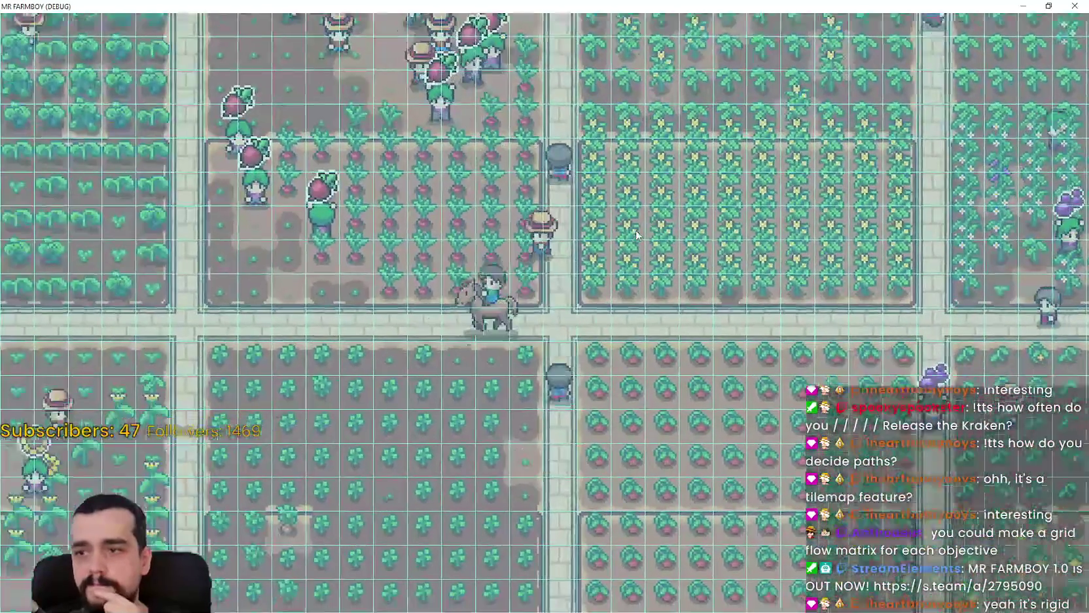
key(w)
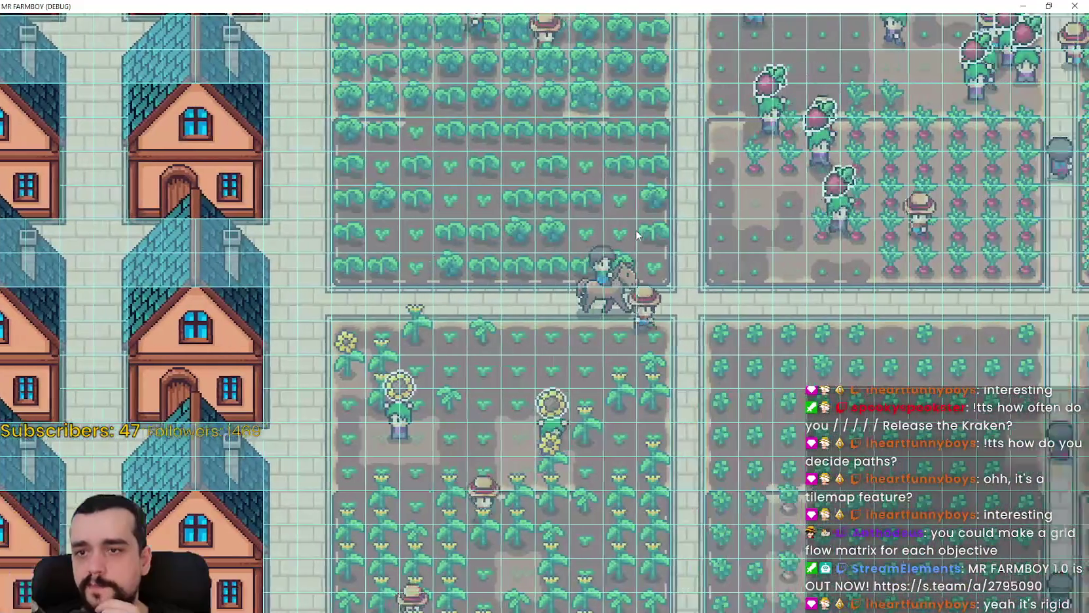
key(d)
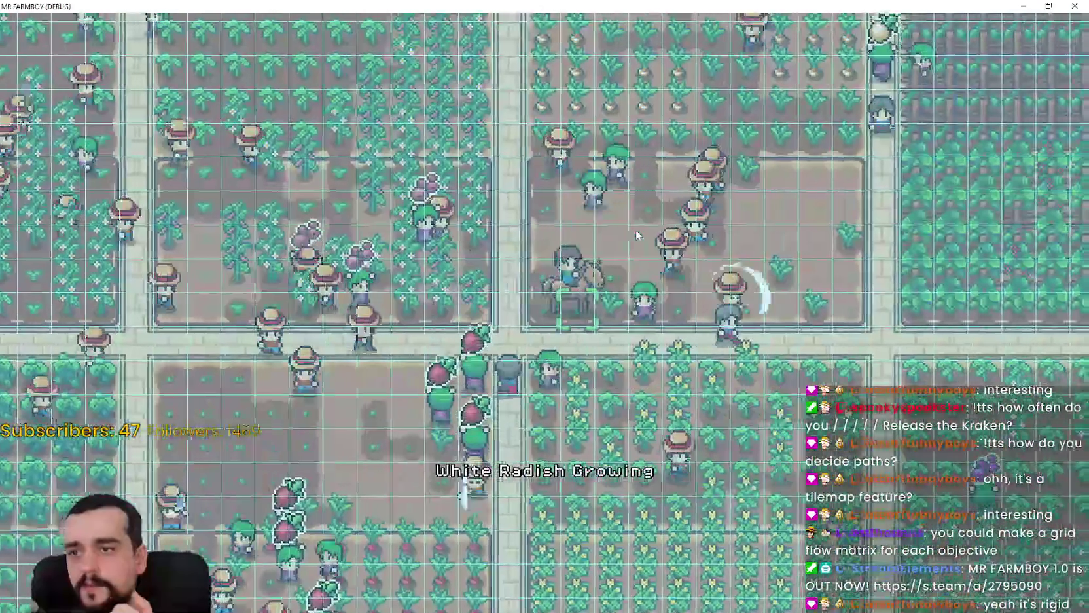
key(d)
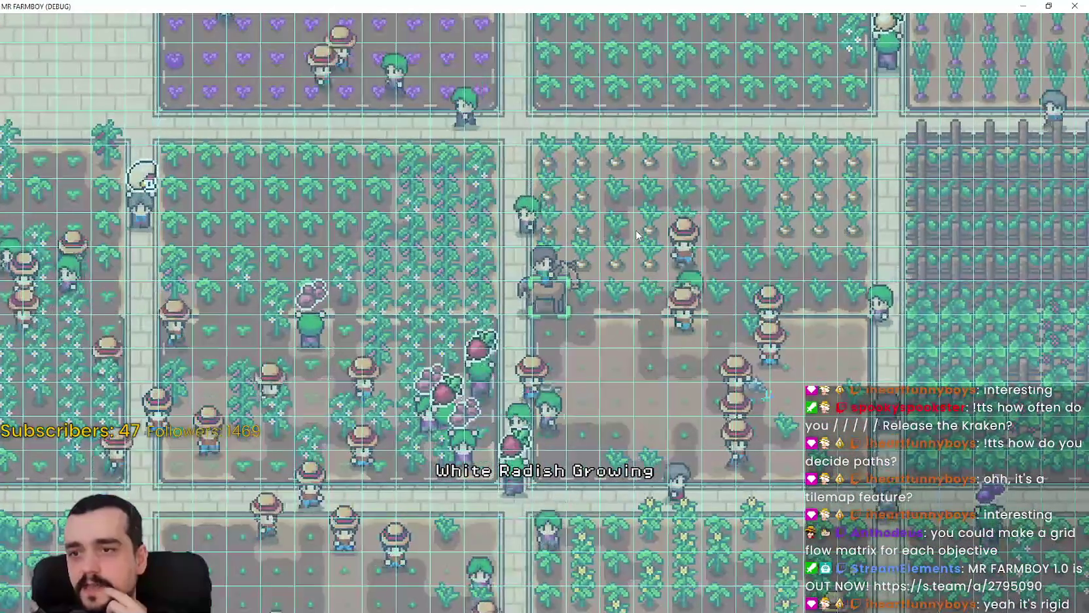
key(d)
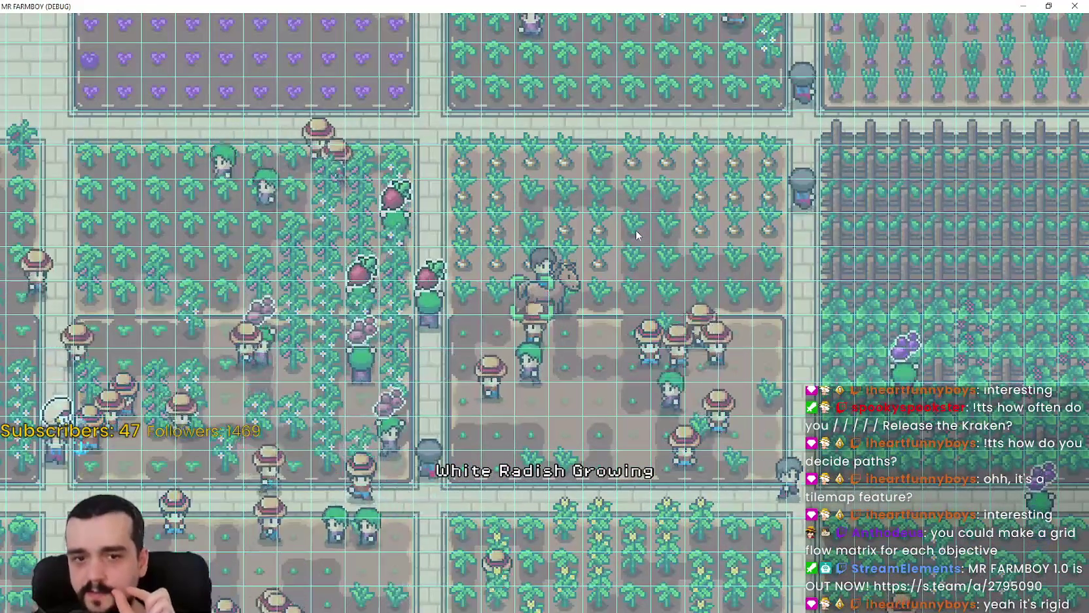
key(d)
key(s)
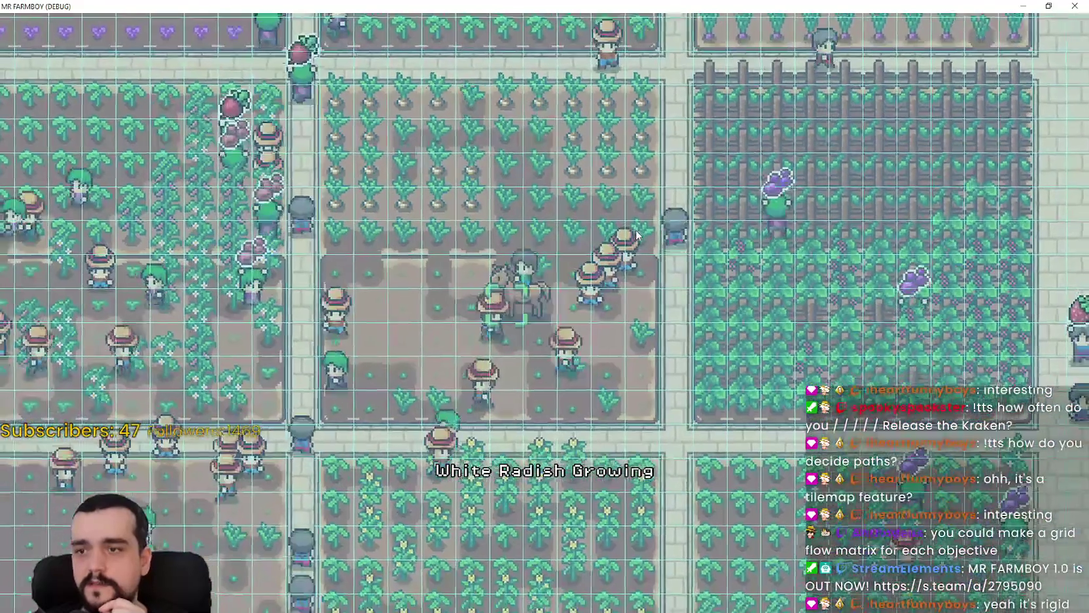
Ride the horse onto the path, past the purple field toward the row of houses.
key(d)
key(a)
key(w)
key(a)
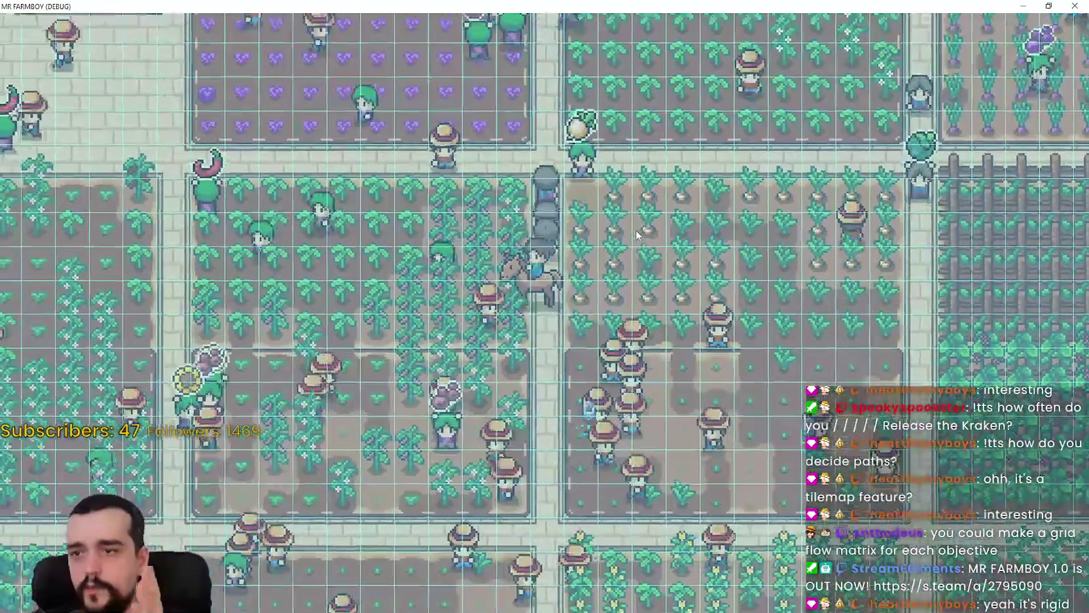
key(a)
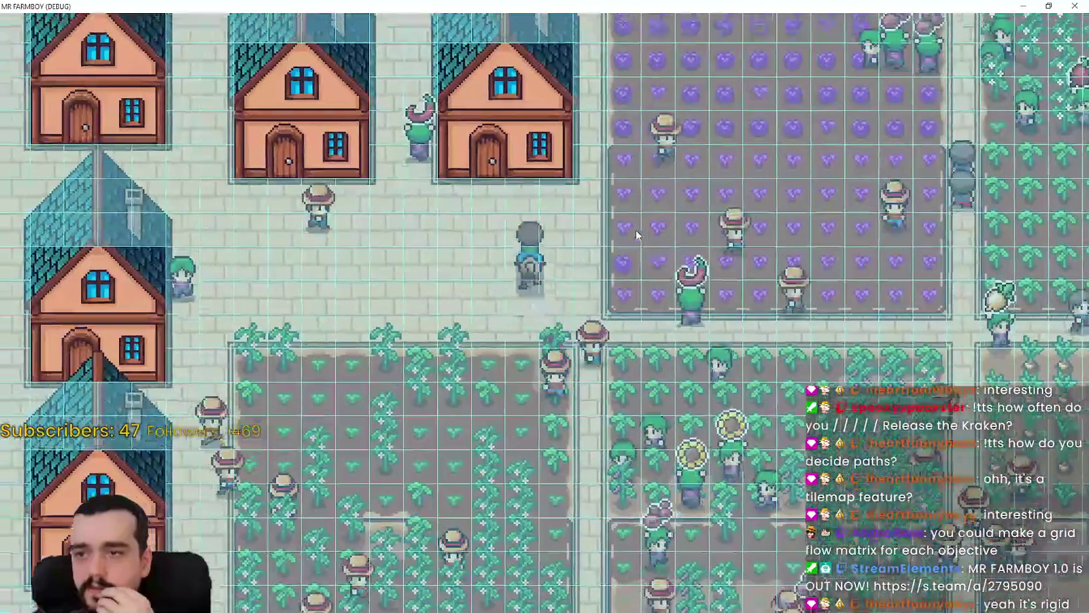
key(d)
key(s)
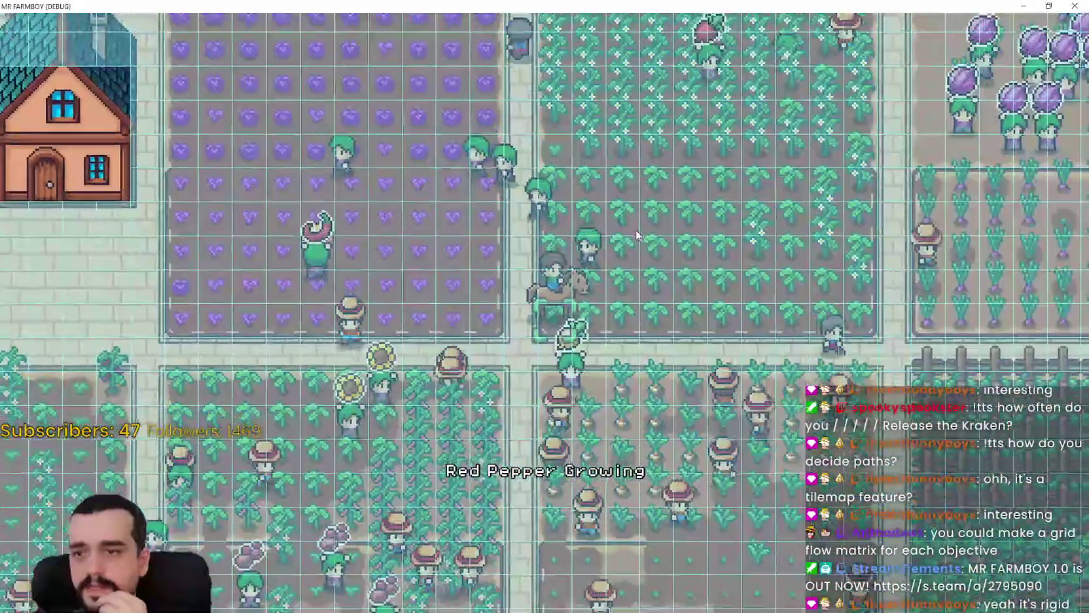
key(d)
key(w)
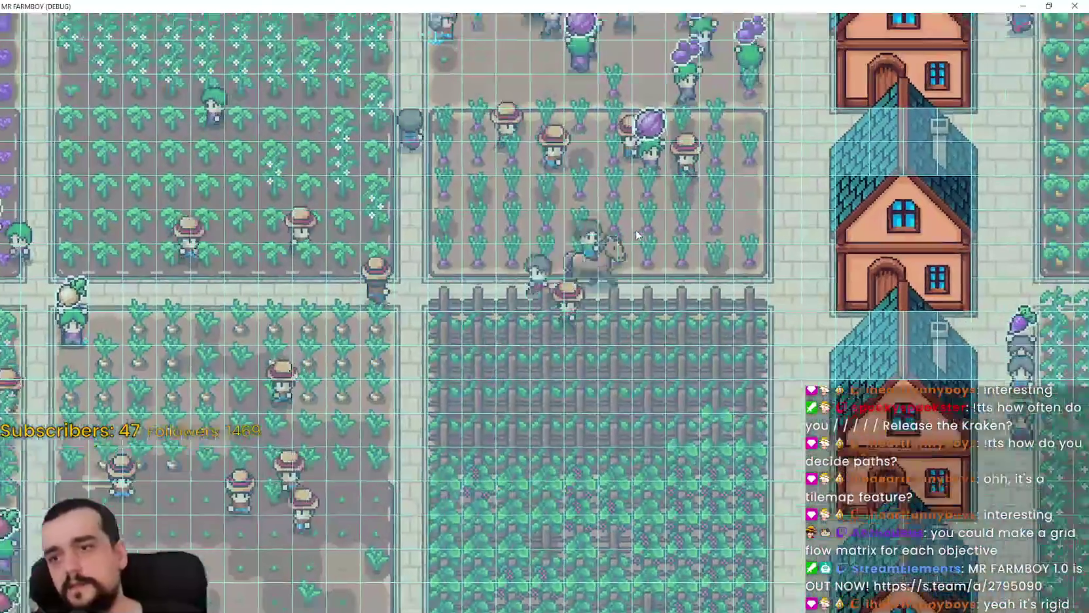
Ride north-east through the market stalls into town, up to the water's edge.
key(w)
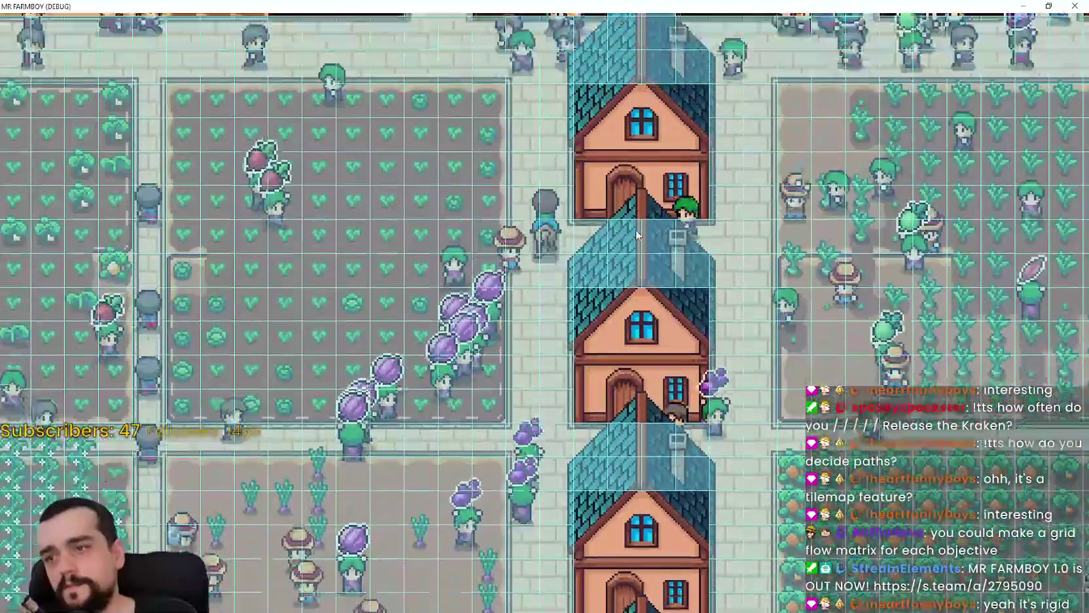
key(w)
key(d)
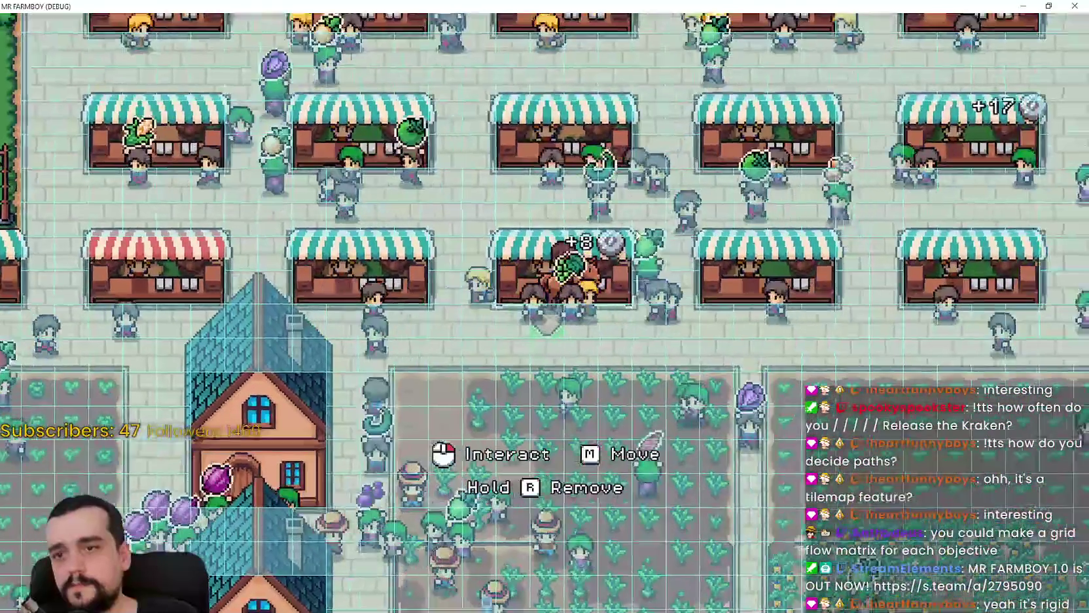
key(w)
key(d)
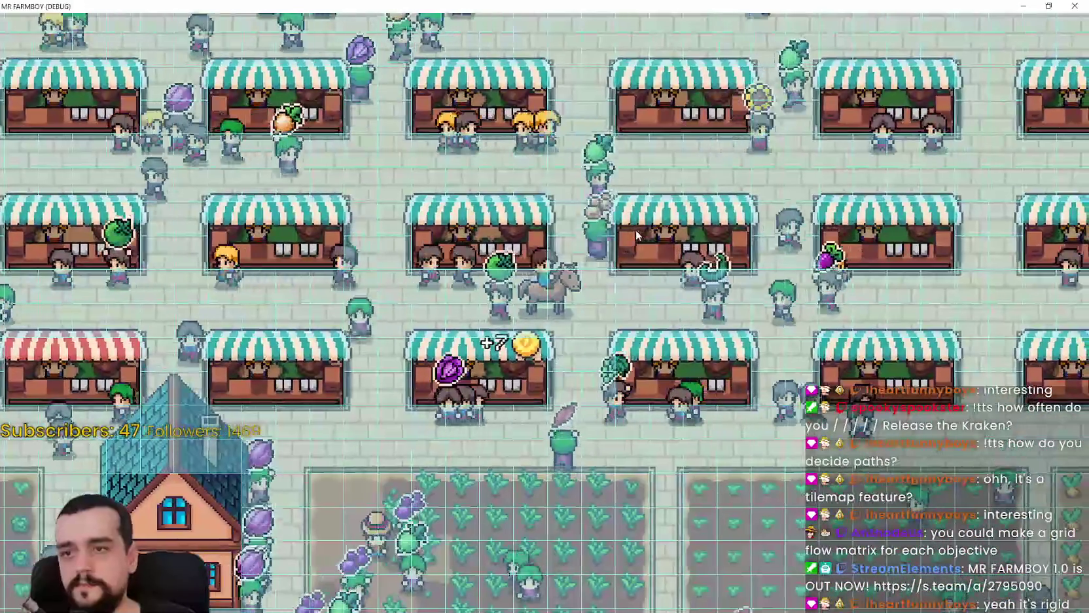
key(w)
key(d)
key(w)
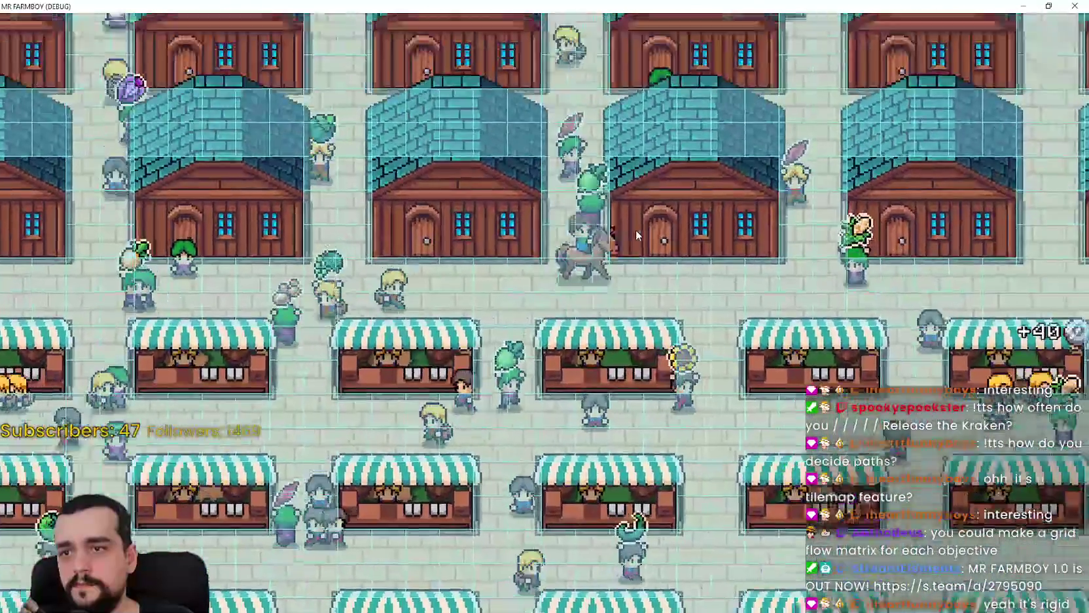
key(w)
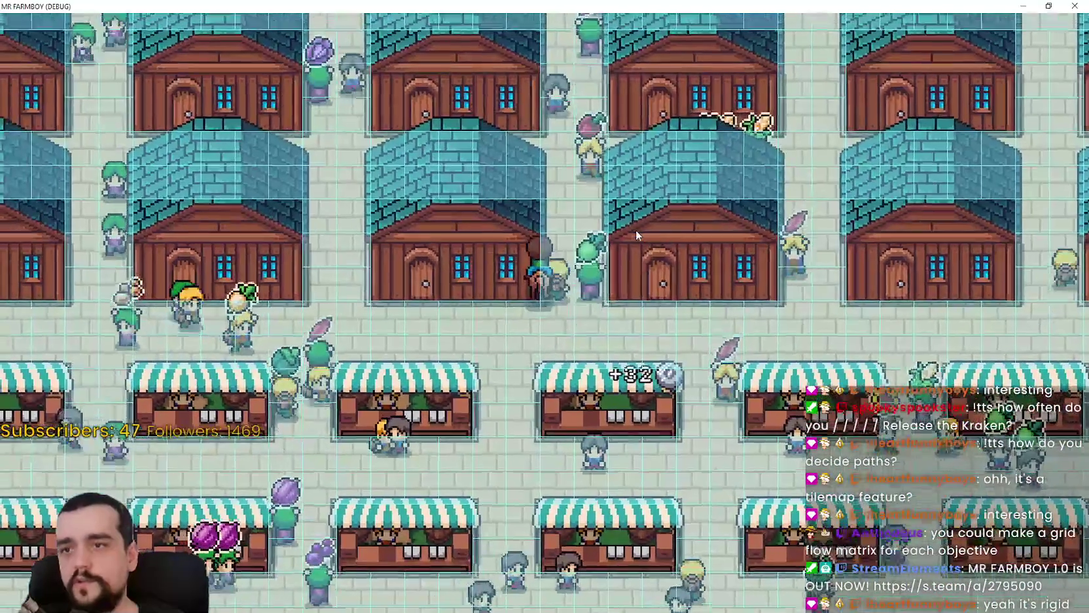
key(d)
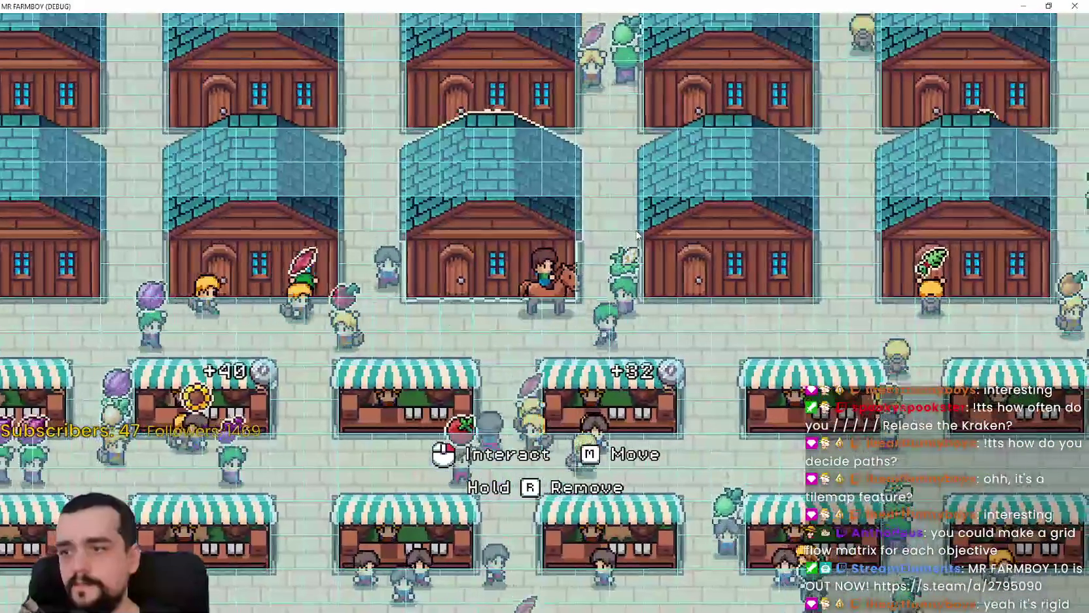
key(w)
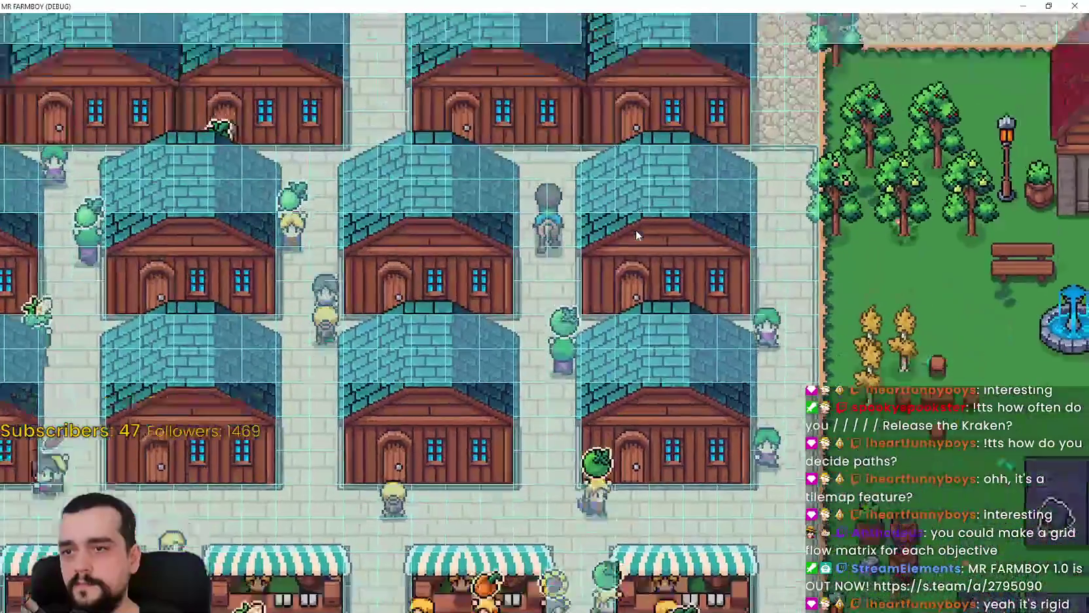
Pause and resume the game, then stop the debug run by closing its window.
key(Escape)
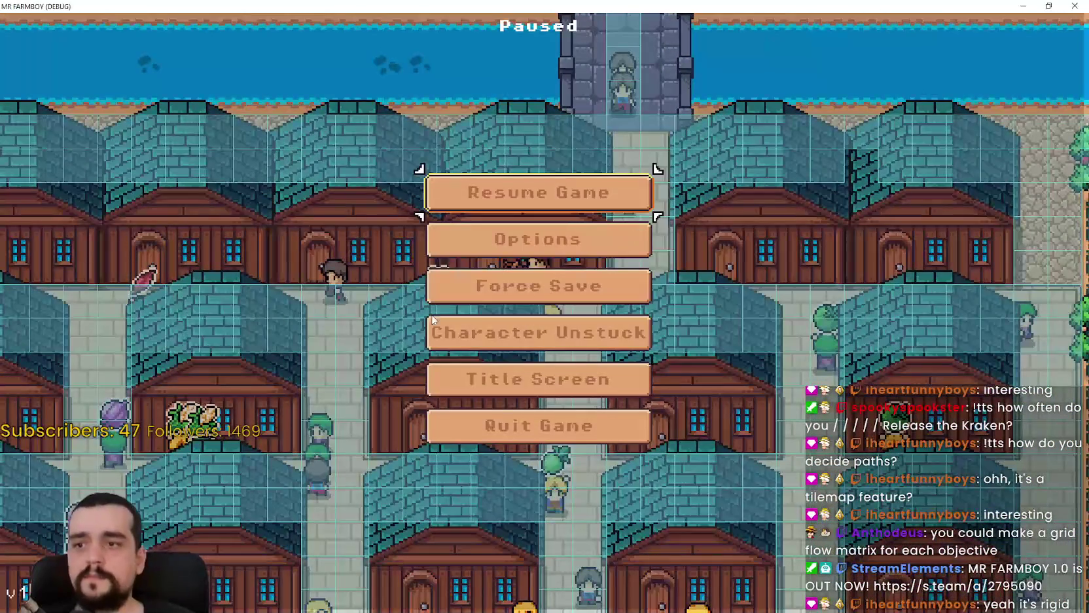
key(Escape)
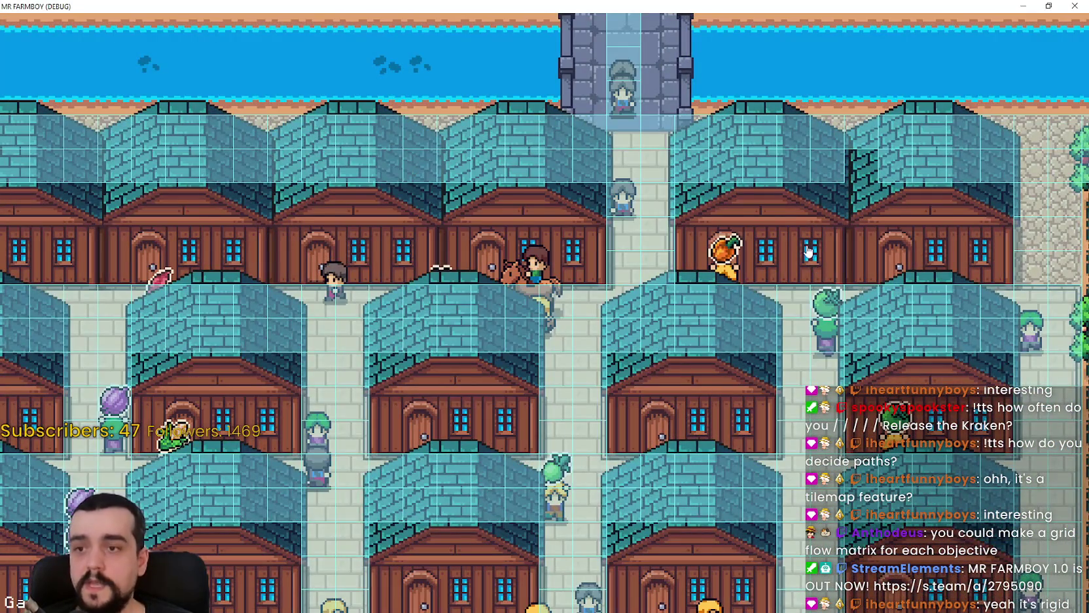
key(super+Down)
key(alt+F4)
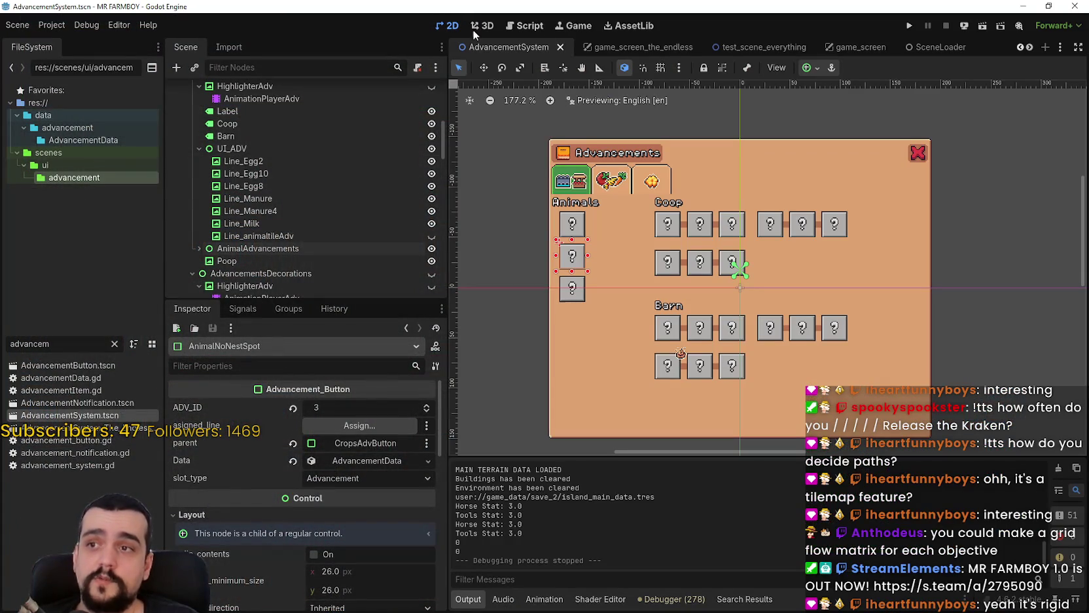
Look through the editor's Debug menu options and close the list.
scroll(down, 3)
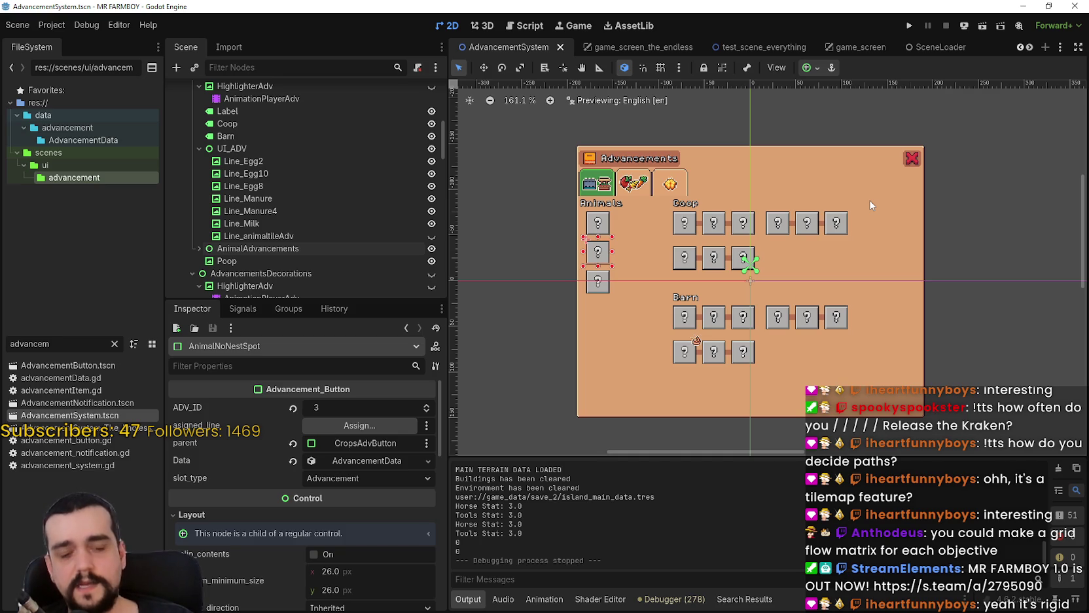
click(59, 29)
mouse_move(108, 25)
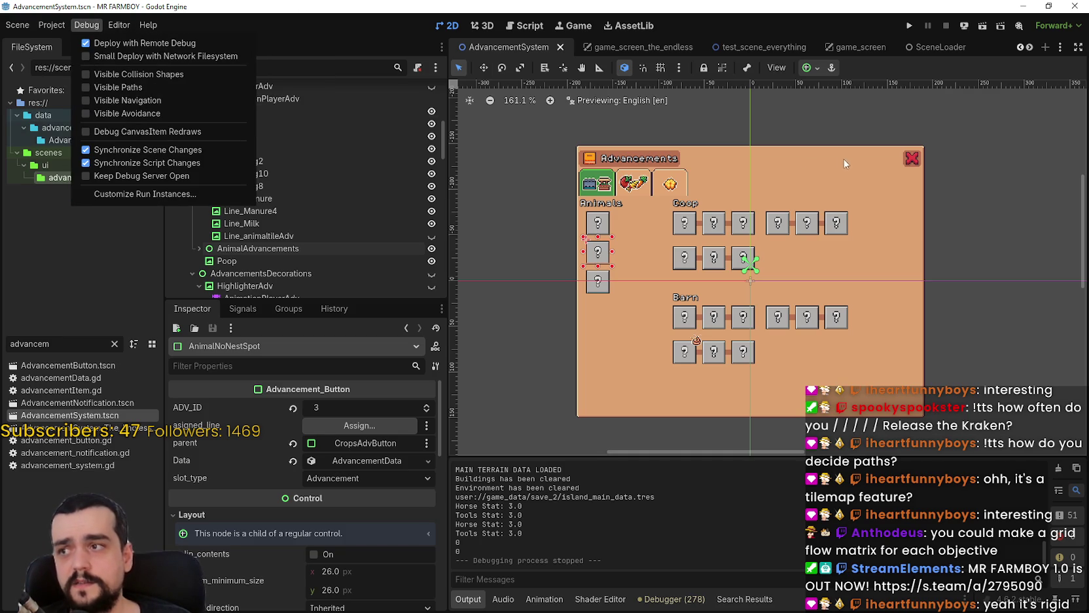
click(928, 76)
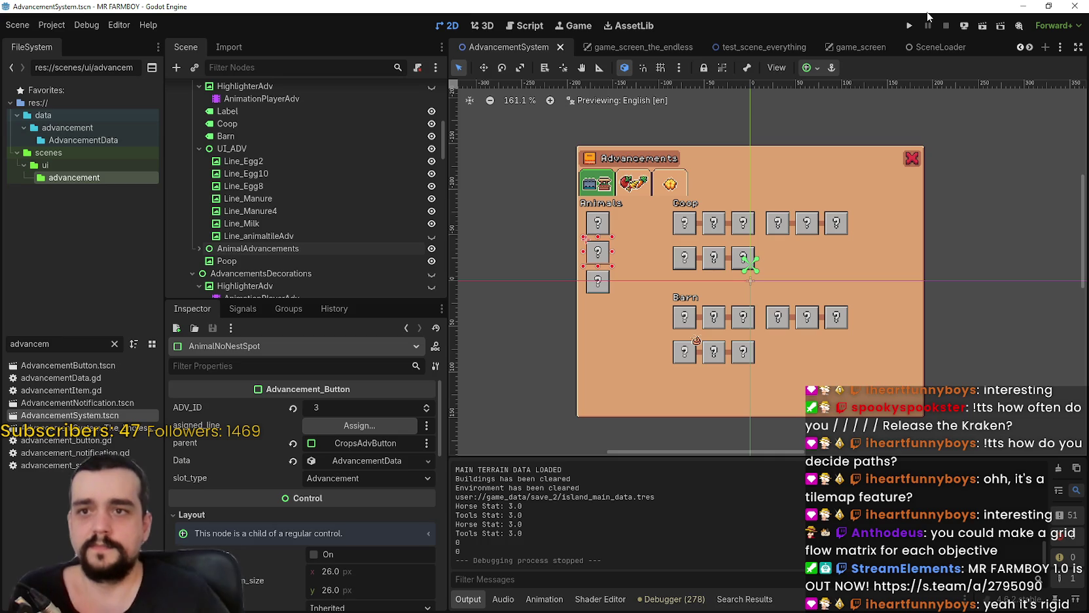
Launch Mr Farmboy from the editor and browse the save-game list, checking Save 8.
click(87, 24)
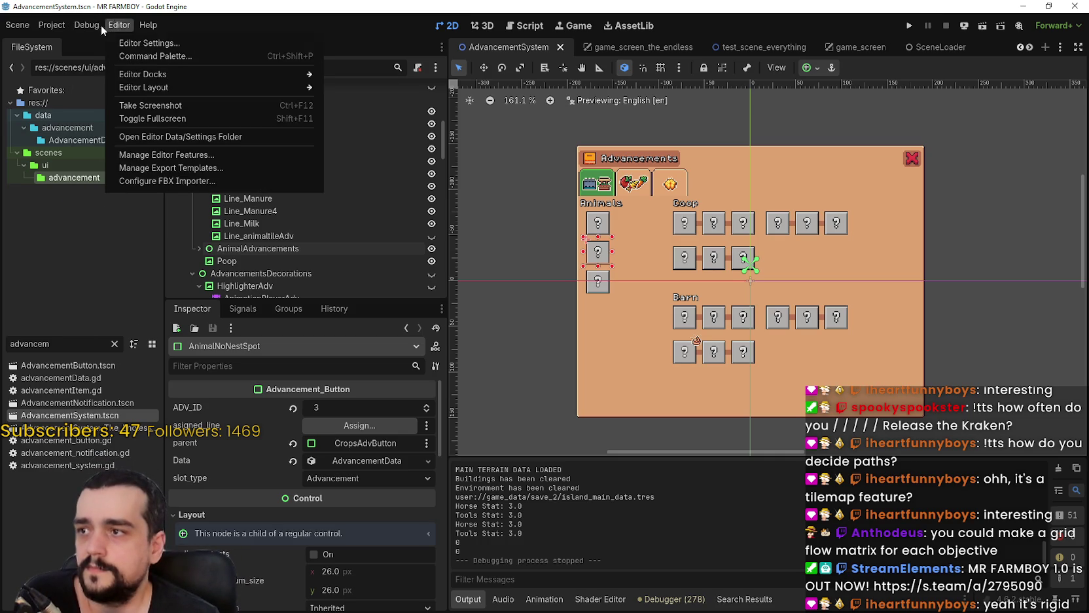
click(909, 28)
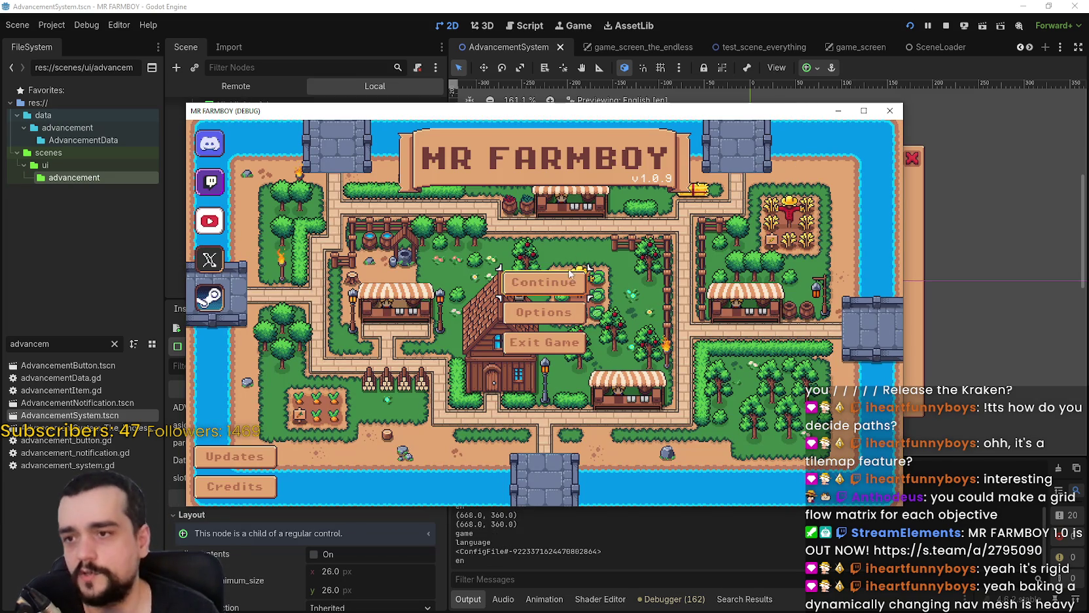
click(561, 284)
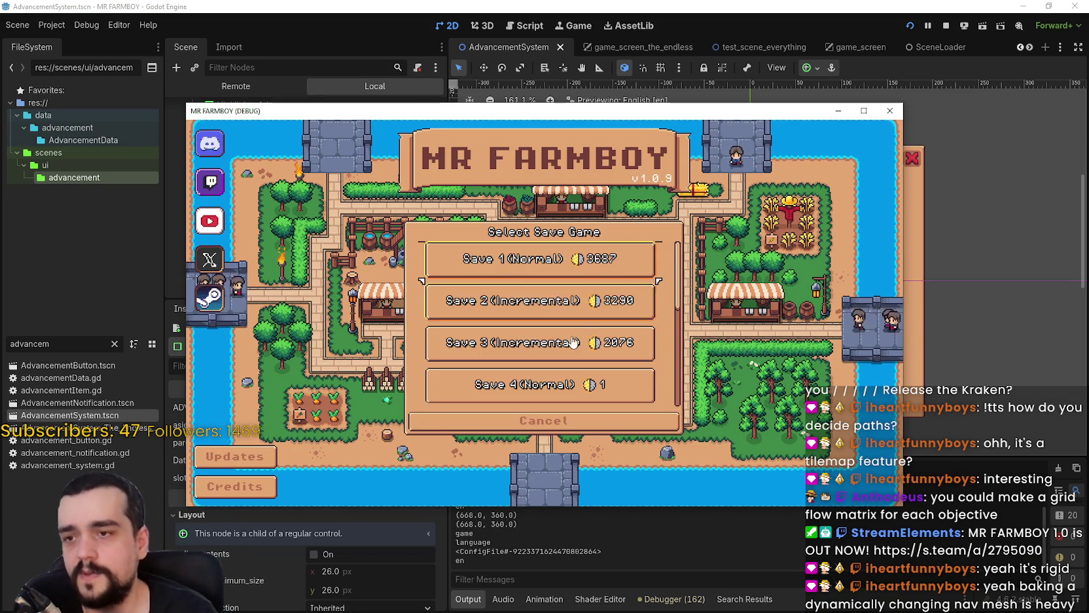
scroll(down, 3)
scroll(down, 3)
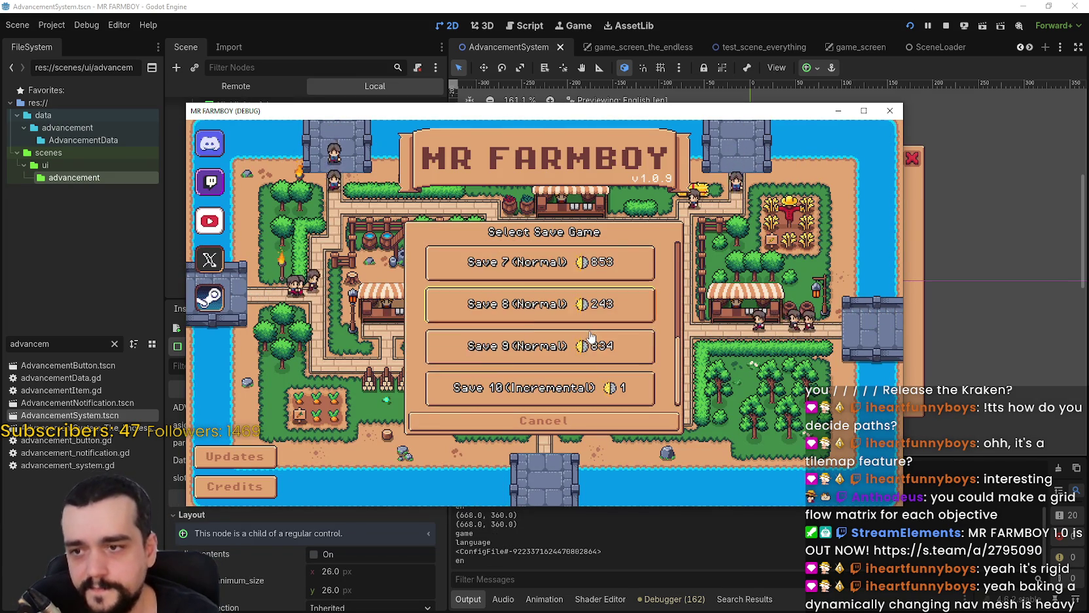
scroll(up, 3)
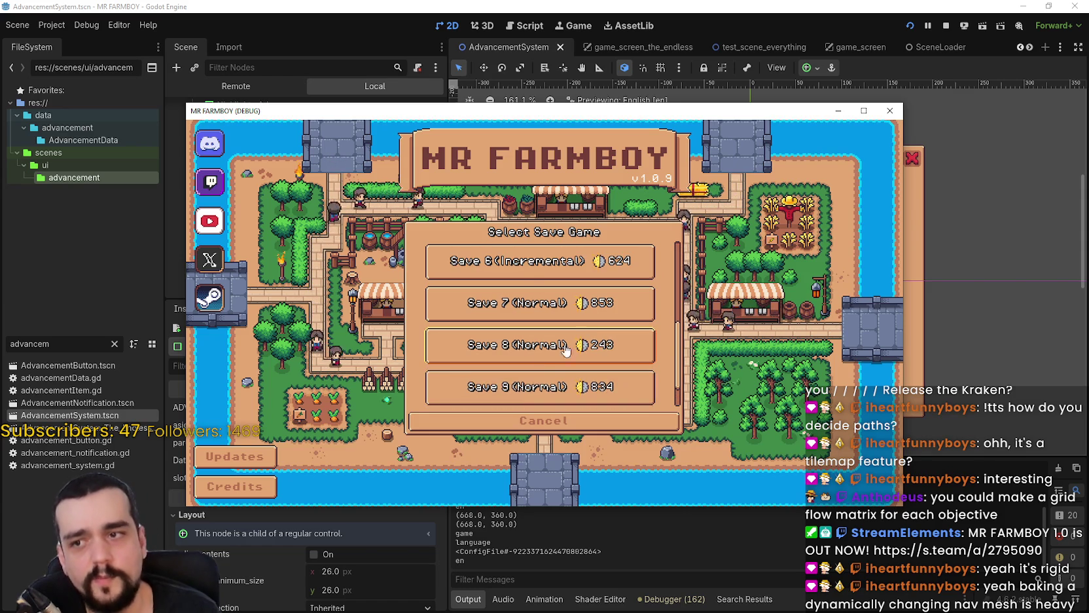
click(555, 359)
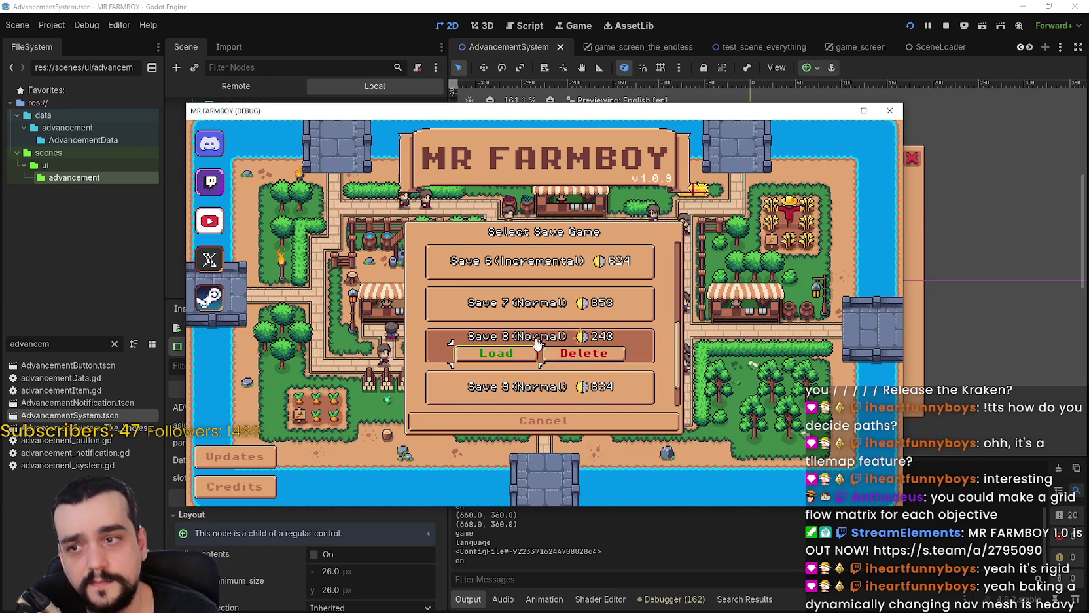
scroll(up, 3)
scroll(down, 3)
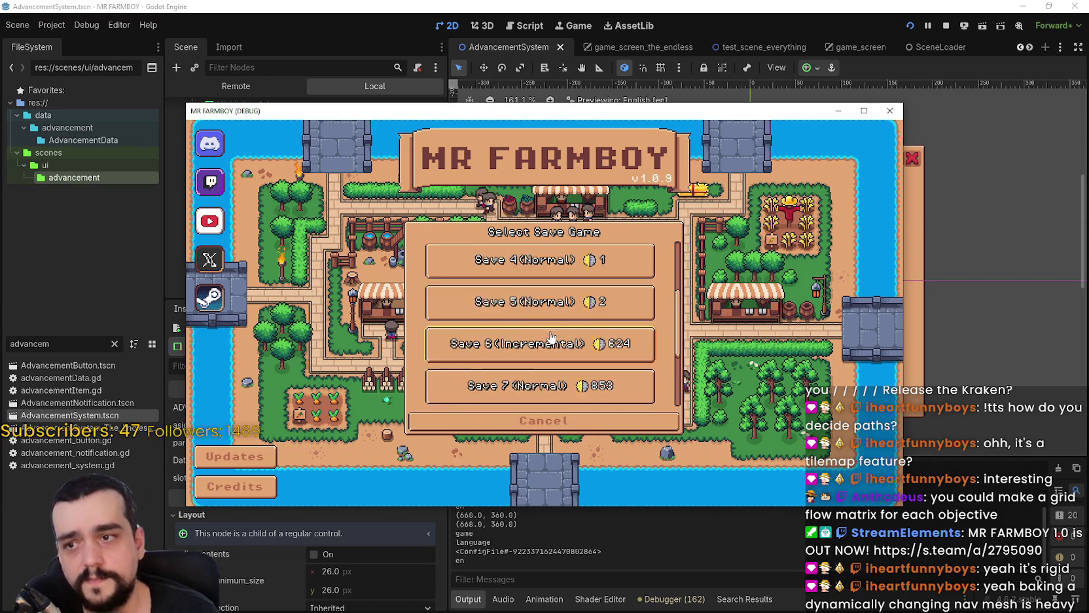
Delete Save 10, create a new Save 10, start loading the island, and move the window aside.
click(553, 394)
click(583, 397)
click(492, 406)
click(544, 386)
click(516, 419)
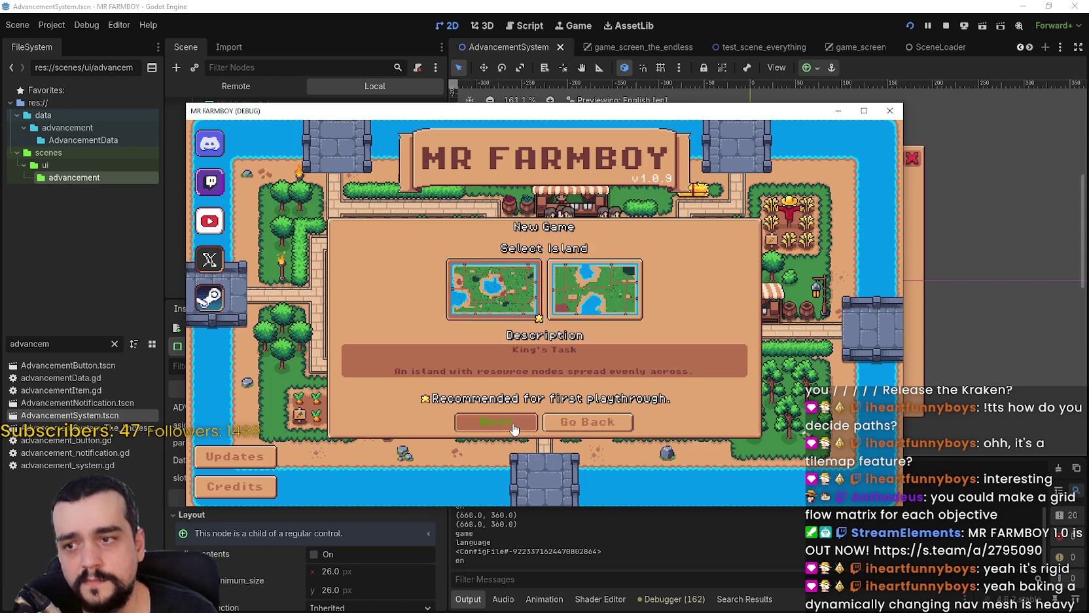
click(514, 425)
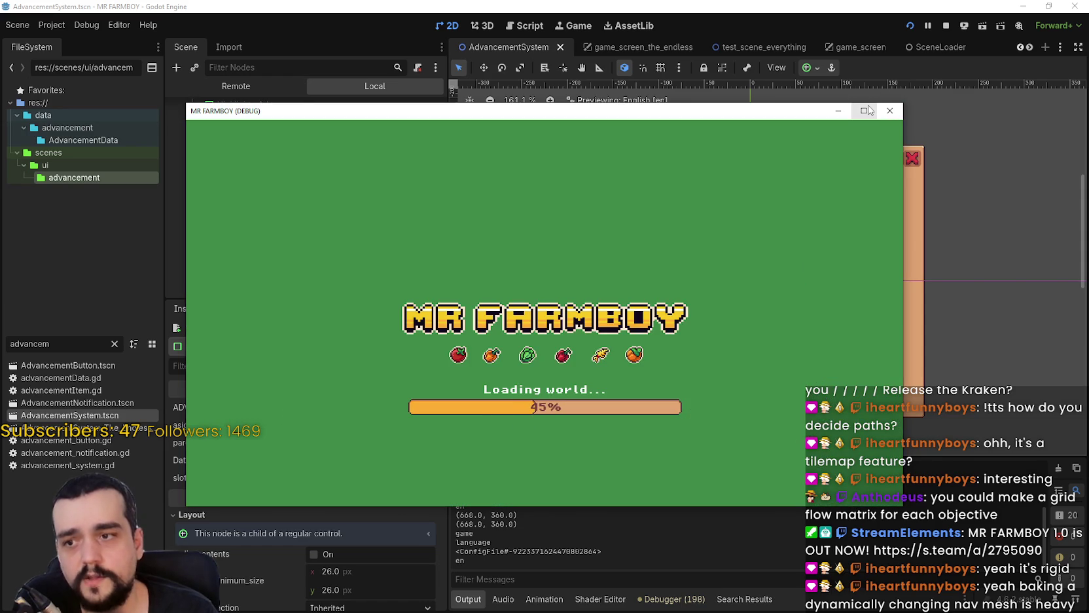
drag(695, 115, 807, 57)
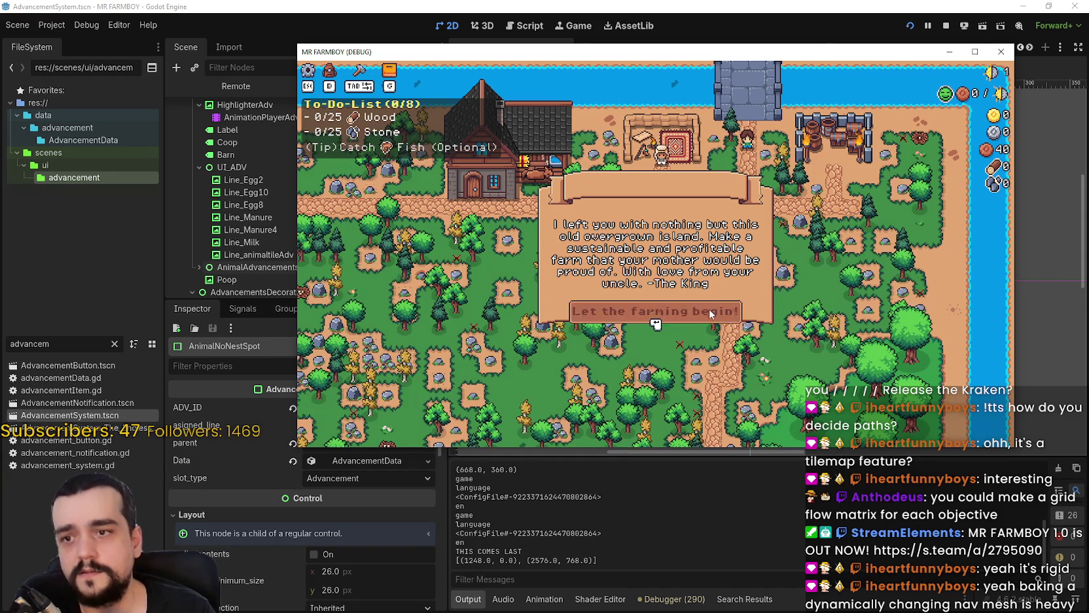
Dismiss 'Let the farming begin!', maximize the game window, and walk the farmer along the island paths.
click(655, 310)
click(974, 51)
key(s)
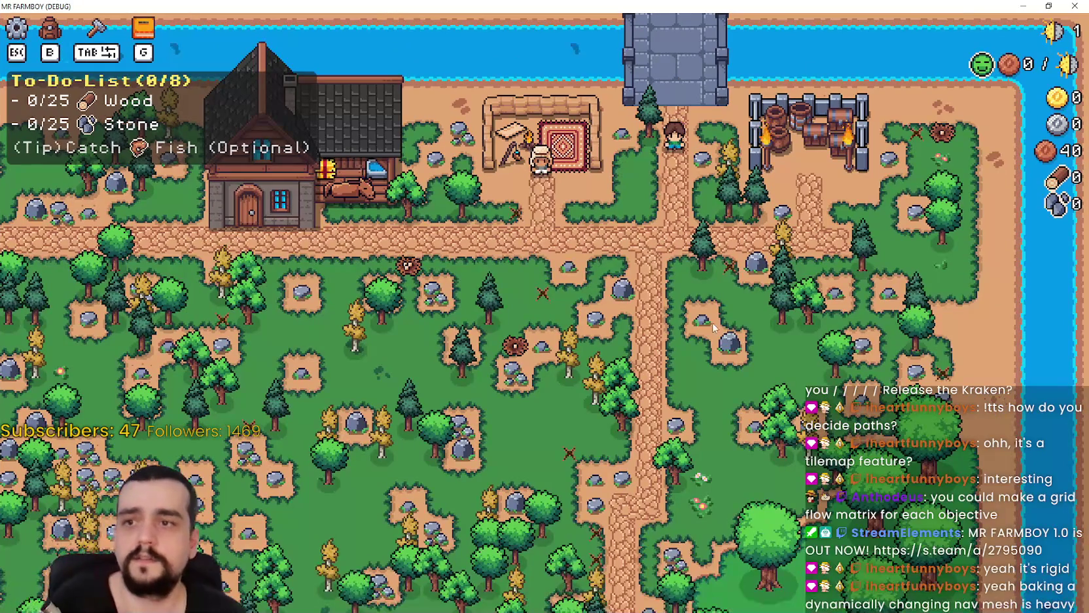
scroll(down, 3)
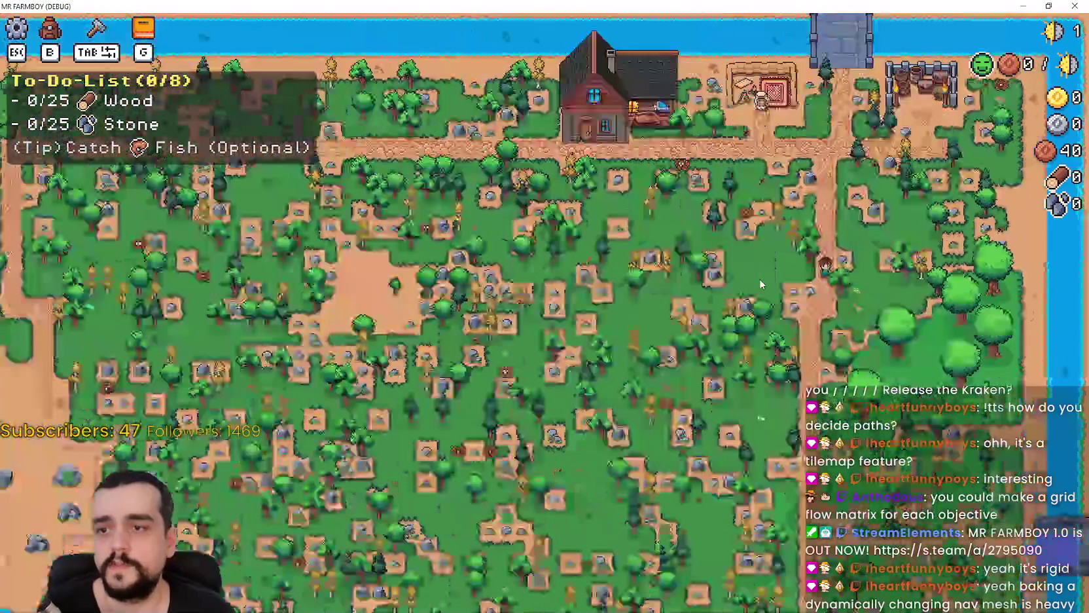
key(s)
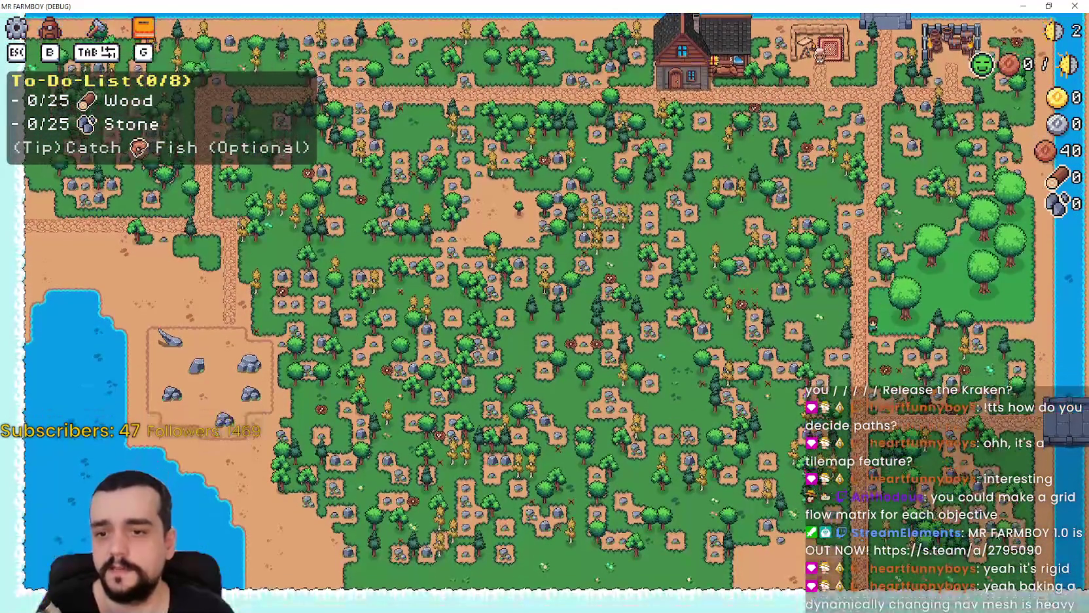
key(w)
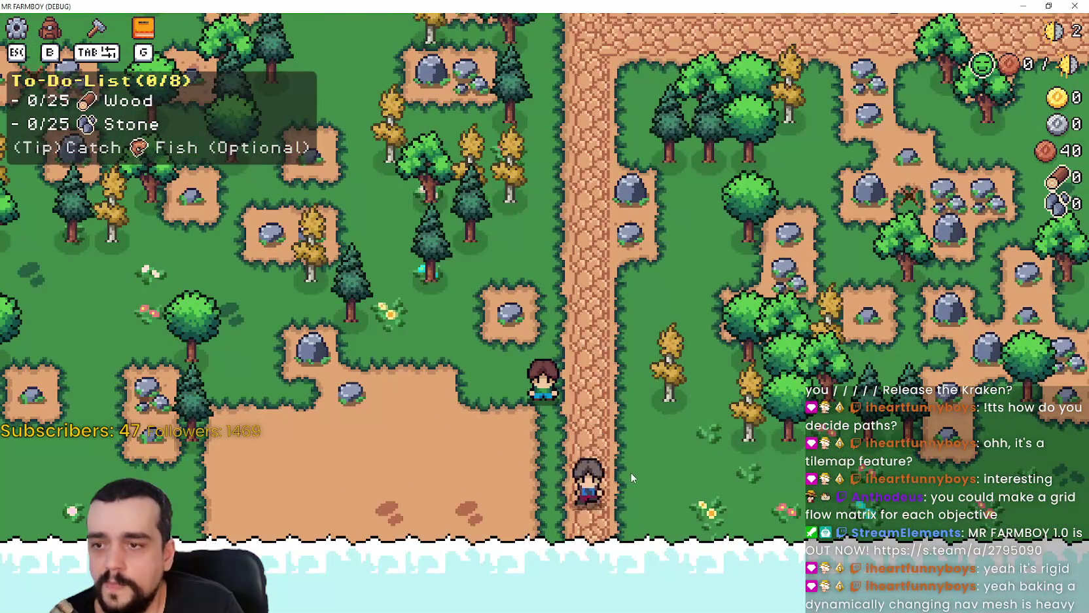
Walk the farmer to the house and open then close the Player House upgrade window.
scroll(down, 3)
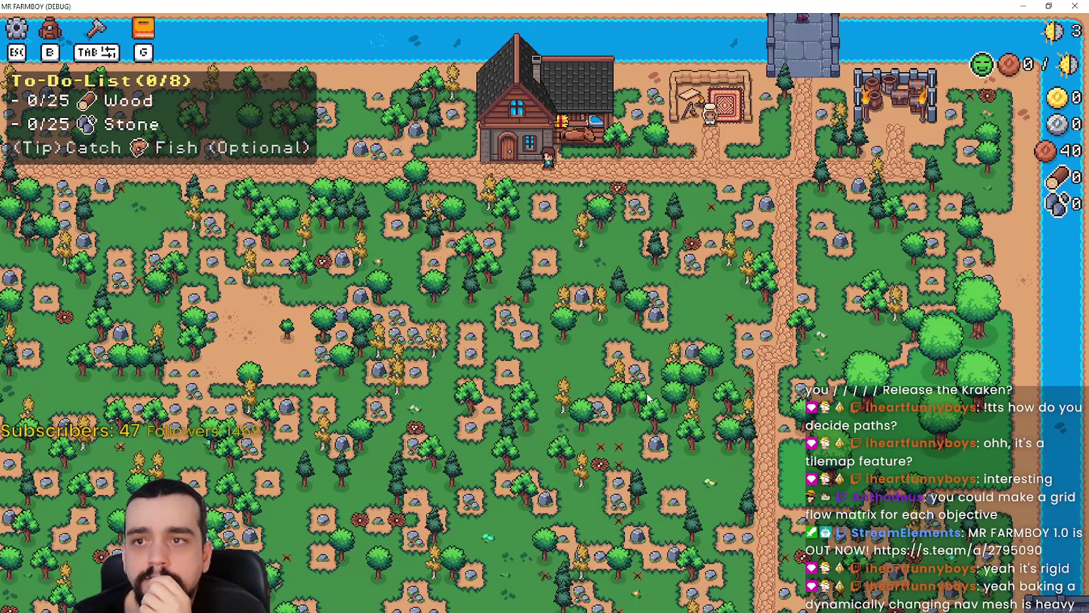
key(a)
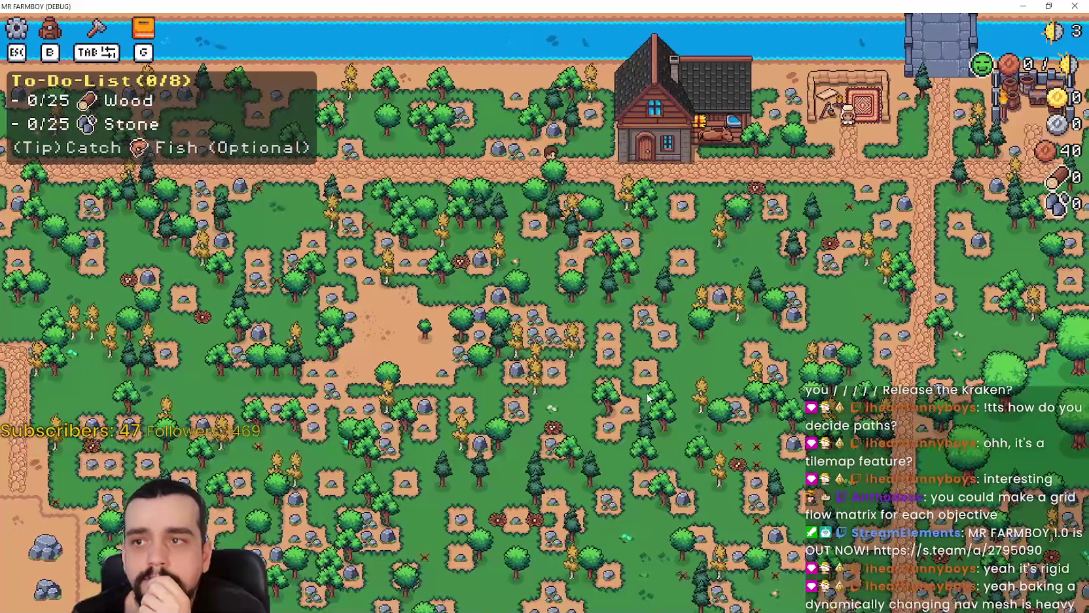
key(d)
key(d)
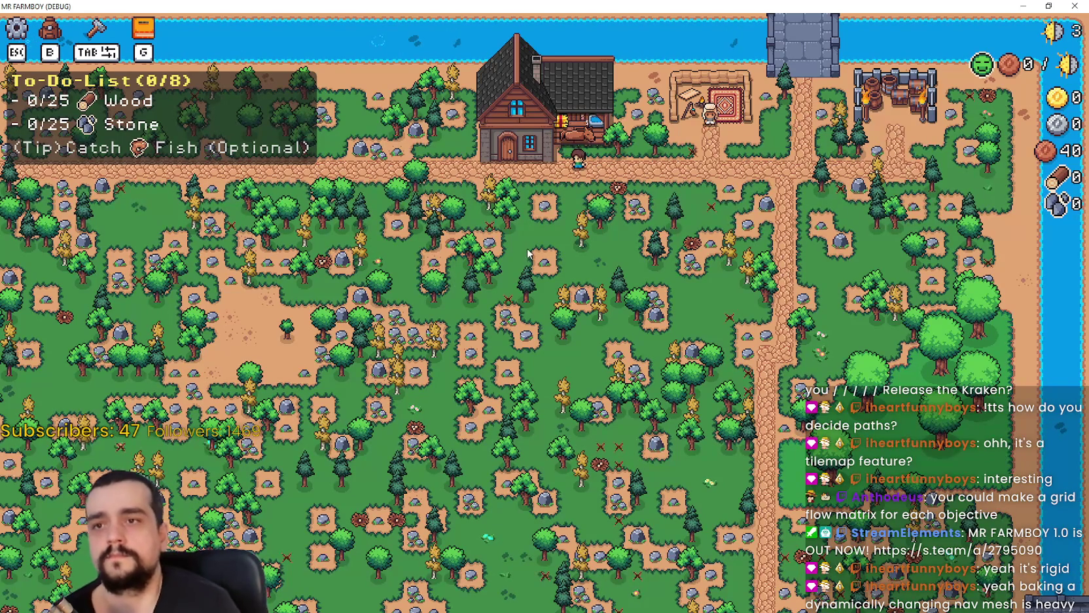
key(e)
key(Escape)
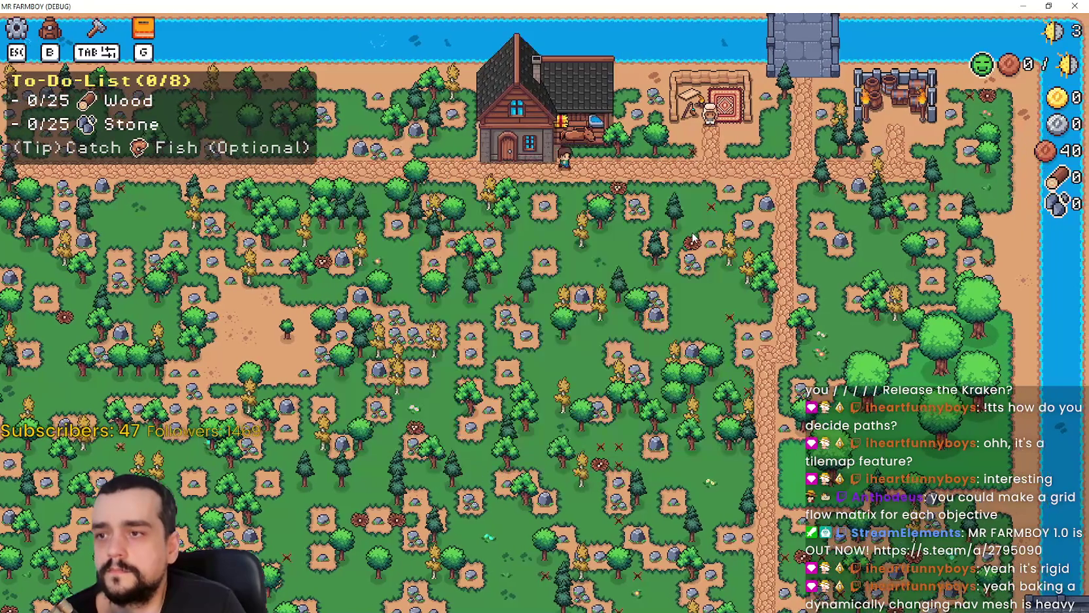
Walk to the merchant and open and close the shop twice.
scroll(up, 3)
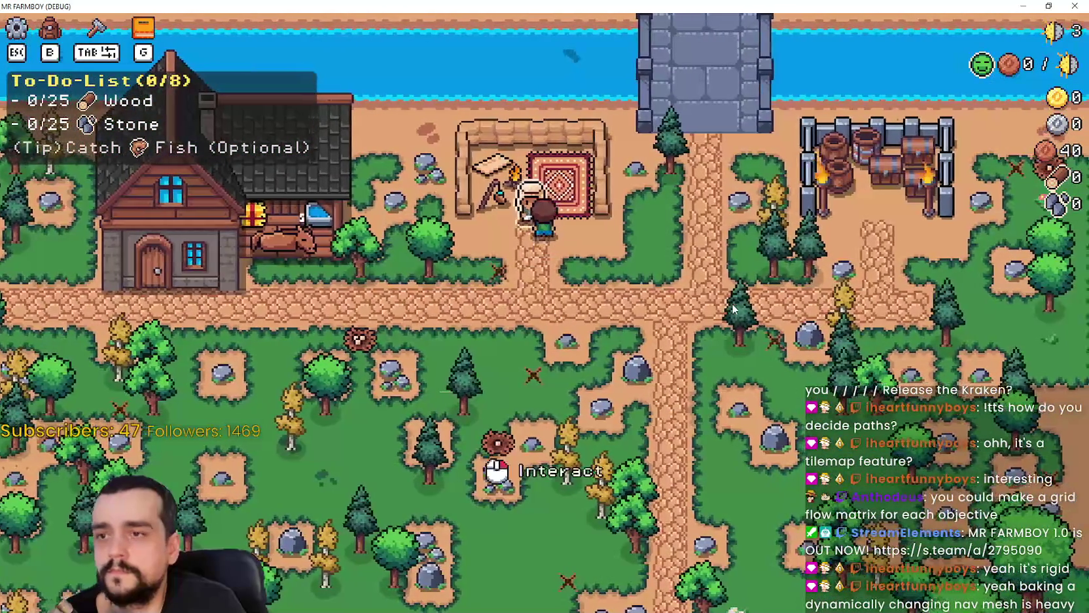
key(a)
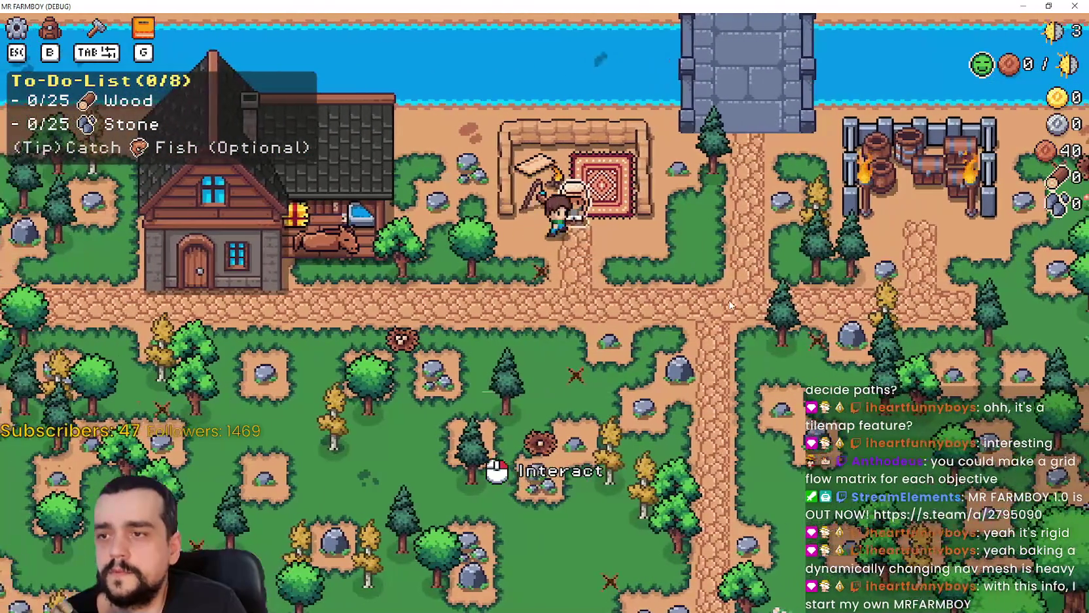
click(728, 304)
key(Escape)
key(d)
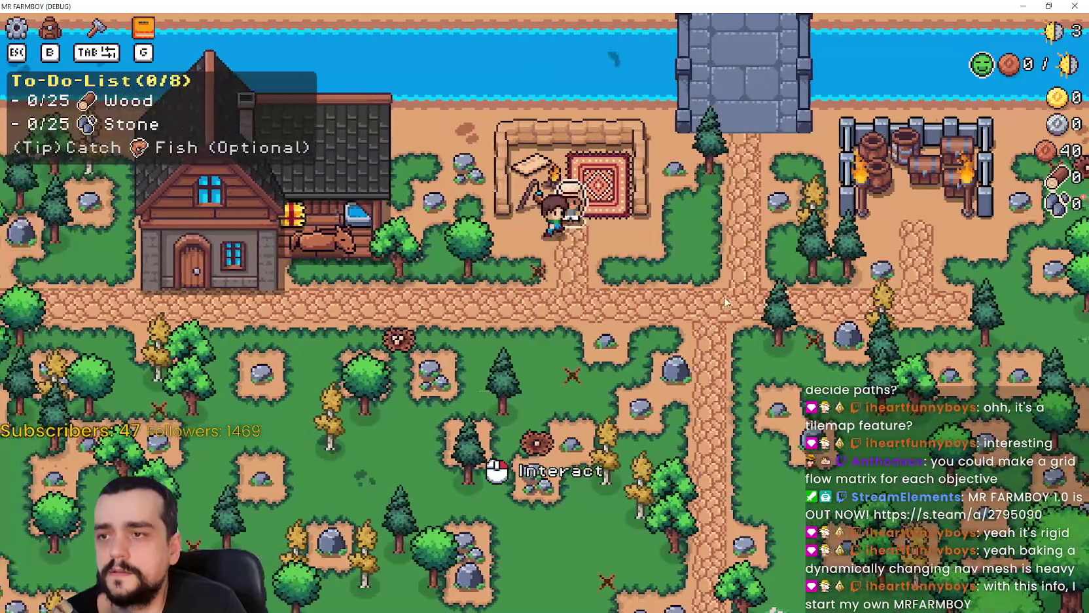
key(a)
click(725, 302)
key(Escape)
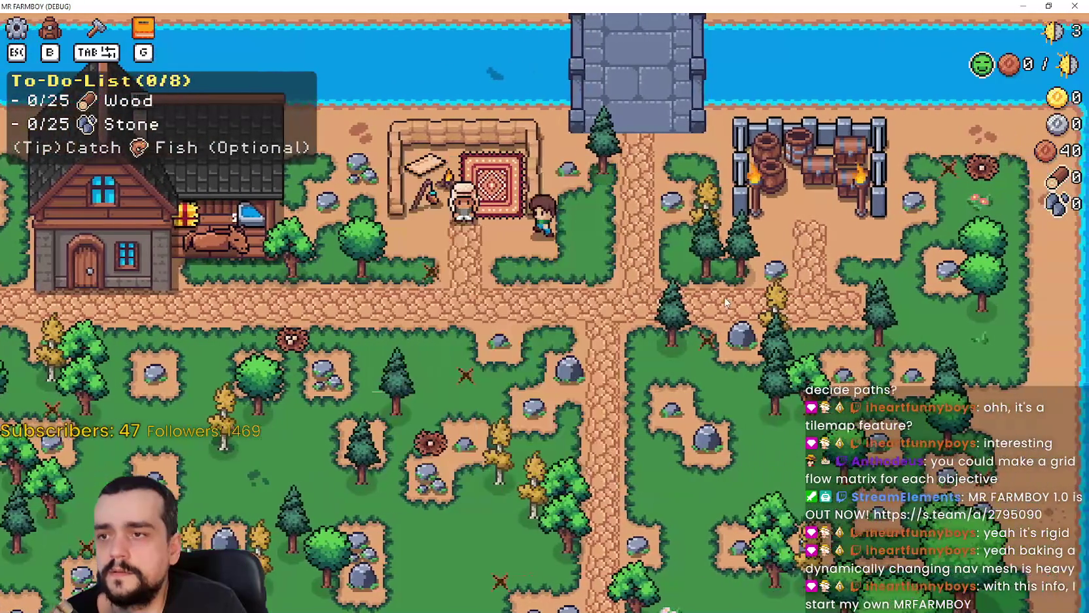
key(a)
Walk down the path to the player house, open and close its window, then reach the door.
scroll(down, 3)
key(s)
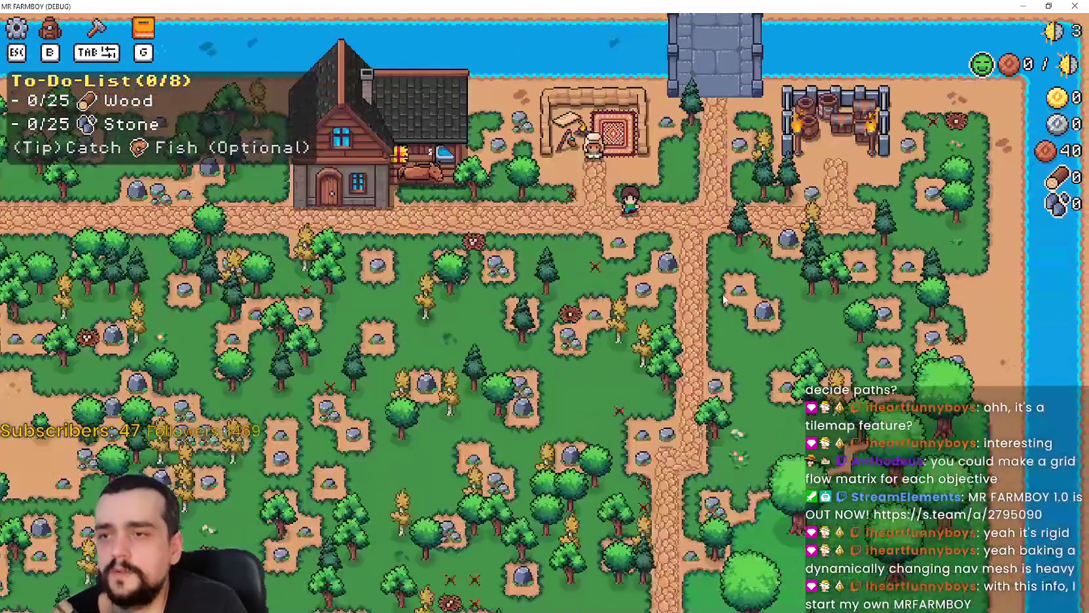
scroll(up, 3)
key(a)
click(735, 303)
key(Escape)
key(a)
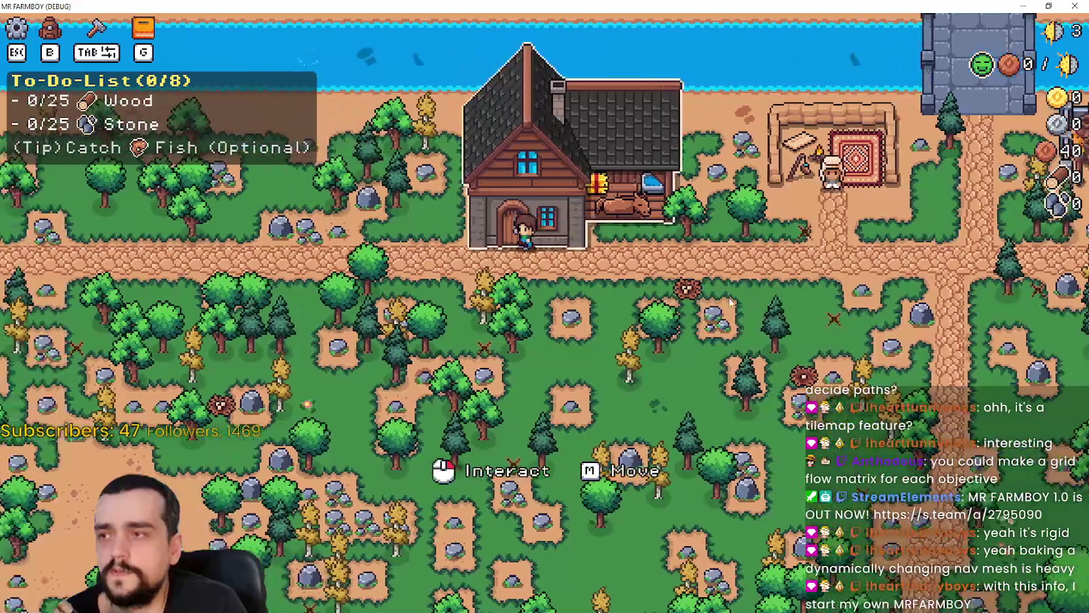
key(d)
Pause and choose Quit Game to end the debug run, then switch to Steam.
key(Escape)
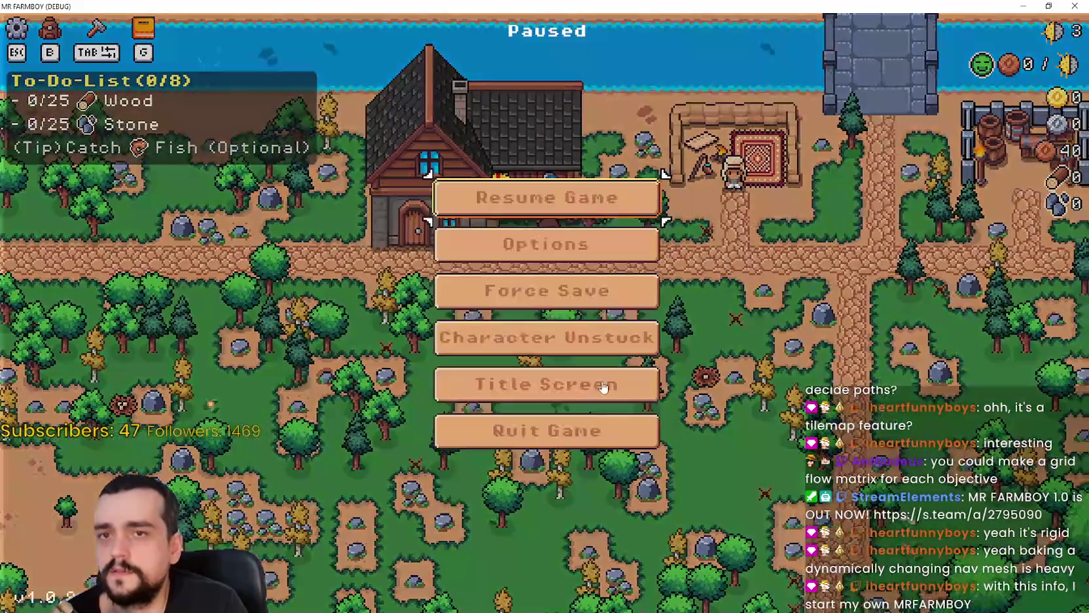
click(583, 429)
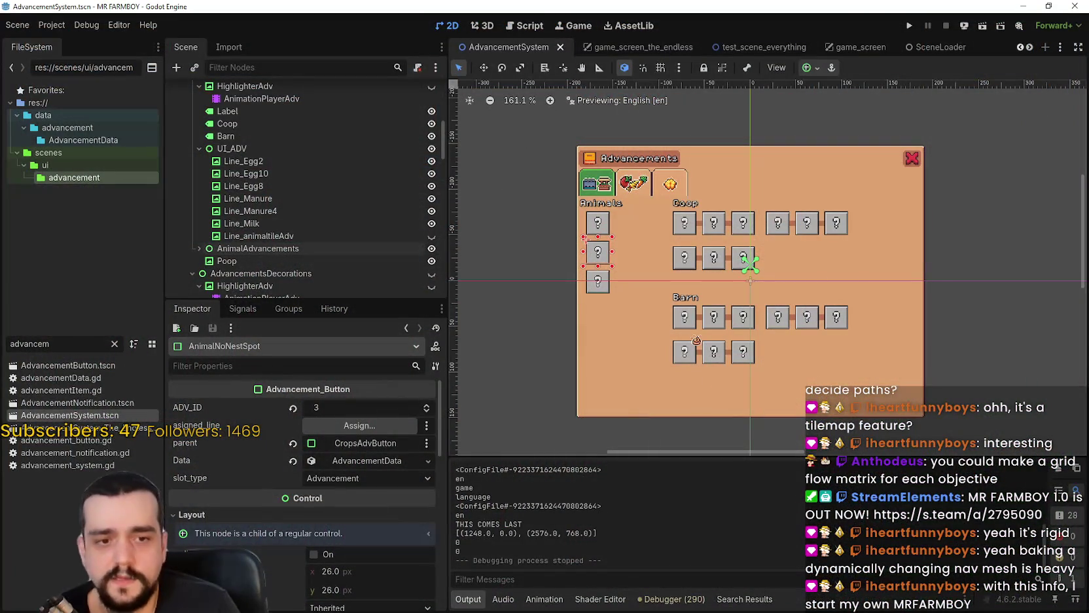
key(alt+Tab)
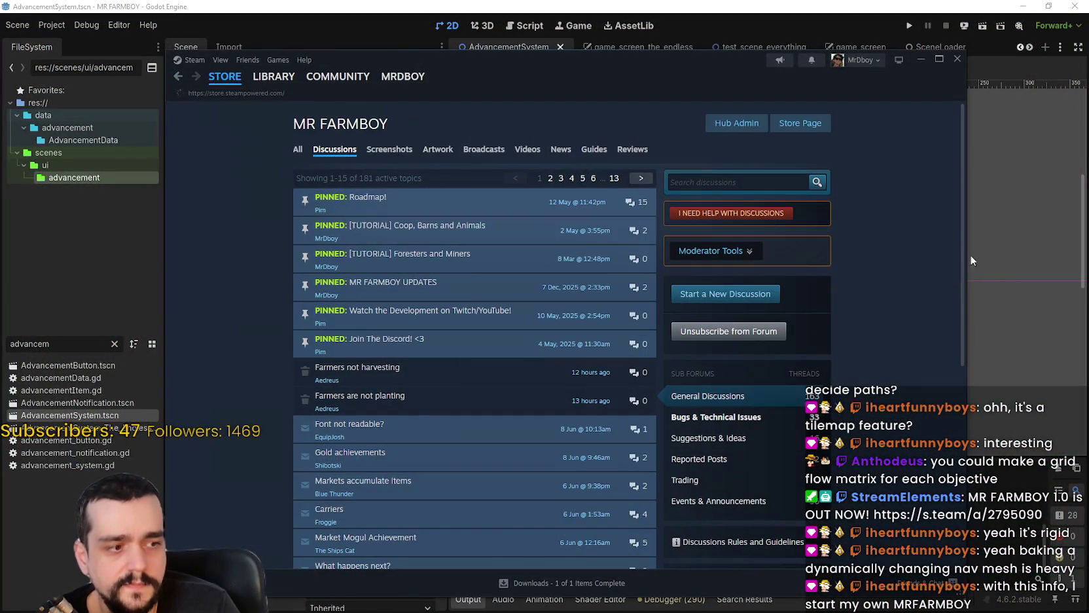
Select MR FARMBOY [public-beta] in the Steam library and choose Play from its context menu.
click(279, 78)
click(242, 188)
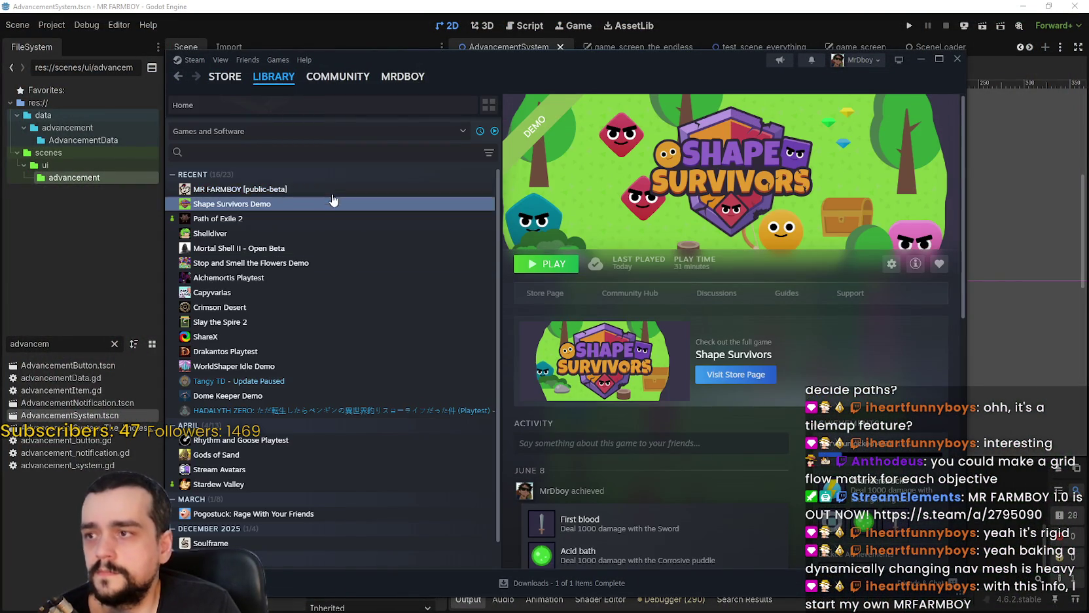
right_click(353, 188)
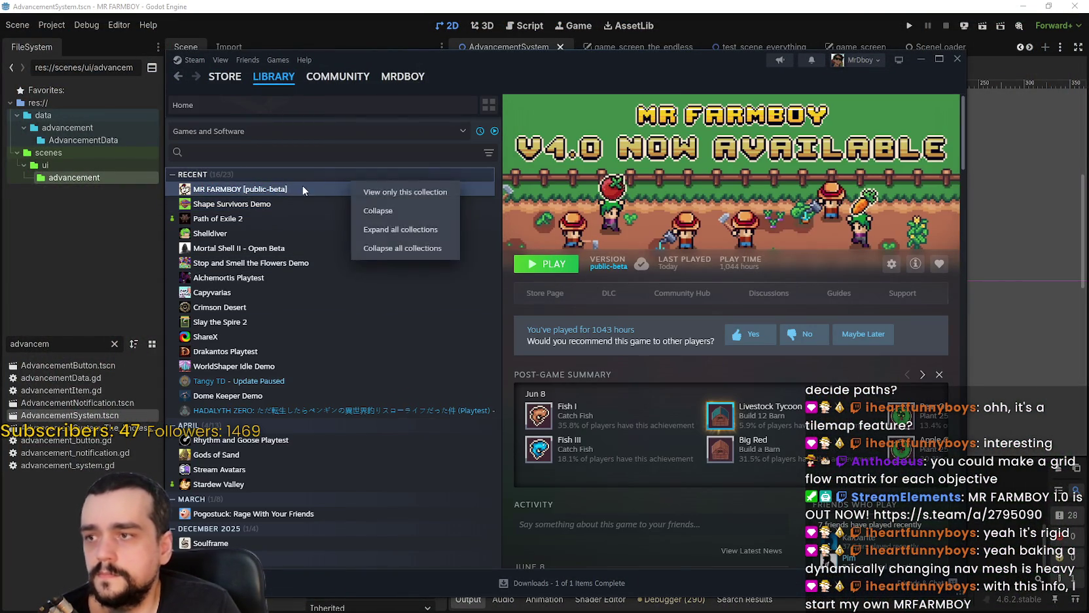
right_click(304, 187)
mouse_move(365, 258)
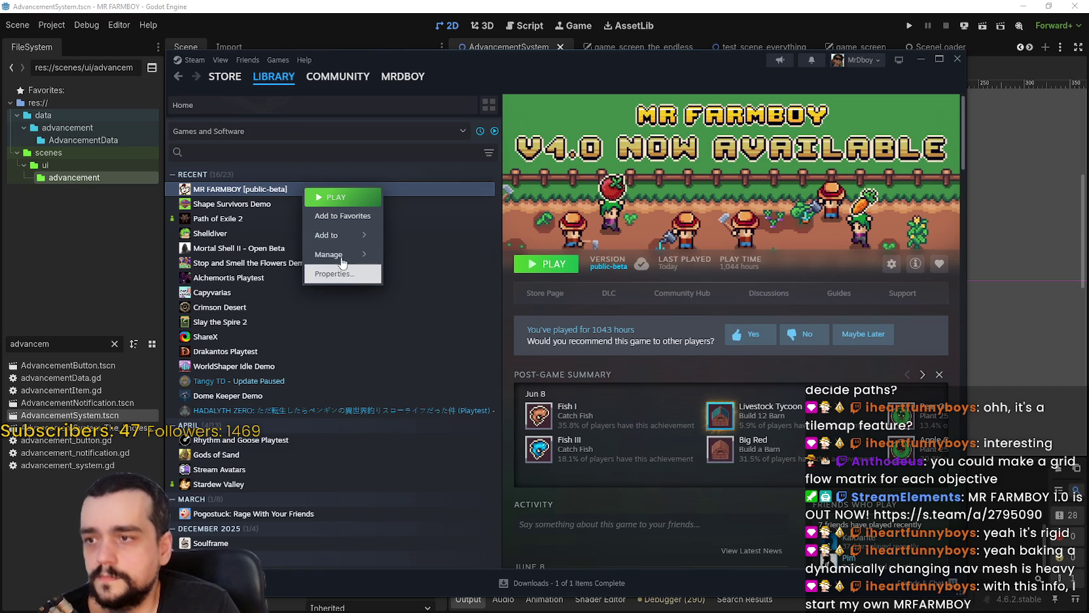
click(337, 197)
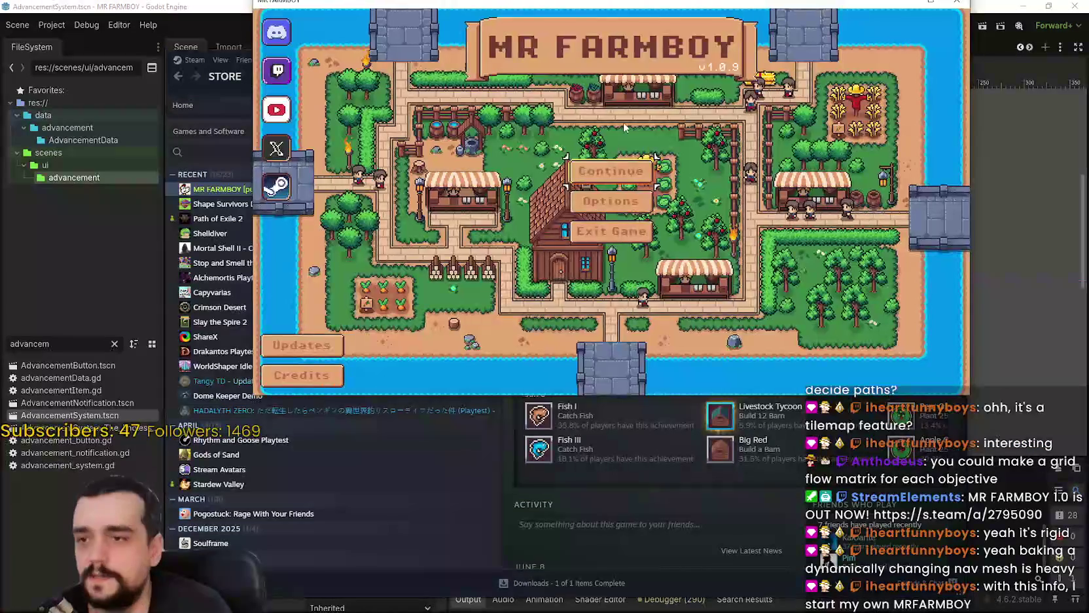
Delete Save 10, create a new Save 10, and start the new game.
click(621, 125)
scroll(down, 3)
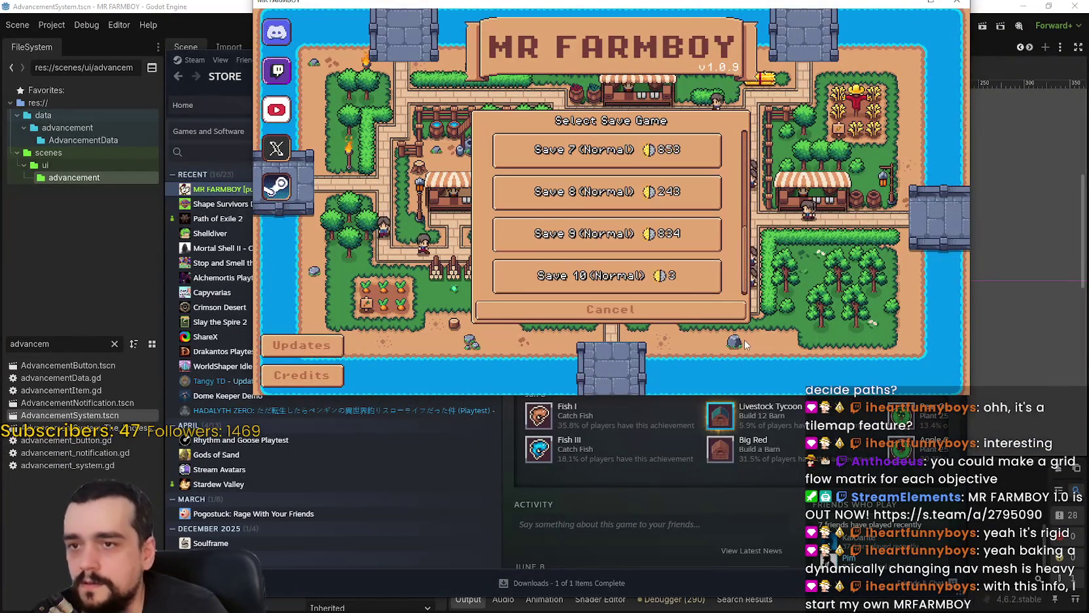
click(677, 283)
click(651, 282)
click(564, 226)
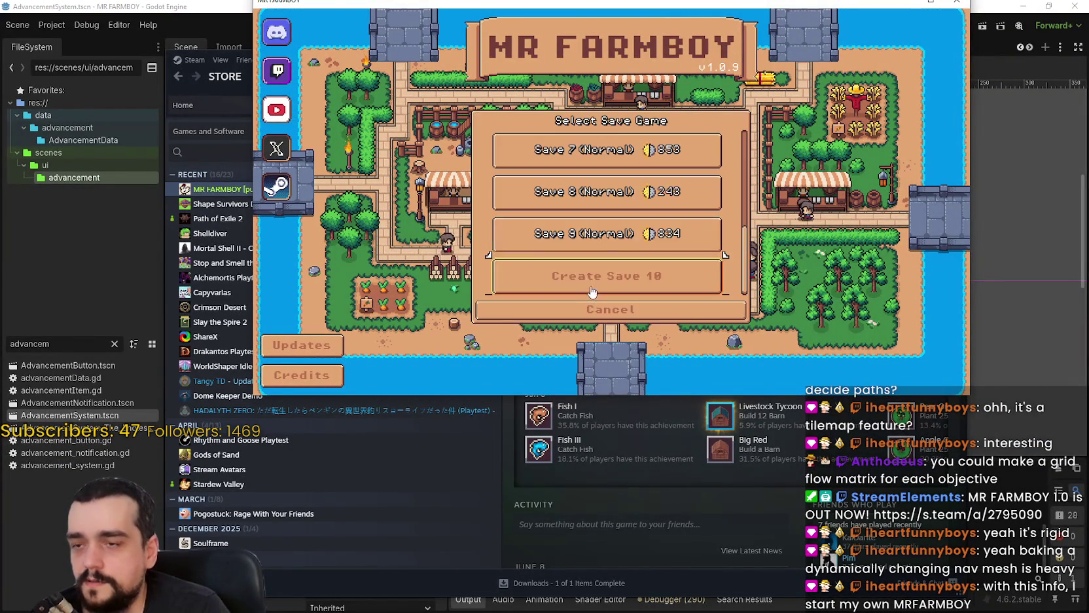
click(609, 276)
click(576, 311)
click(576, 312)
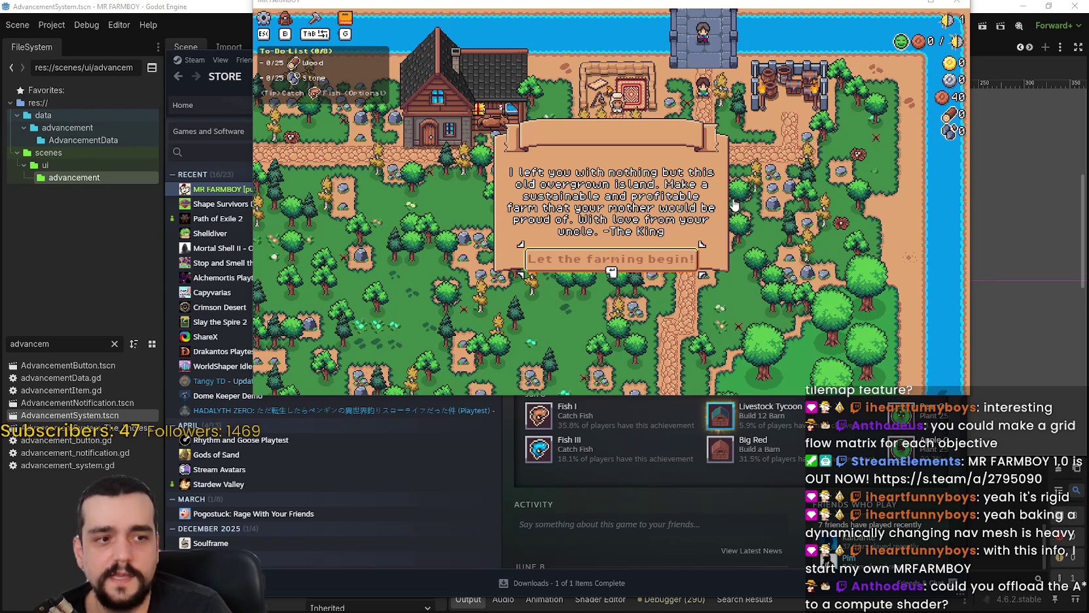
Dismiss the intro message and make the game window fill the screen.
key(Return)
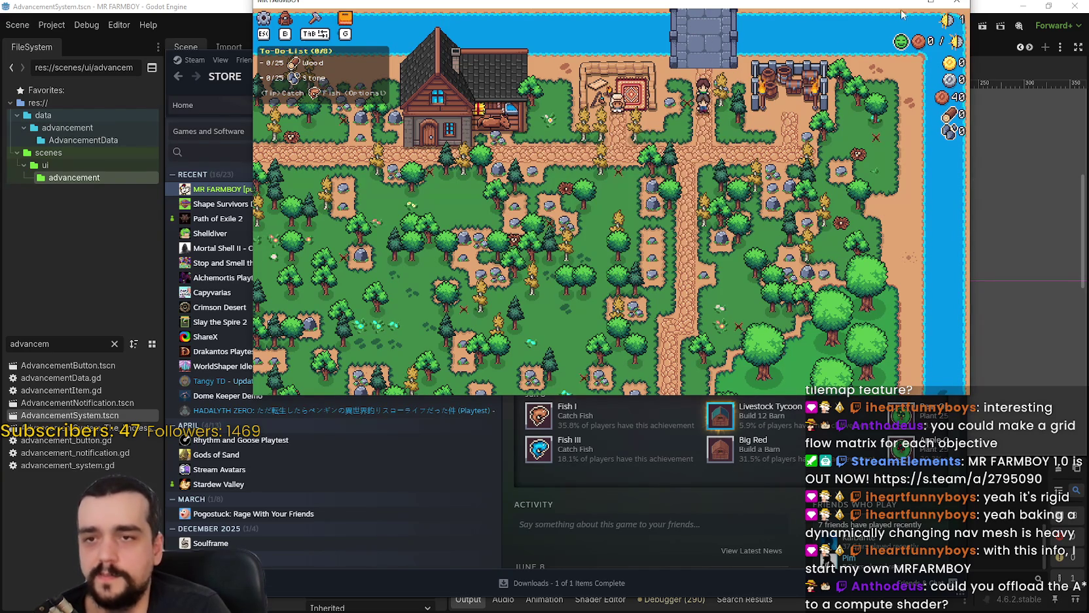
drag(890, 4, 878, 51)
click(917, 43)
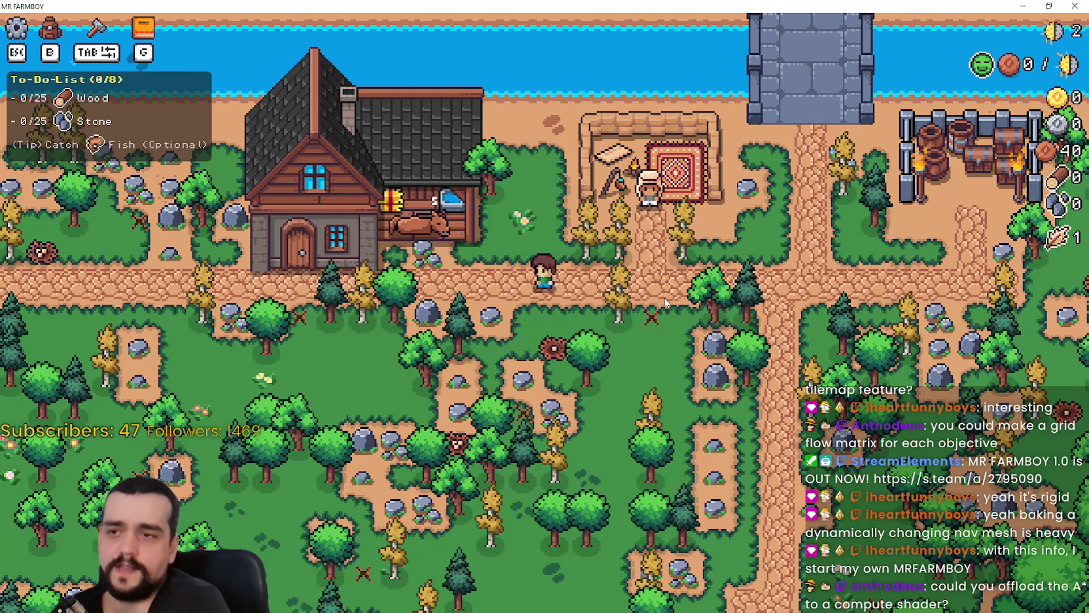
Zoom the game camera in and out, then walk the farmer down and left toward the farmhouse.
scroll(down, 3)
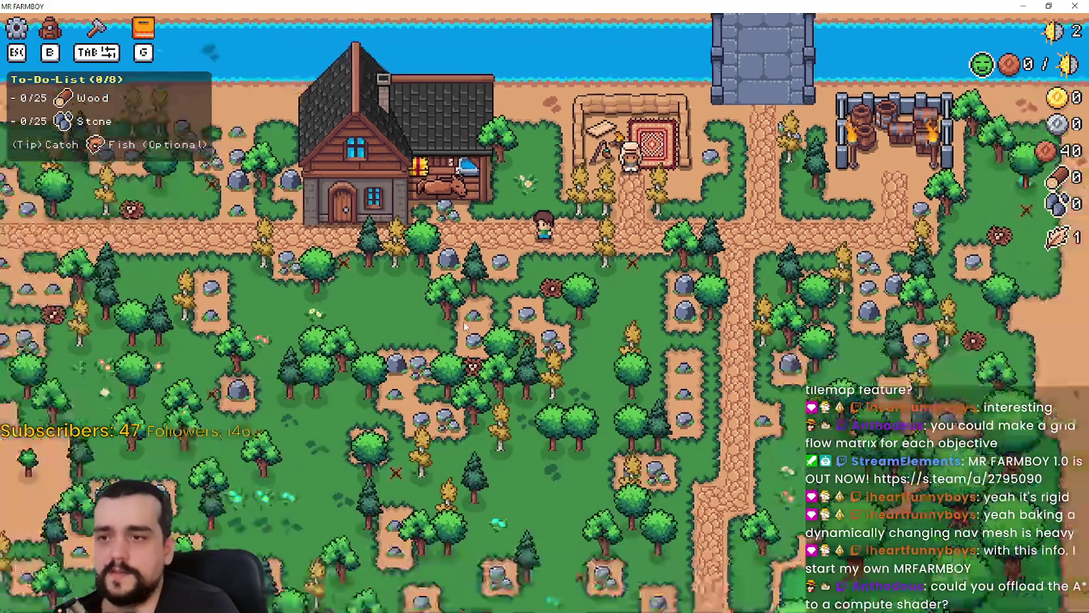
scroll(up, 3)
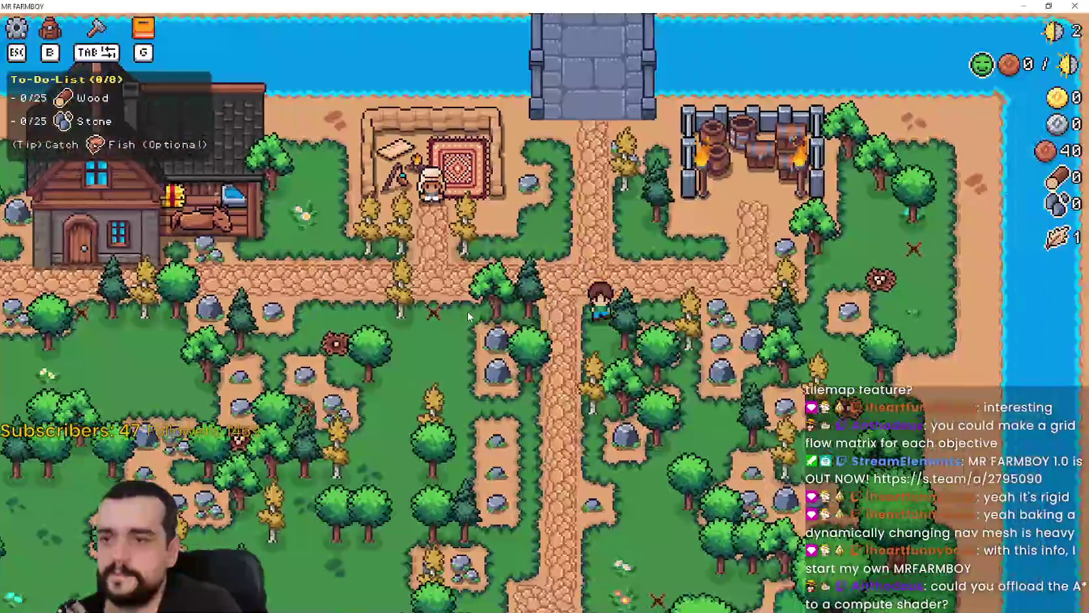
scroll(down, 3)
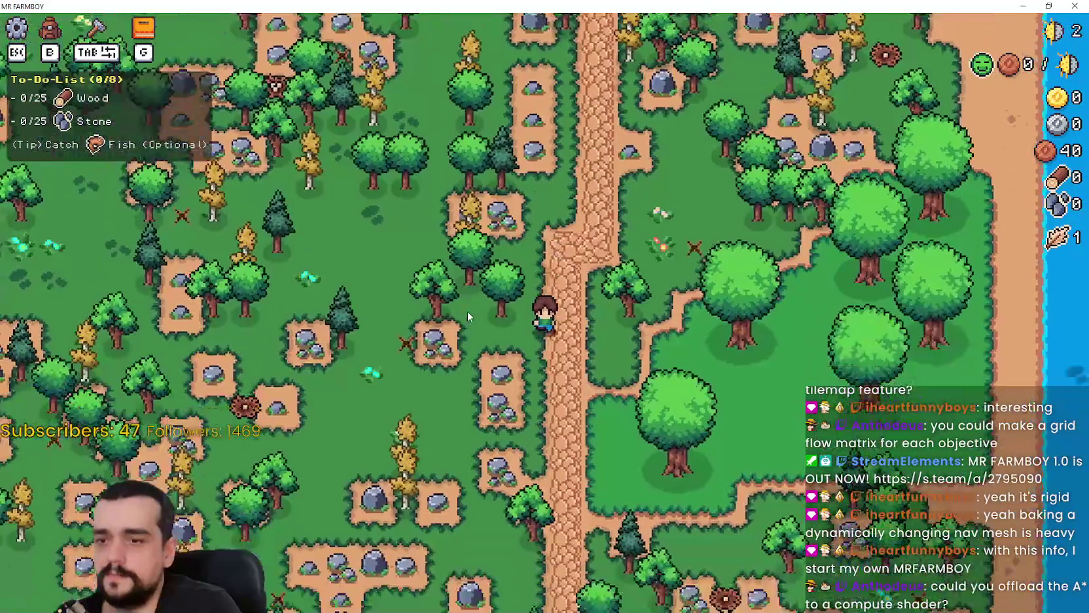
scroll(up, 3)
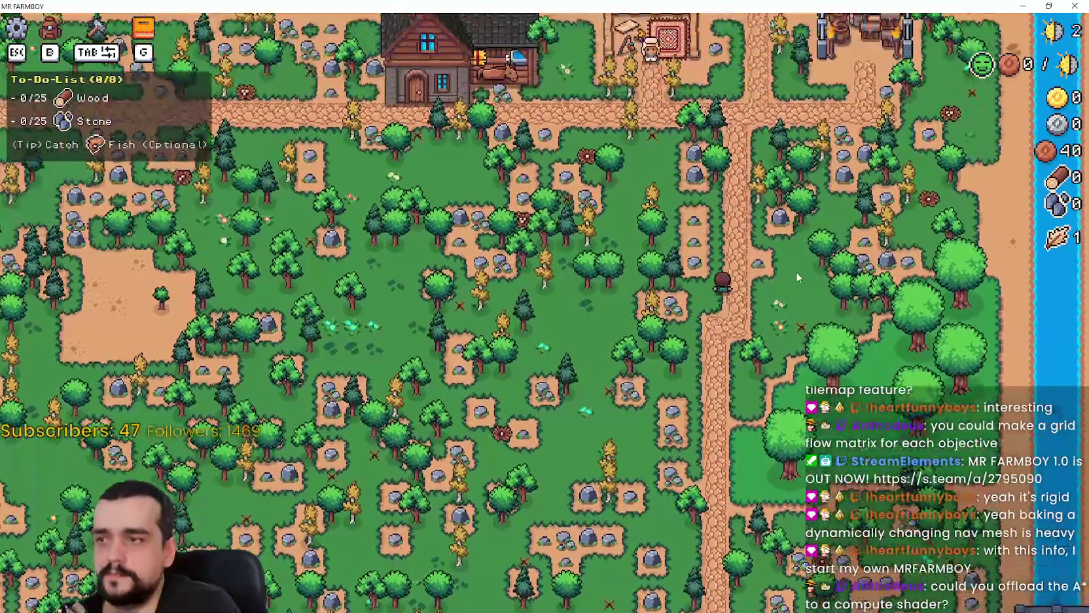
scroll(down, 3)
scroll(up, 3)
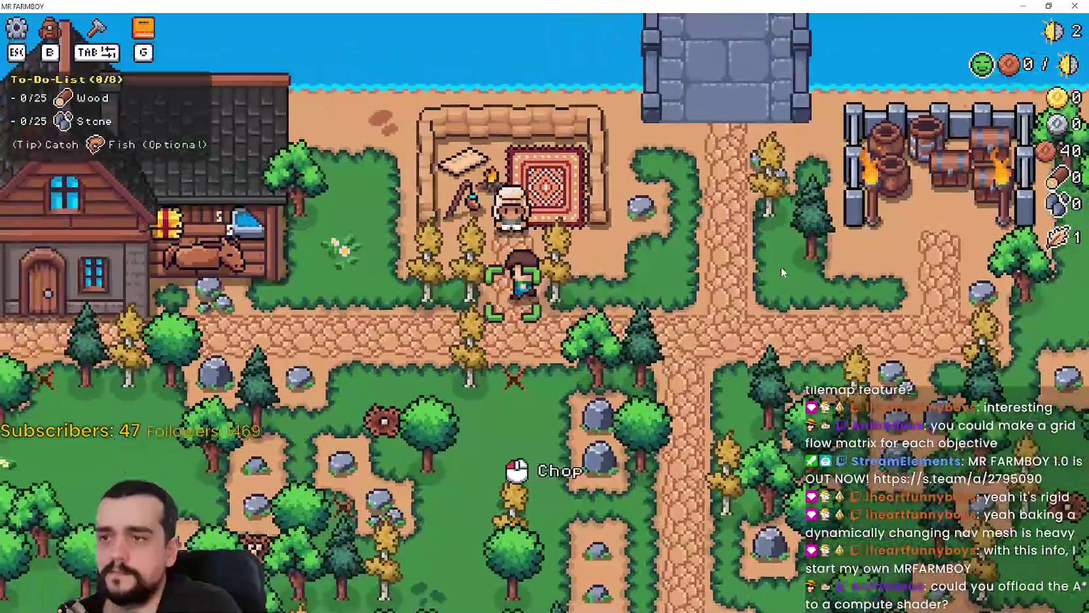
key(s)
key(a)
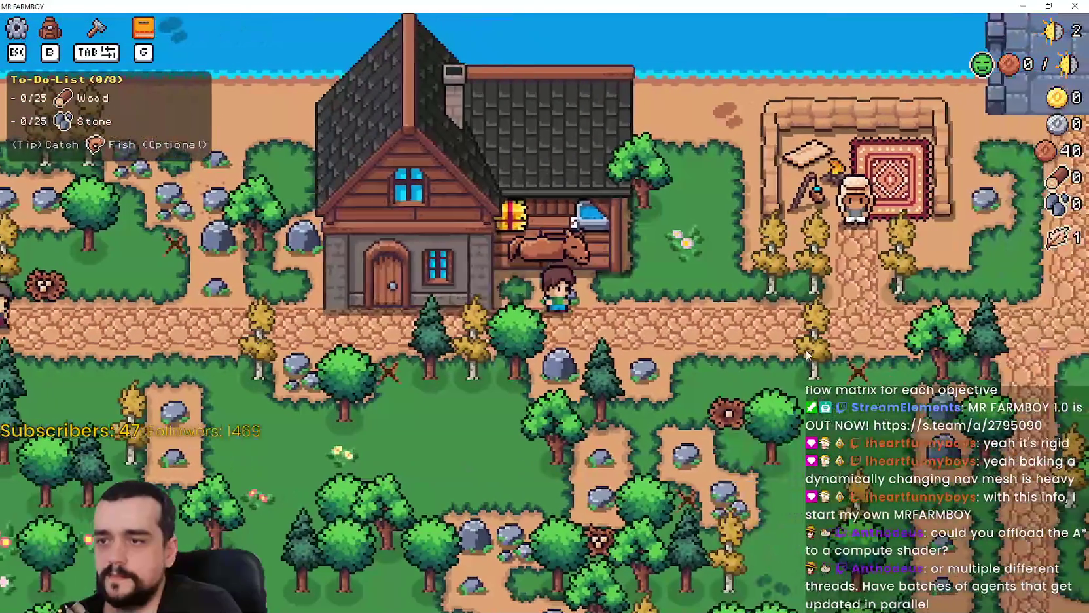
Open the Player House upgrade dialog, then walk right, up onto the grass and back to the path.
click(806, 353)
key(d)
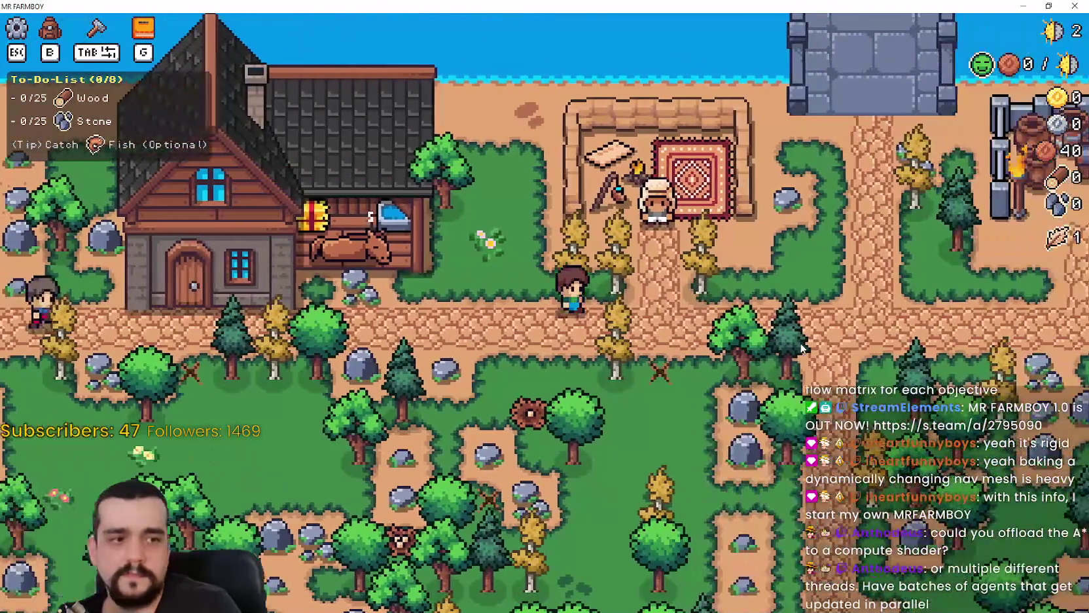
key(w)
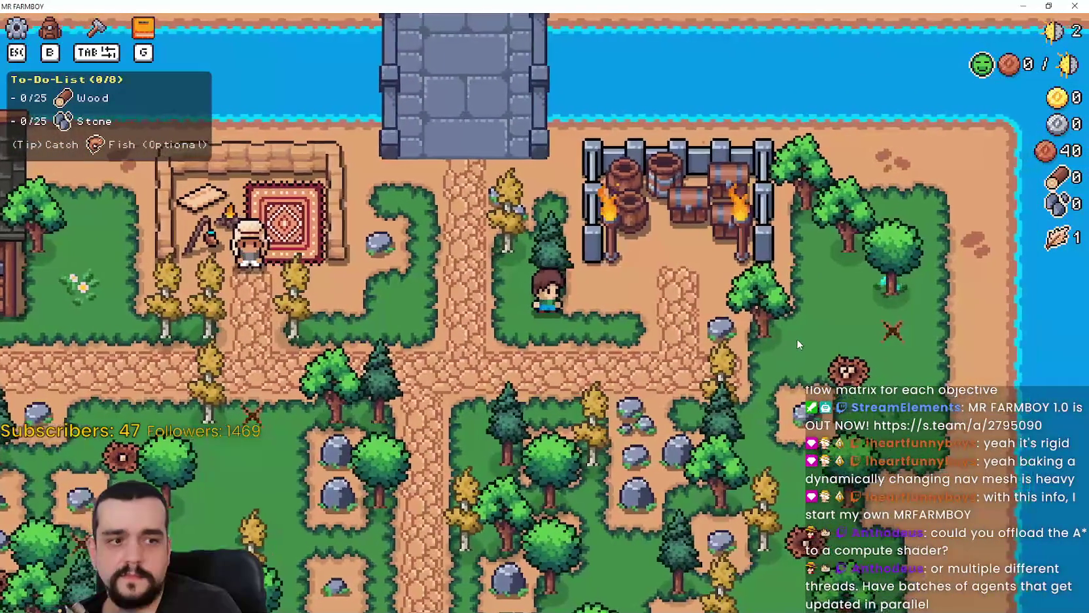
key(a)
Pause the game, dismiss the pause menu and switch back to the editor.
key(Escape)
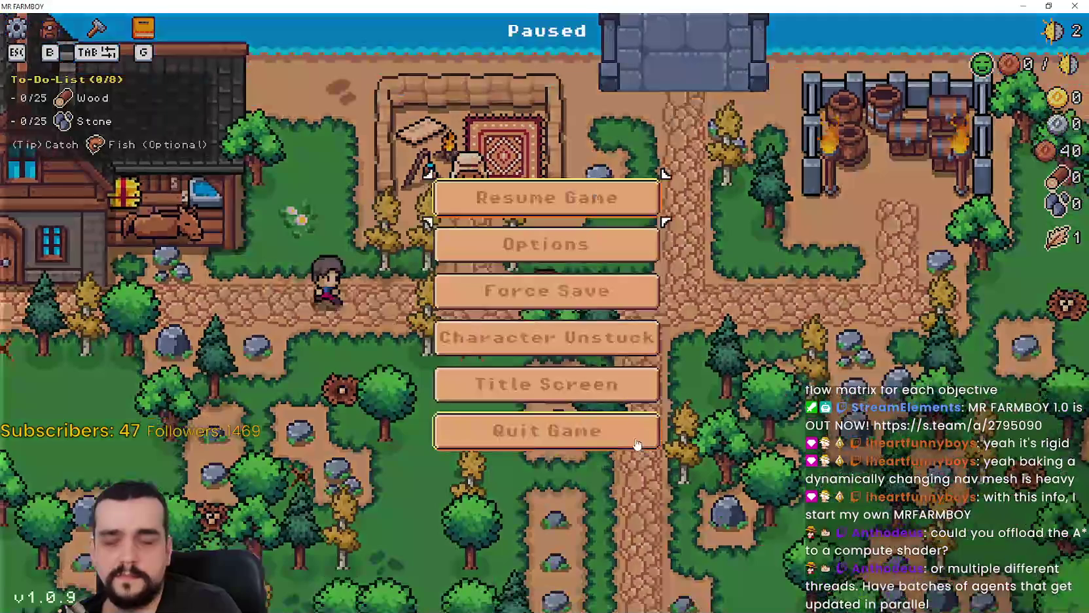
key(Escape)
key(alt+Tab)
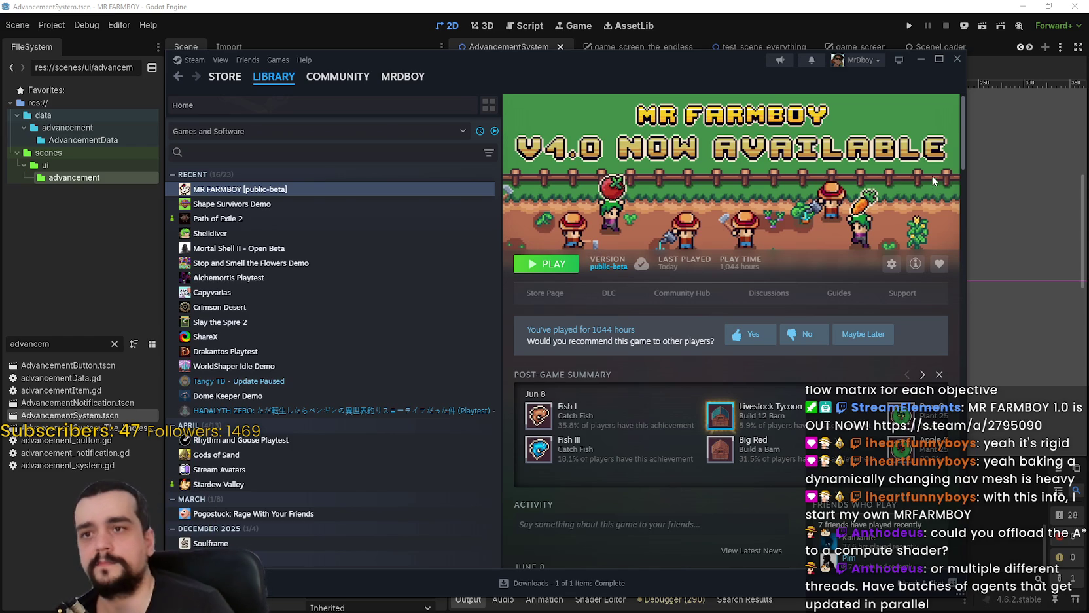
Close the Steam library window to reveal the Godot editor's AdvancementSystem scene.
click(955, 59)
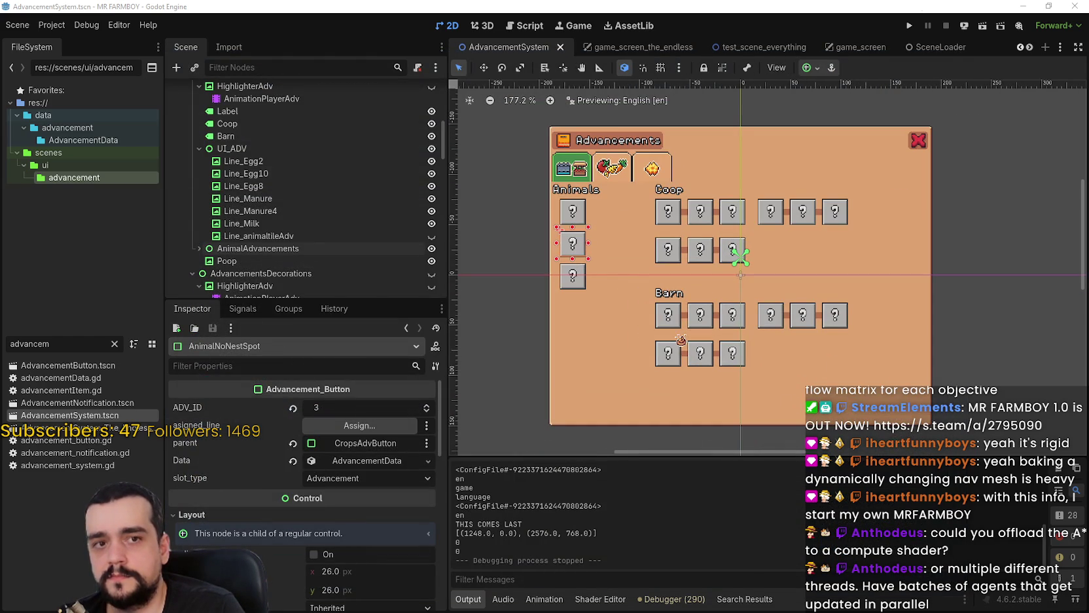
scroll(up, 3)
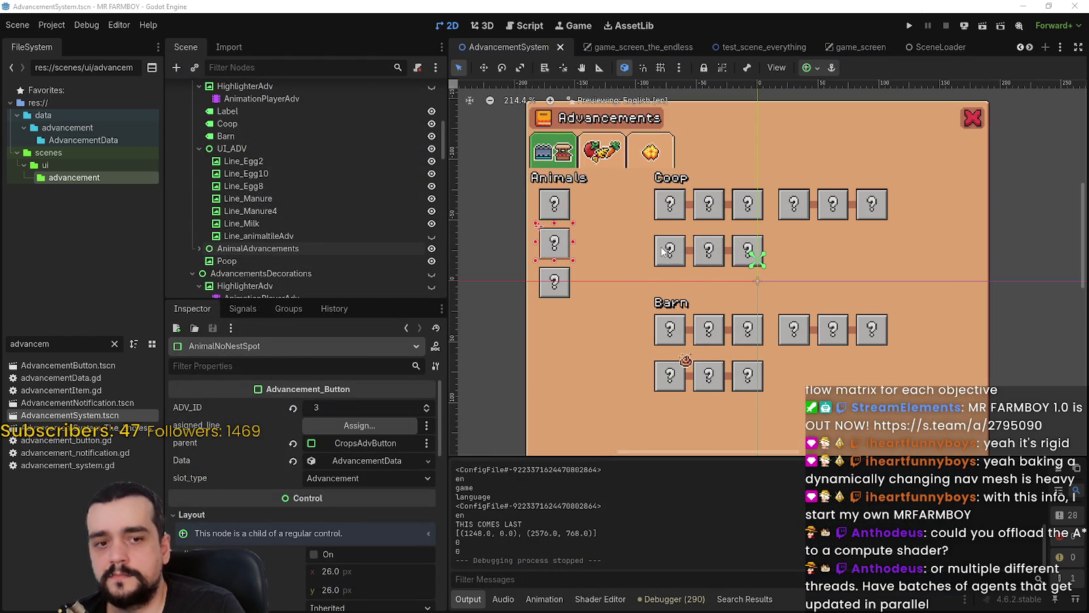
scroll(up, 3)
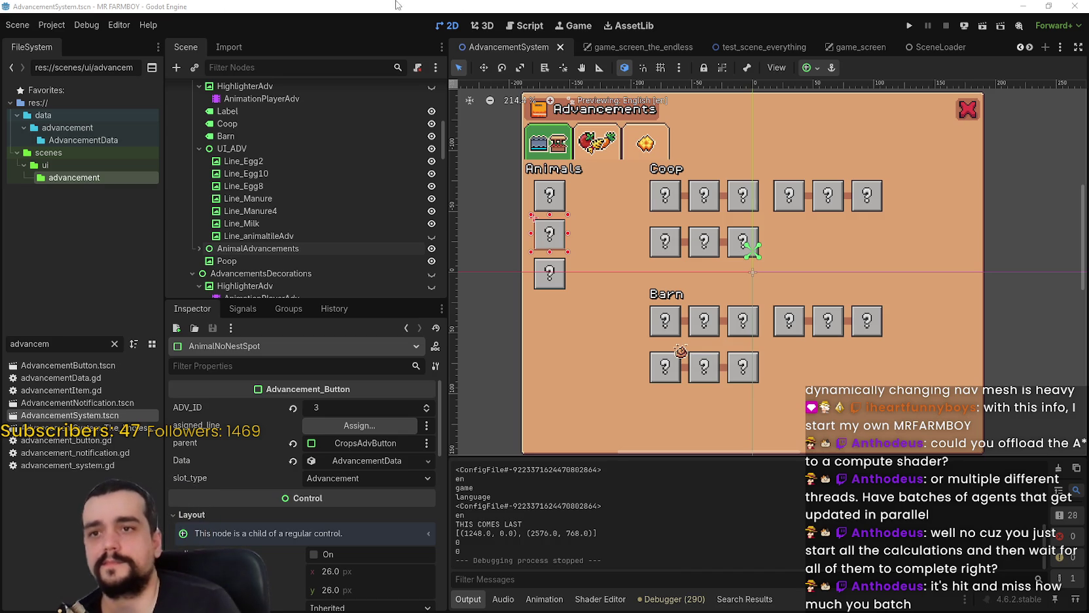
key(F5)
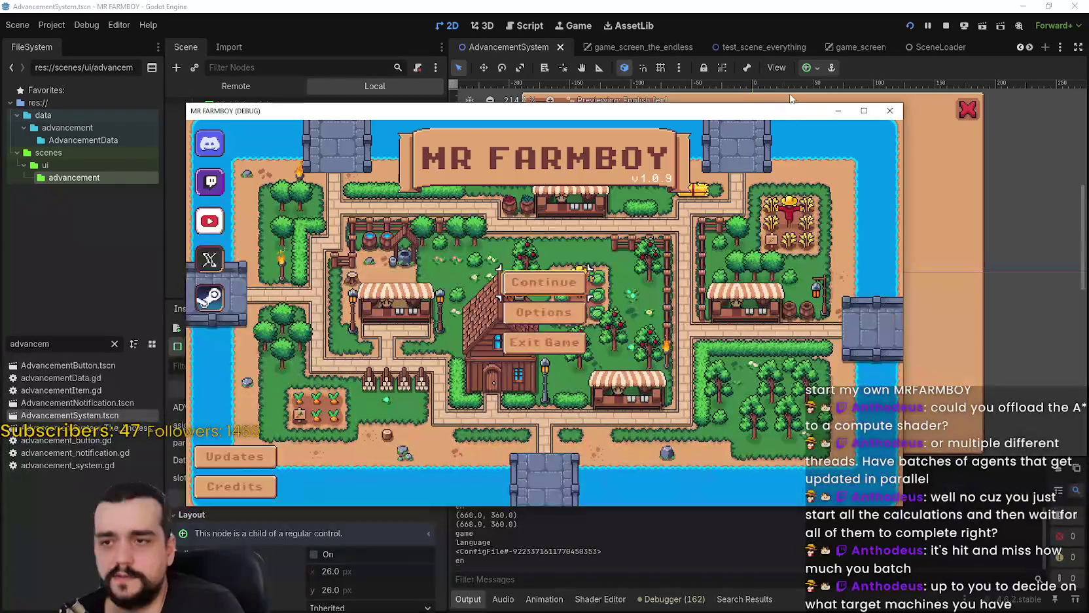
Move the Mr Farmboy debug window to the top of the screen and bring up the multithreading forum thread.
drag(775, 105, 736, 4)
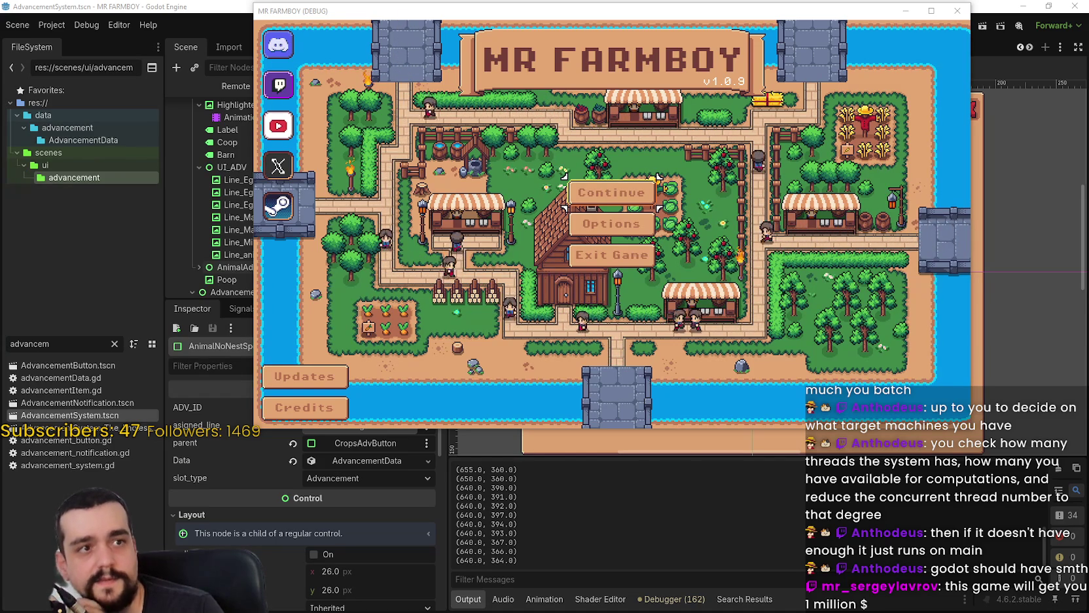
key(alt+Tab)
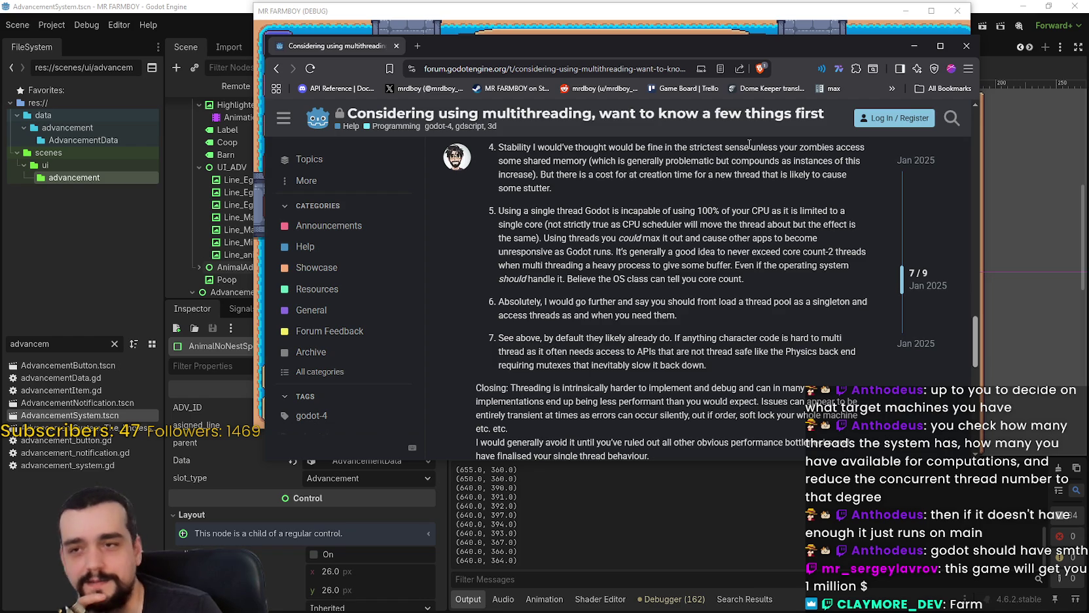
drag(849, 55, 821, 82)
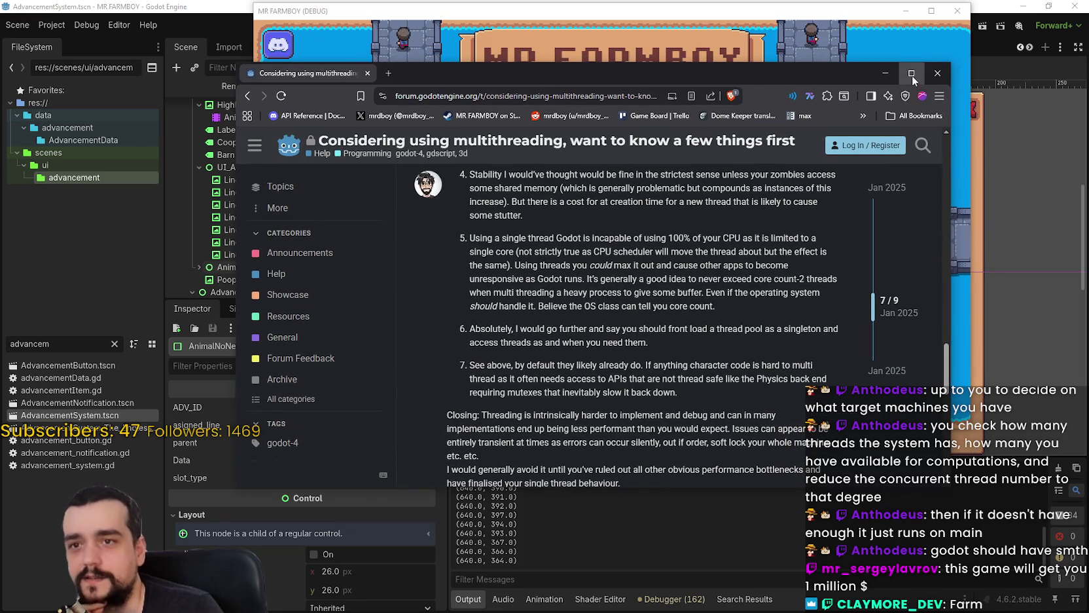
click(912, 74)
scroll(up, 3)
scroll(down, 3)
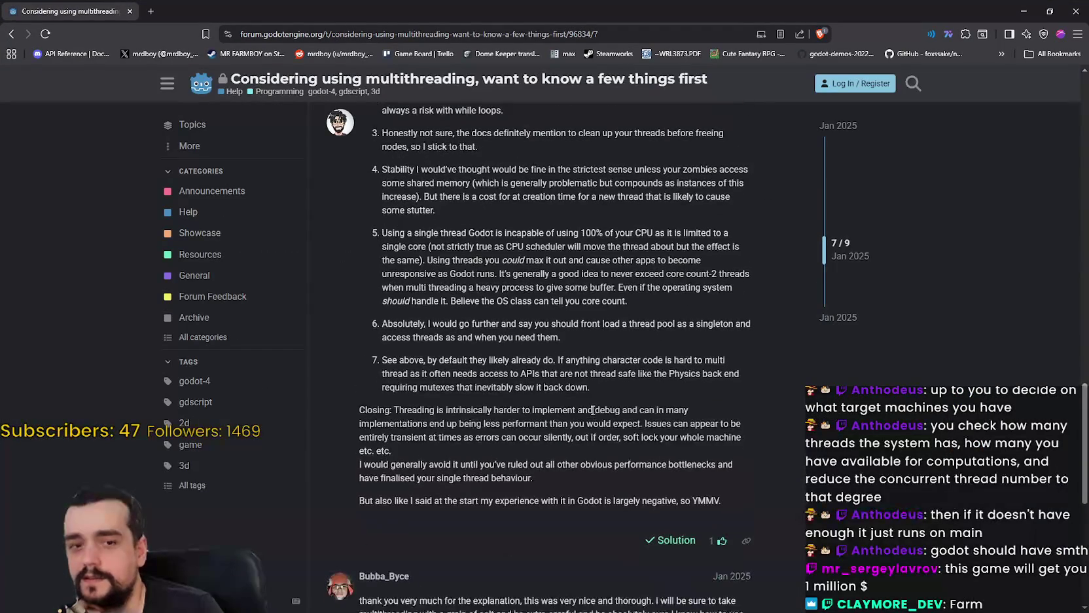
scroll(up, 3)
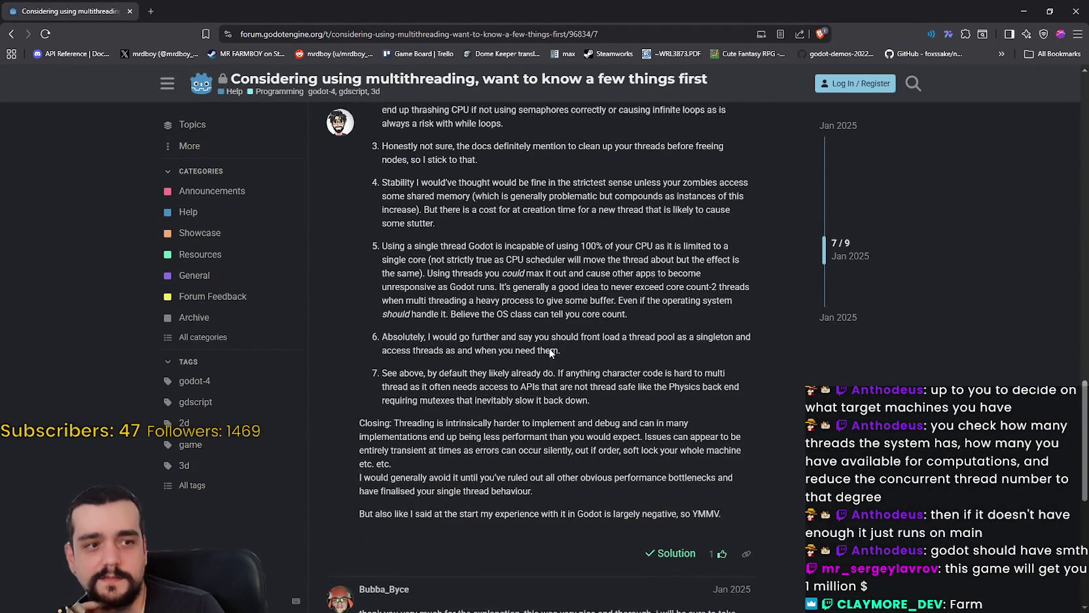
scroll(up, 3)
scroll(down, 3)
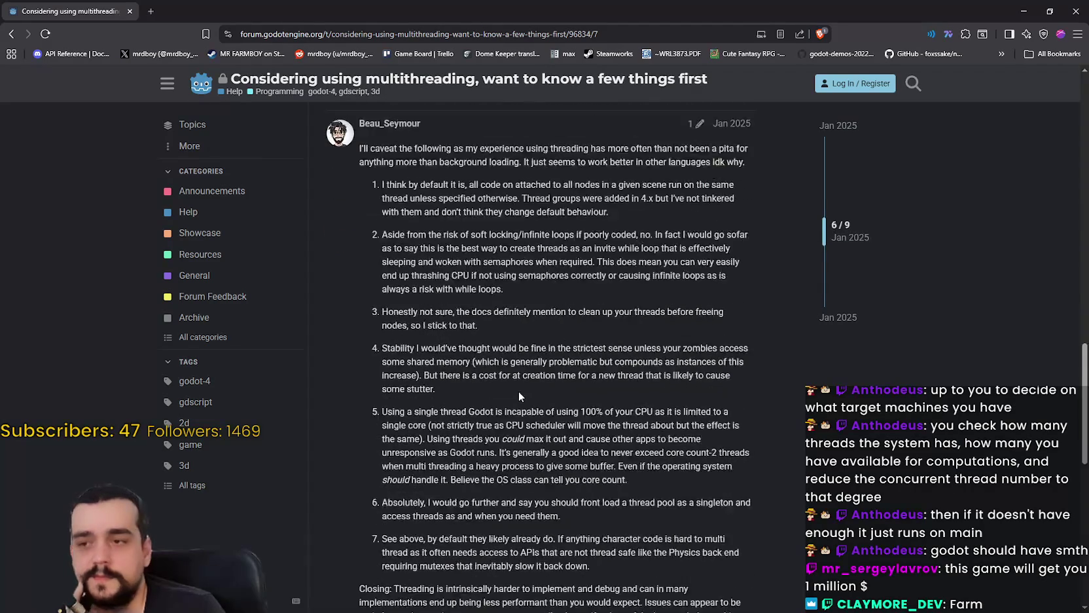
scroll(down, 3)
drag(382, 231, 653, 303)
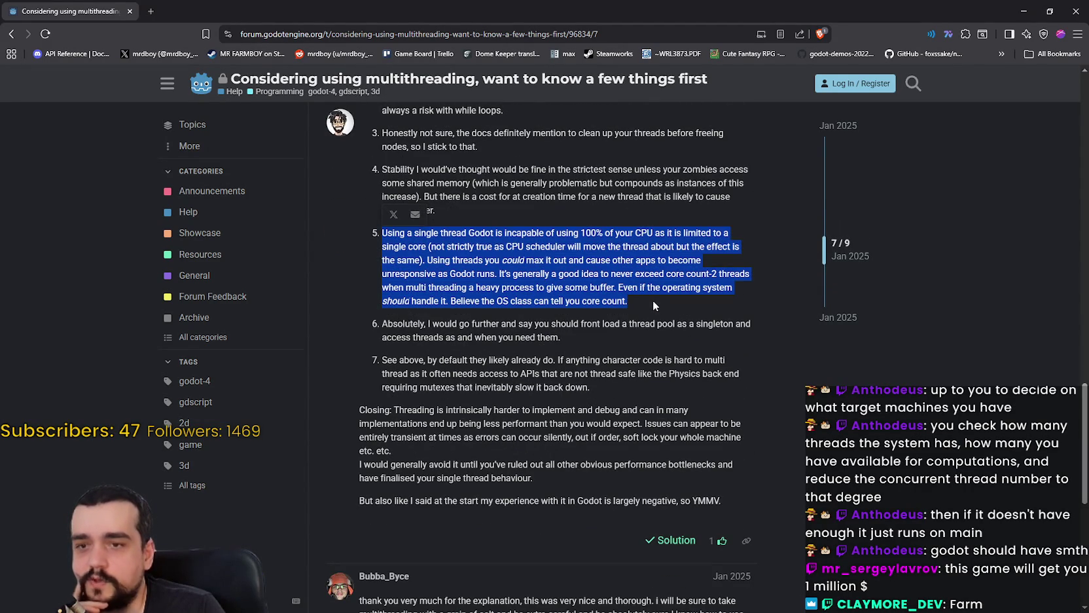
click(646, 296)
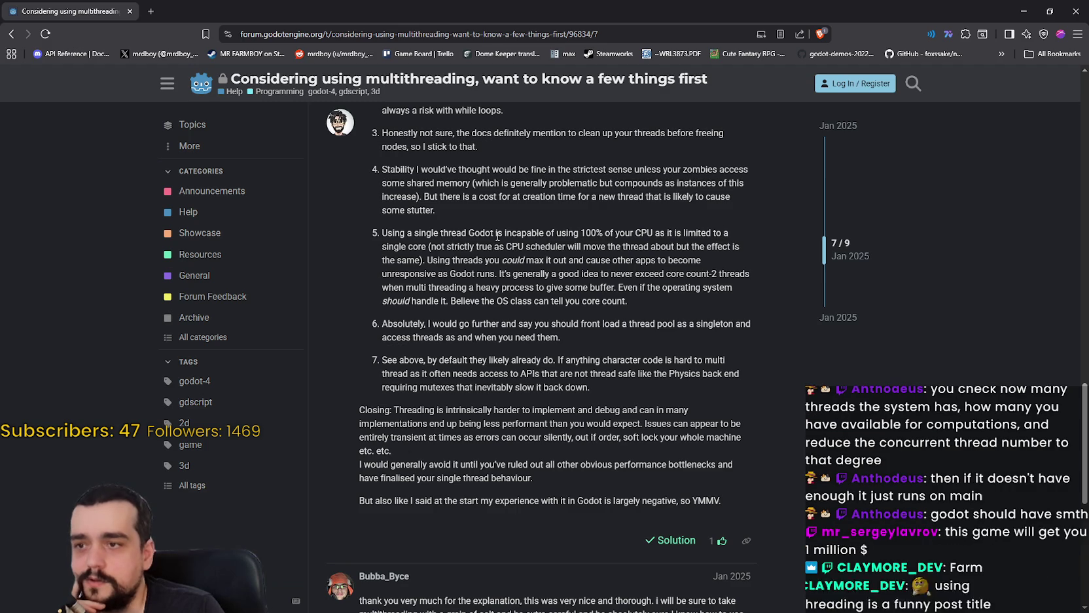
drag(521, 234, 644, 232)
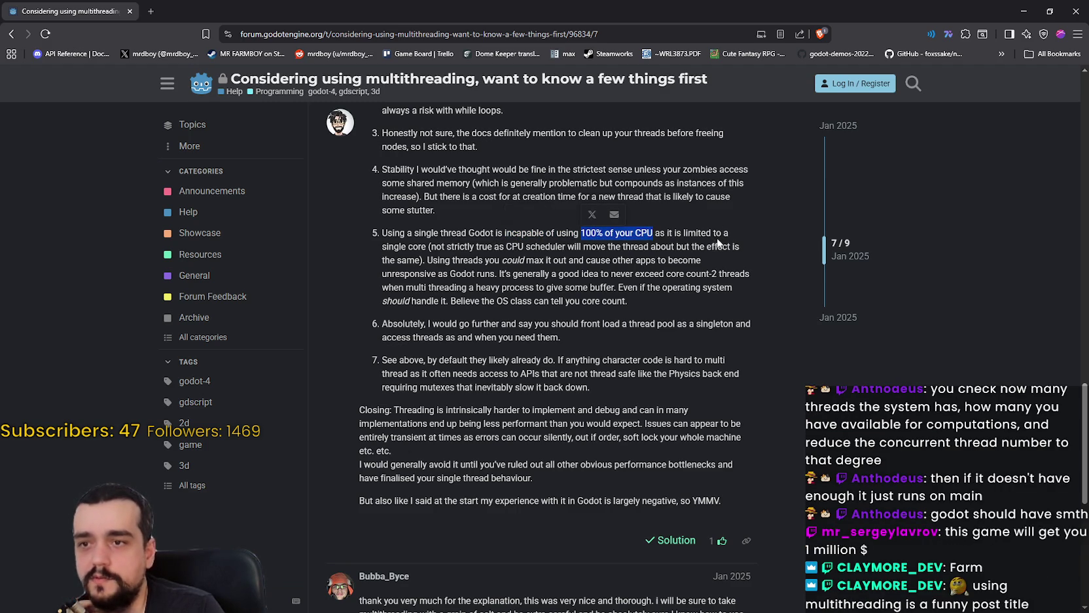
double_click(418, 247)
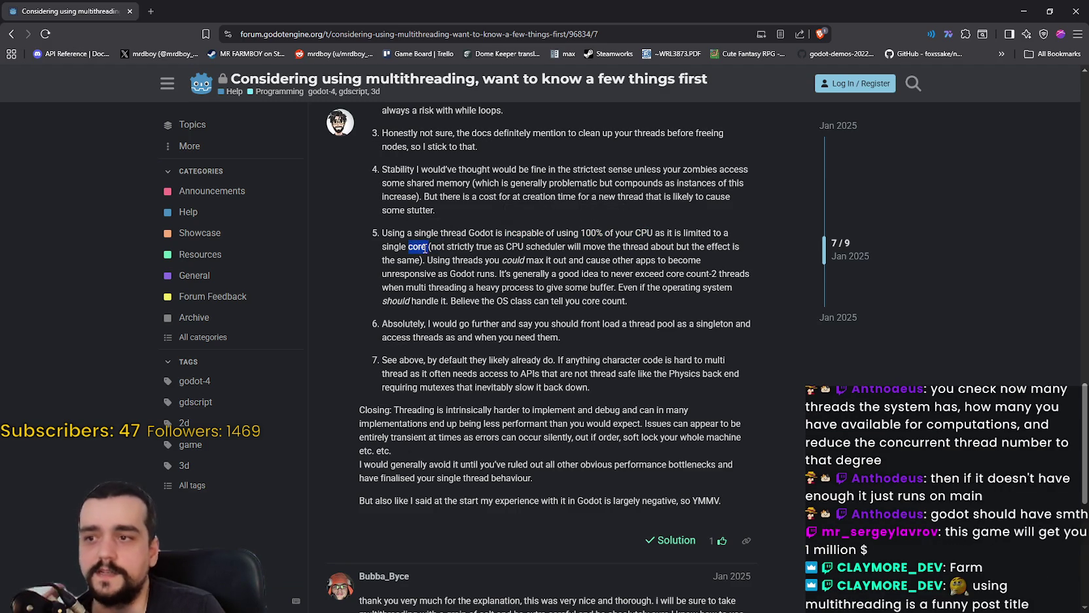
double_click(424, 248)
click(481, 250)
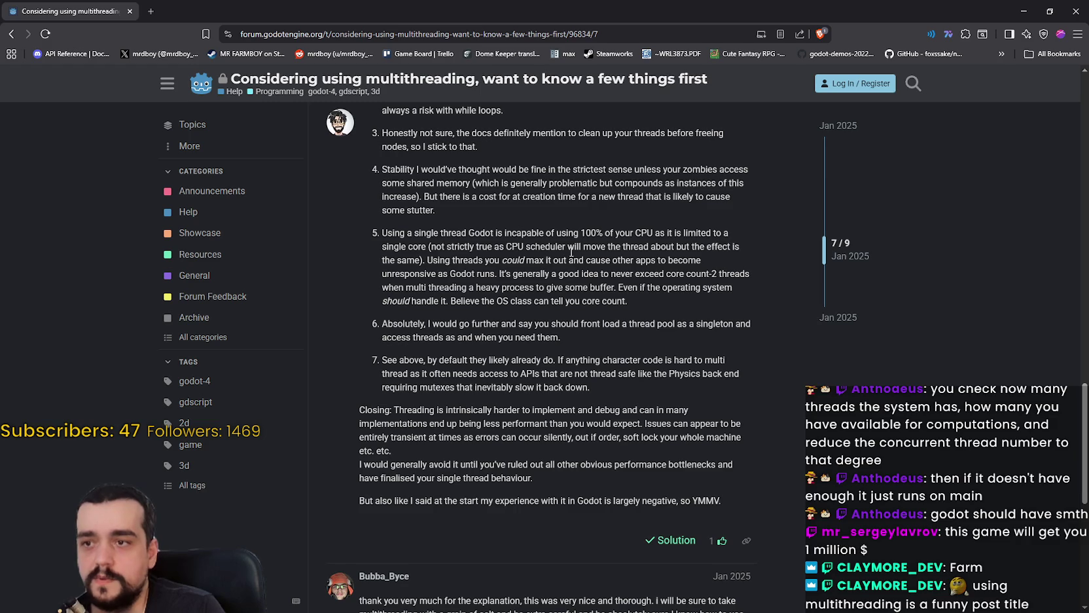